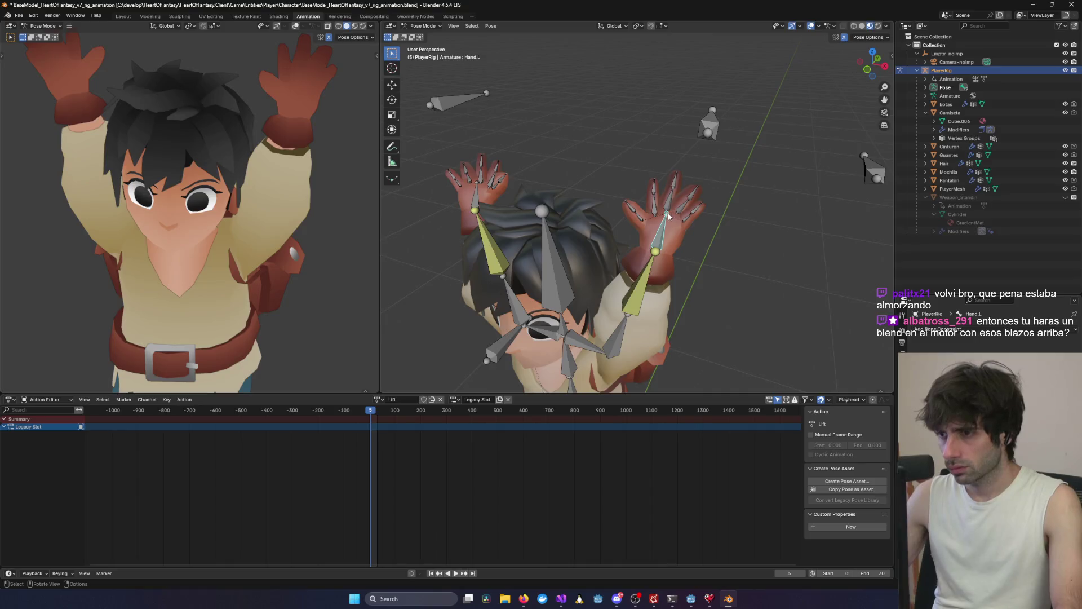
click(670, 216)
Step: Select the Hand.L bone and rotate the left hand to a new angle
click(670, 221)
key(r)
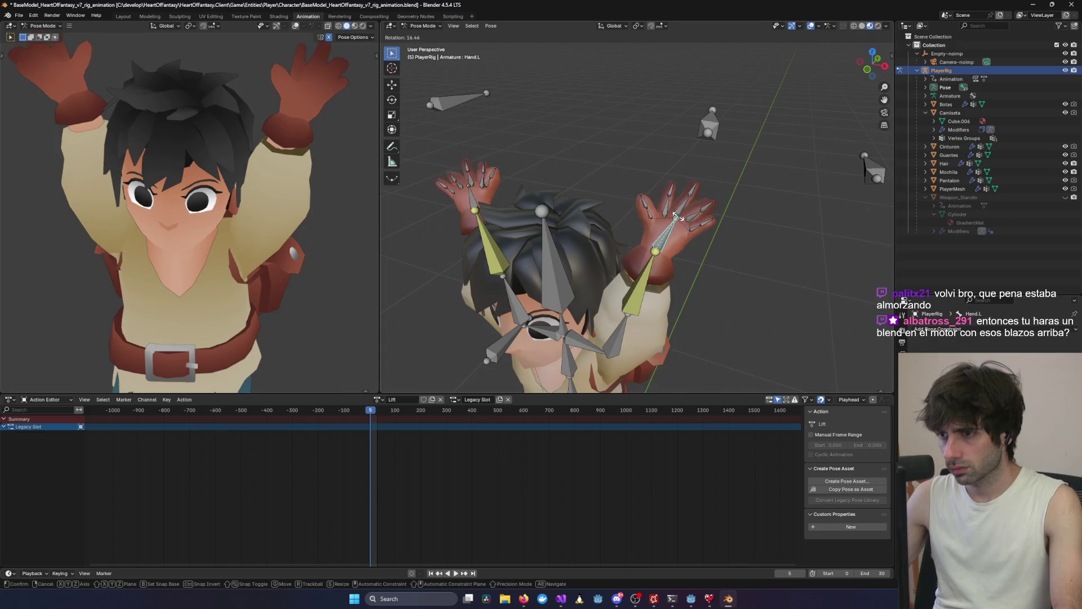
click(681, 221)
key(alt+a)
Step: Rotate the Hips bone slightly, leaving its position unchanged
scroll(246, 161, down, 5)
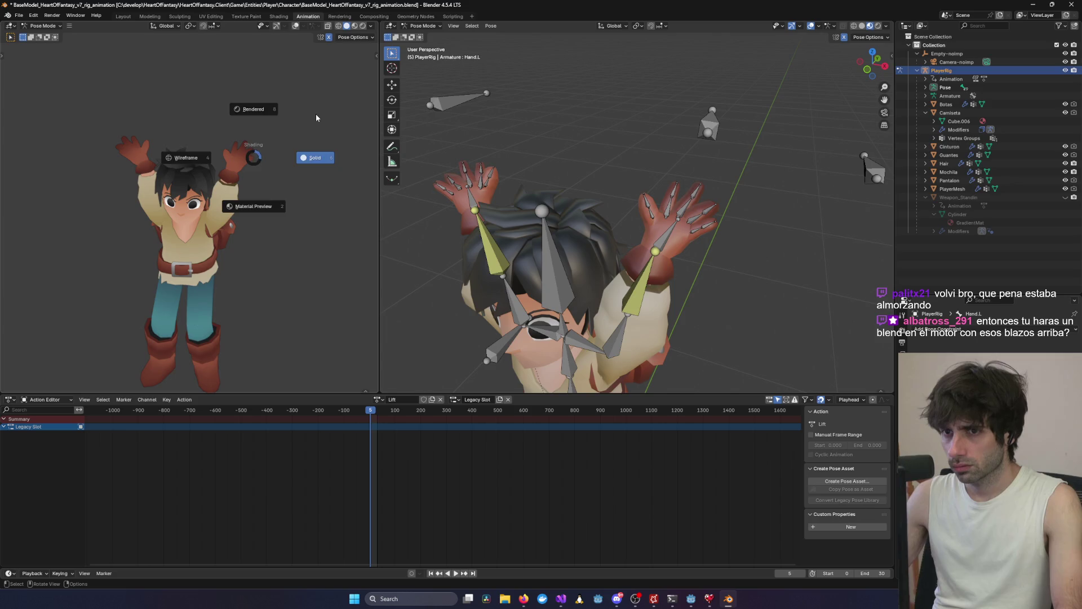
middle_drag(532, 242, 556, 231)
mouse_move(186, 231)
middle_down()
mouse_move(141, 238)
mouse_move(174, 191)
mouse_move(191, 210)
mouse_move(225, 215)
middle_up()
mouse_move(469, 239)
middle_down()
mouse_move(700, 296)
mouse_move(614, 279)
mouse_move(577, 299)
mouse_move(601, 284)
middle_up()
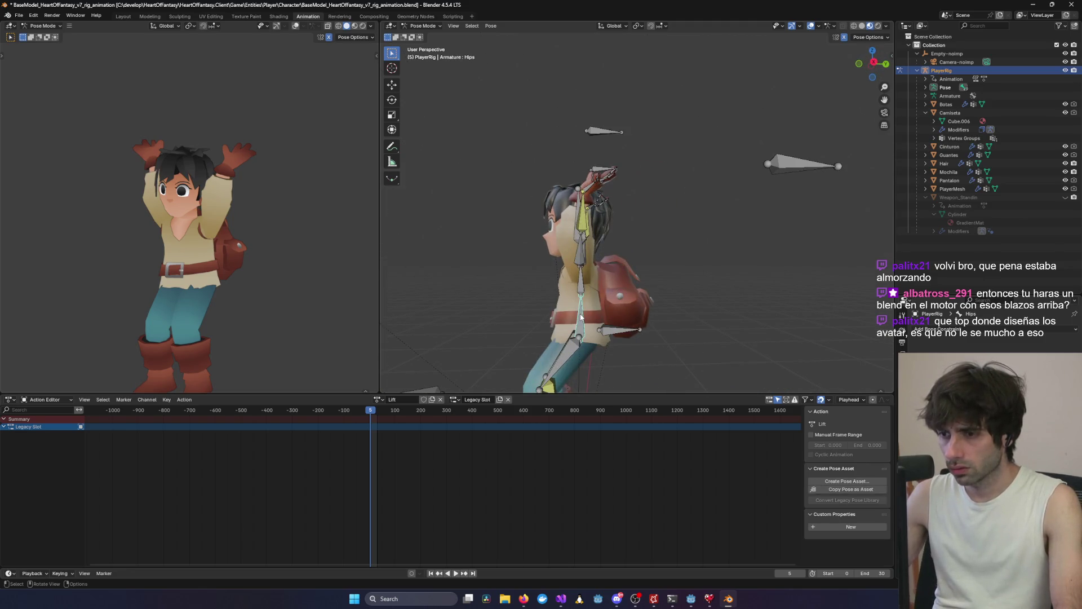
key(r)
click(597, 324)
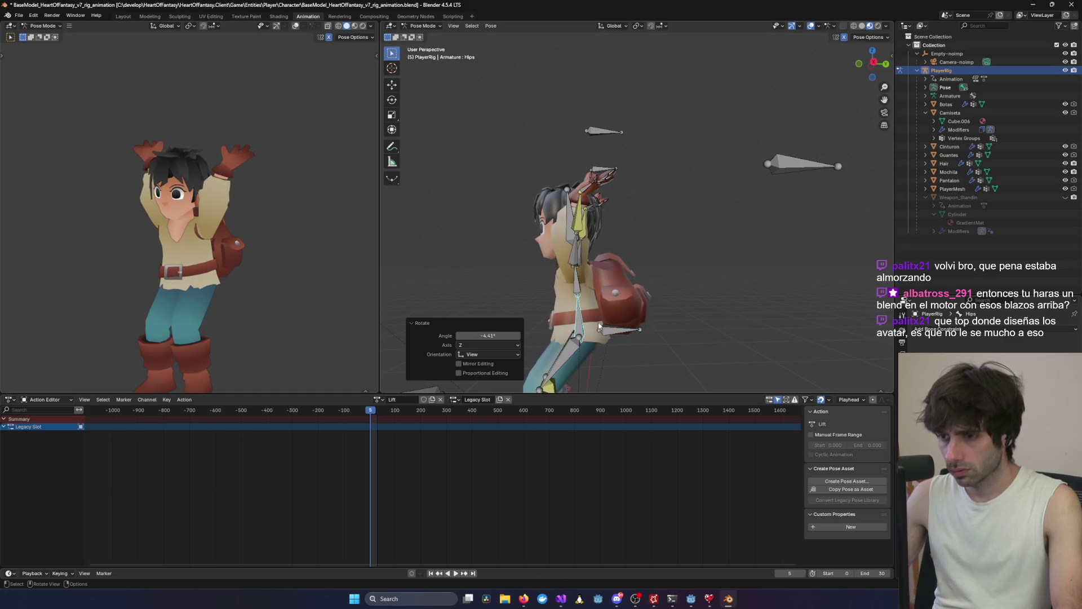
click(577, 280)
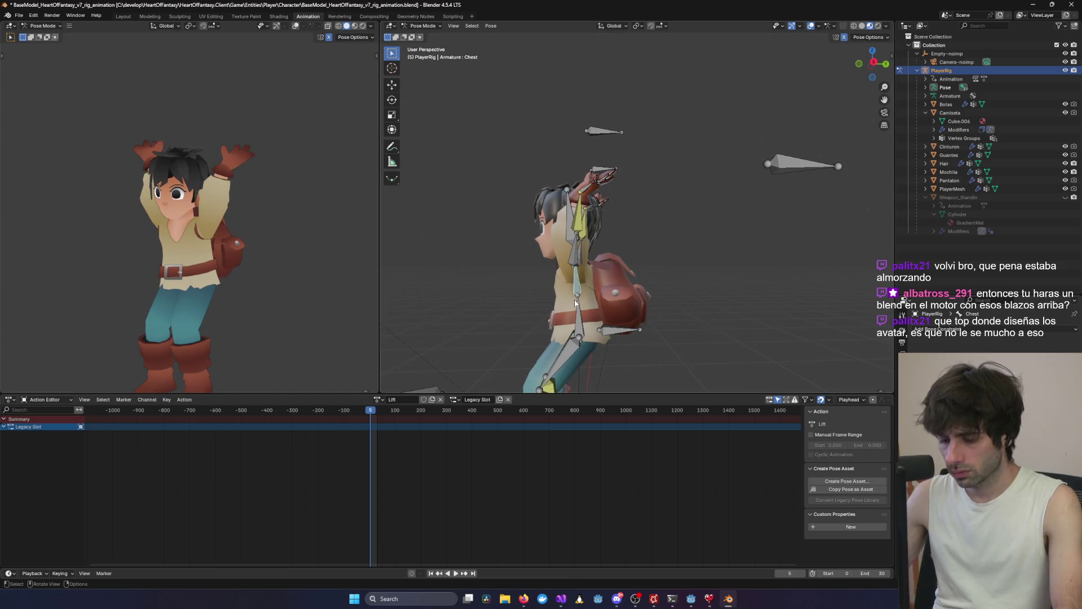
click(577, 317)
key(g)
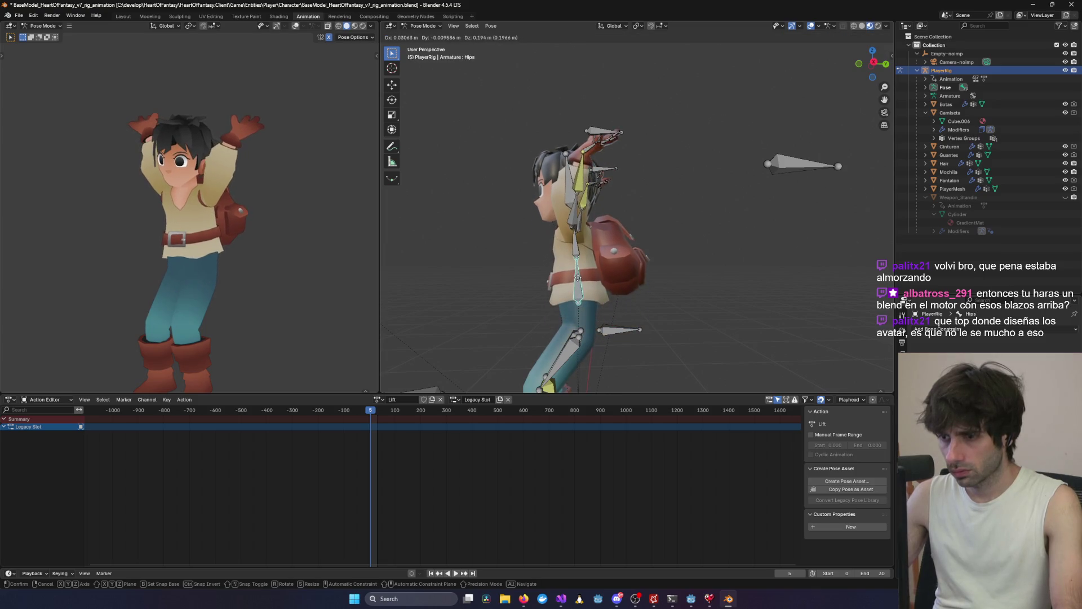
key(Escape)
Step: Move the left foot bone ForeLeg.L.001 to a new position, then begin tilting the Chest
scroll(575, 340, down, 3)
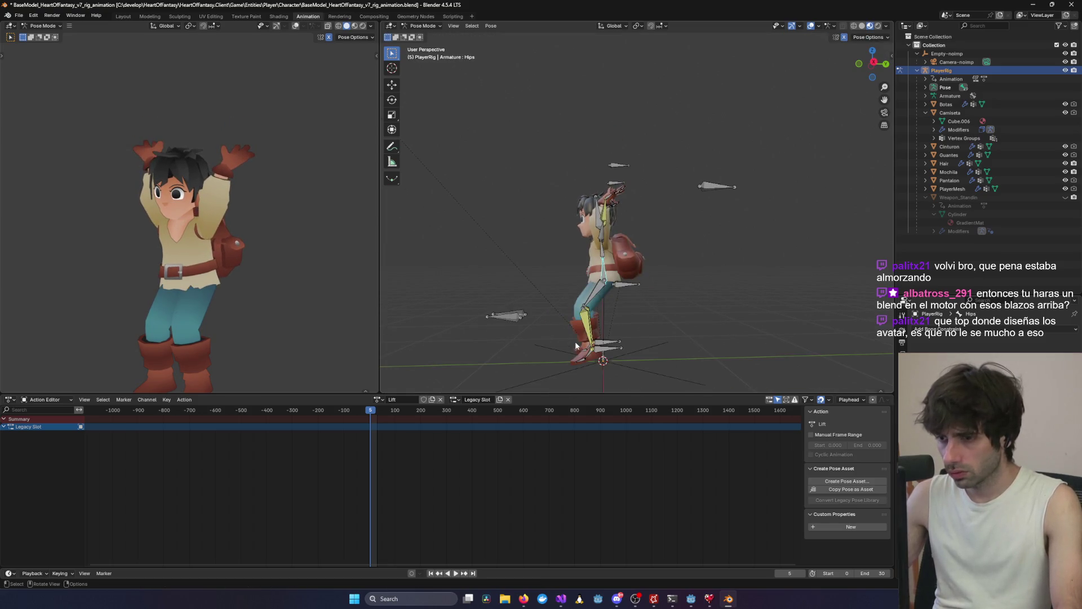
click(605, 349)
middle_drag(680, 350, 662, 352)
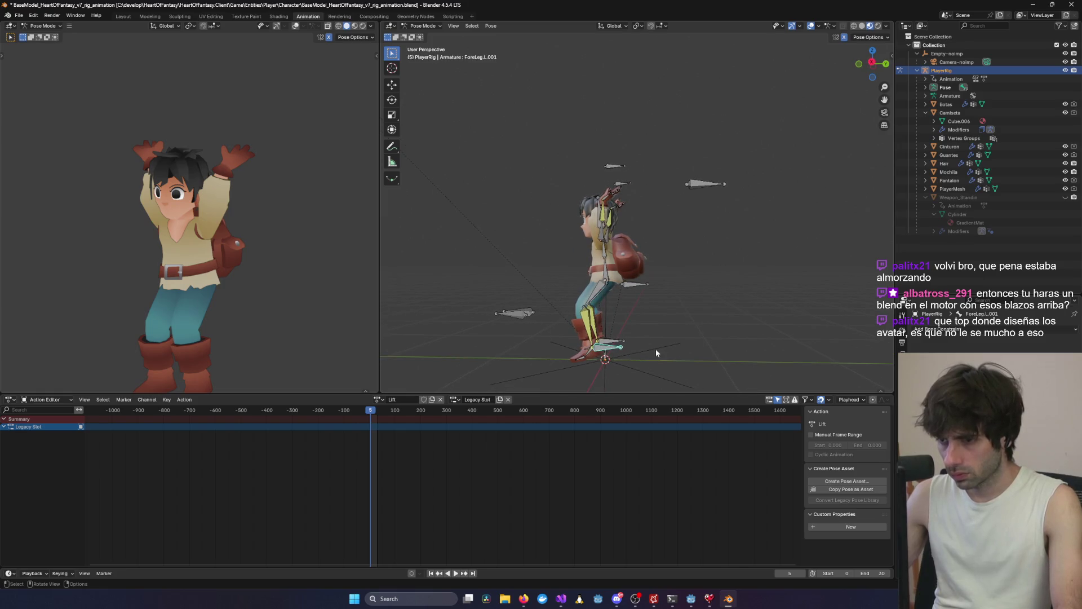
key(g)
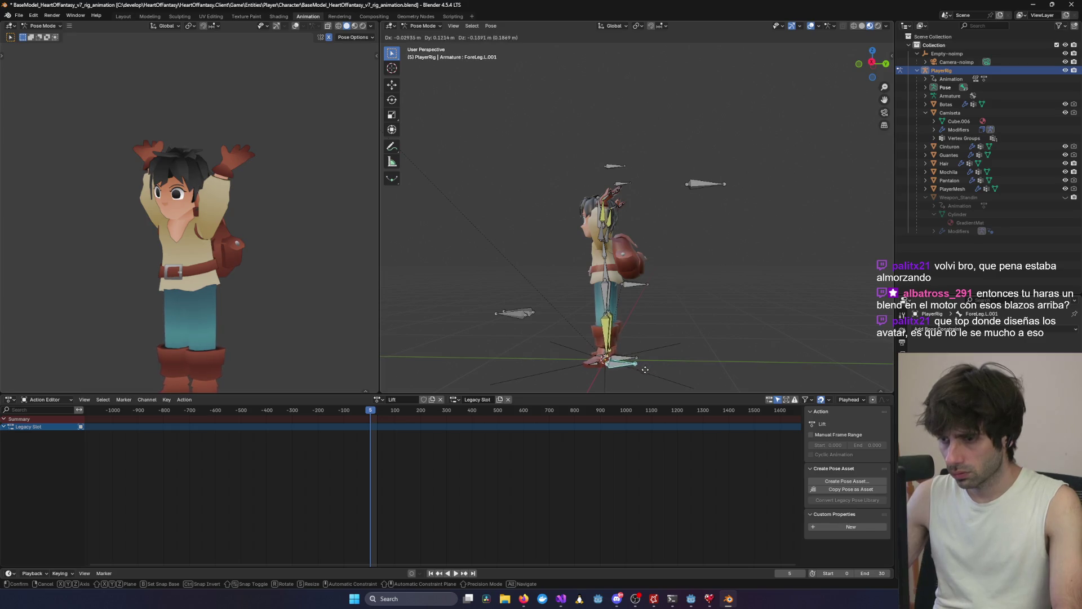
click(643, 370)
click(621, 340)
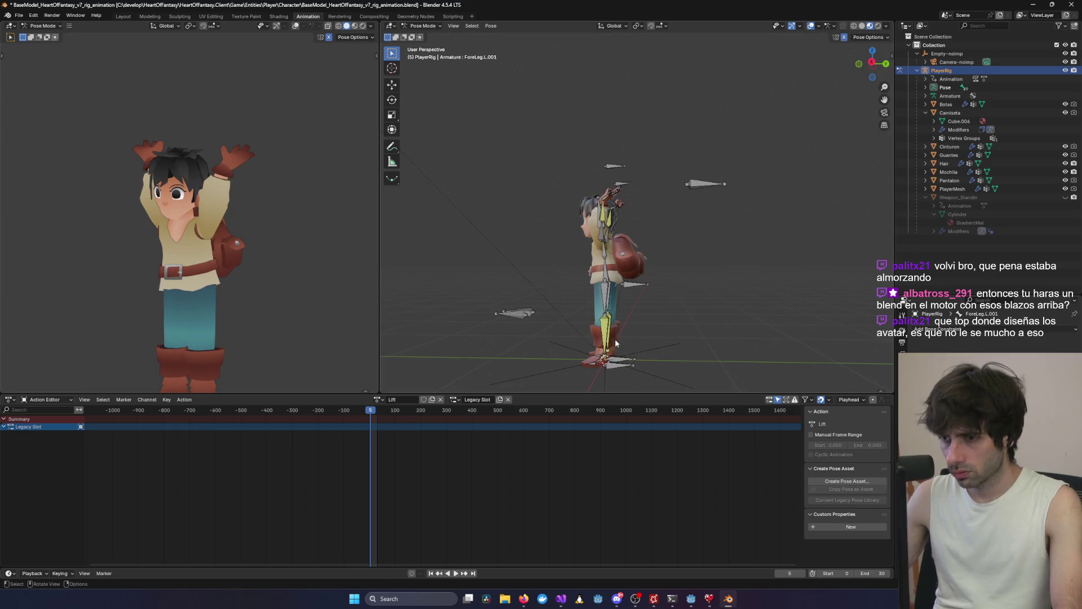
middle_drag(621, 340, 715, 336)
mouse_move(548, 241)
middle_down()
mouse_move(583, 266)
mouse_move(540, 250)
middle_up()
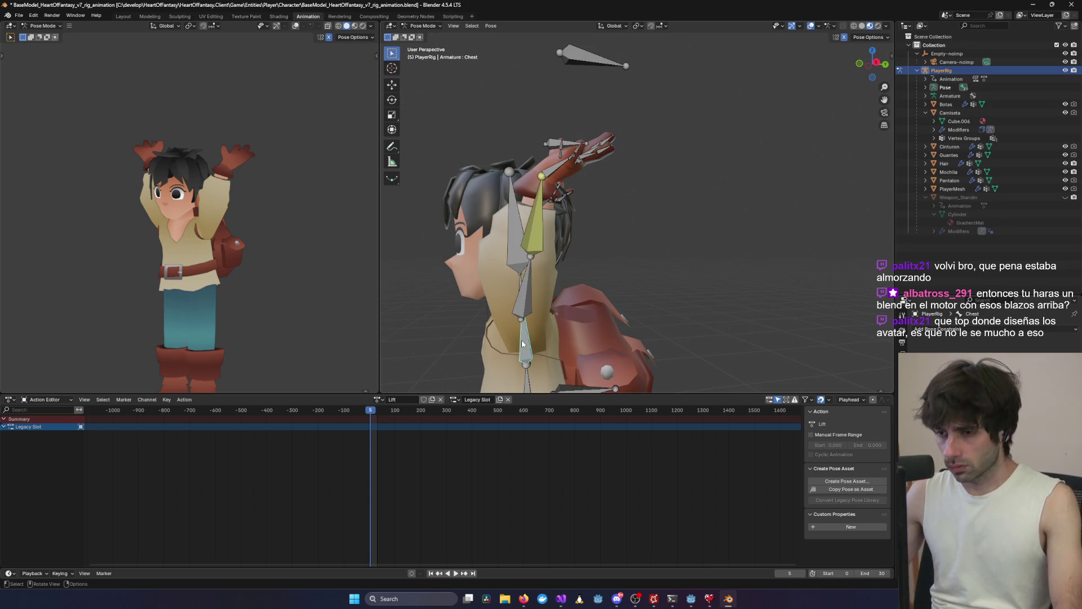
key(r)
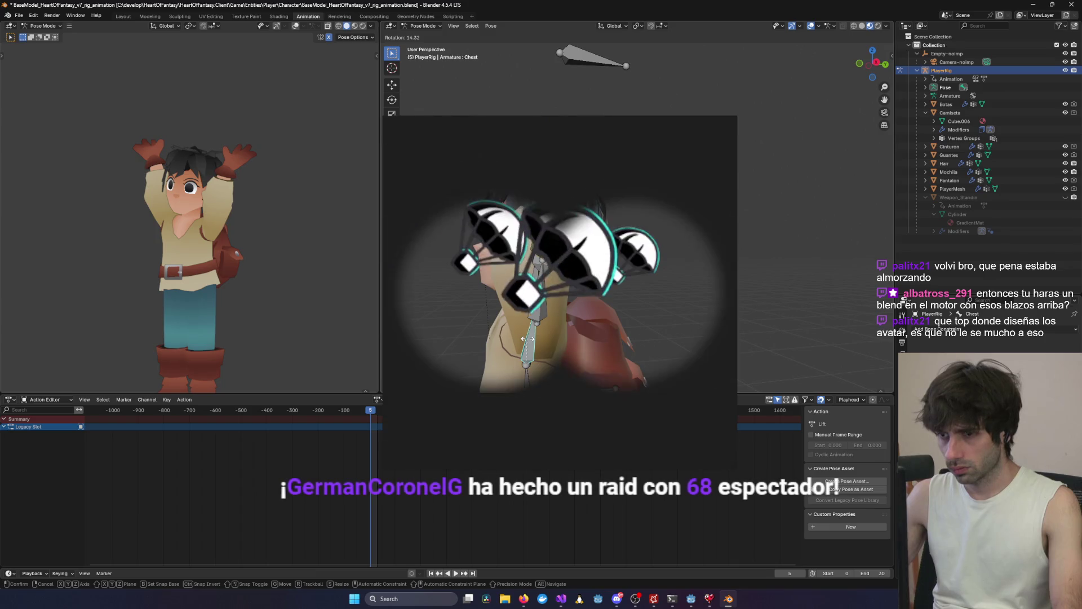
right_click(527, 339)
middle_drag(508, 339, 485, 334)
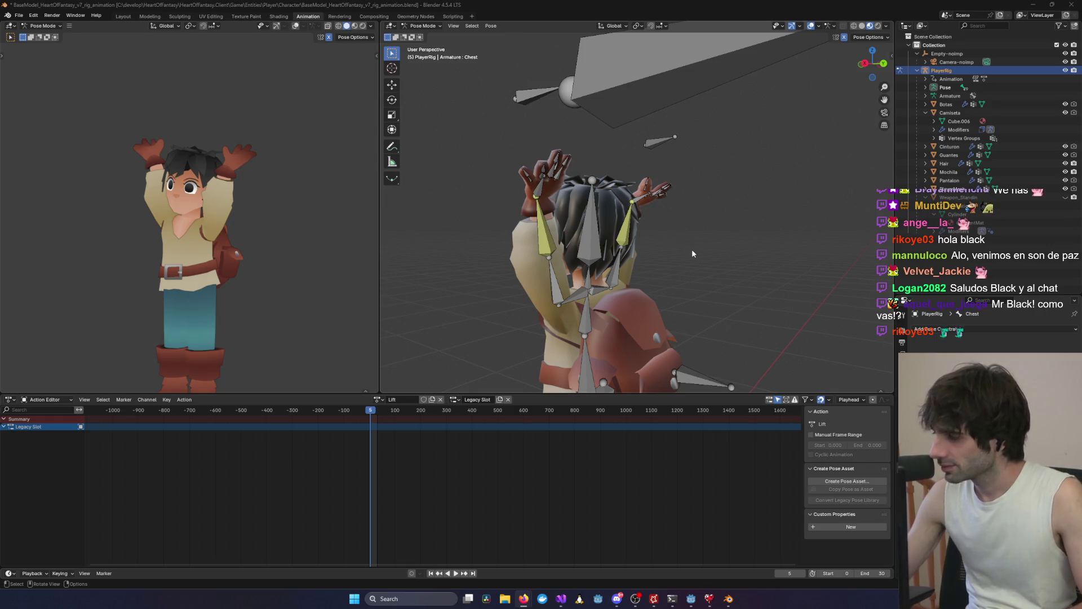
mouse_move(708, 279)
middle_down()
mouse_move(698, 269)
mouse_move(575, 276)
mouse_move(789, 265)
mouse_move(733, 271)
mouse_move(705, 316)
mouse_move(686, 288)
middle_up()
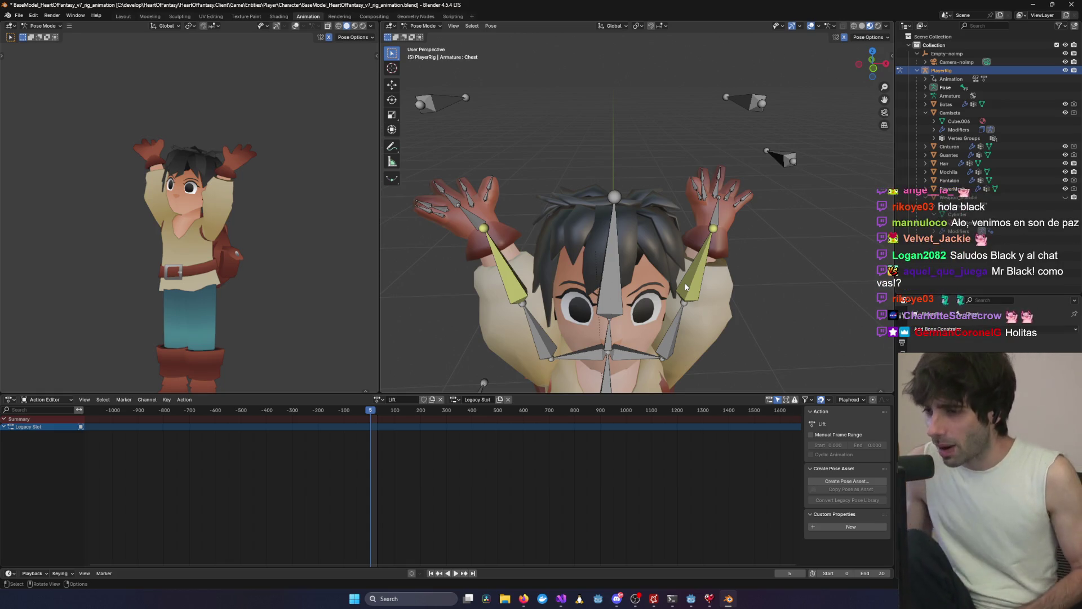
mouse_move(765, 217)
middle_down()
mouse_move(762, 229)
mouse_move(708, 234)
mouse_move(654, 198)
mouse_move(685, 176)
mouse_move(837, 193)
mouse_move(741, 185)
mouse_move(632, 220)
mouse_move(698, 232)
middle_up()
scroll(600, 228, down, 4)
scroll(600, 228, down, 3)
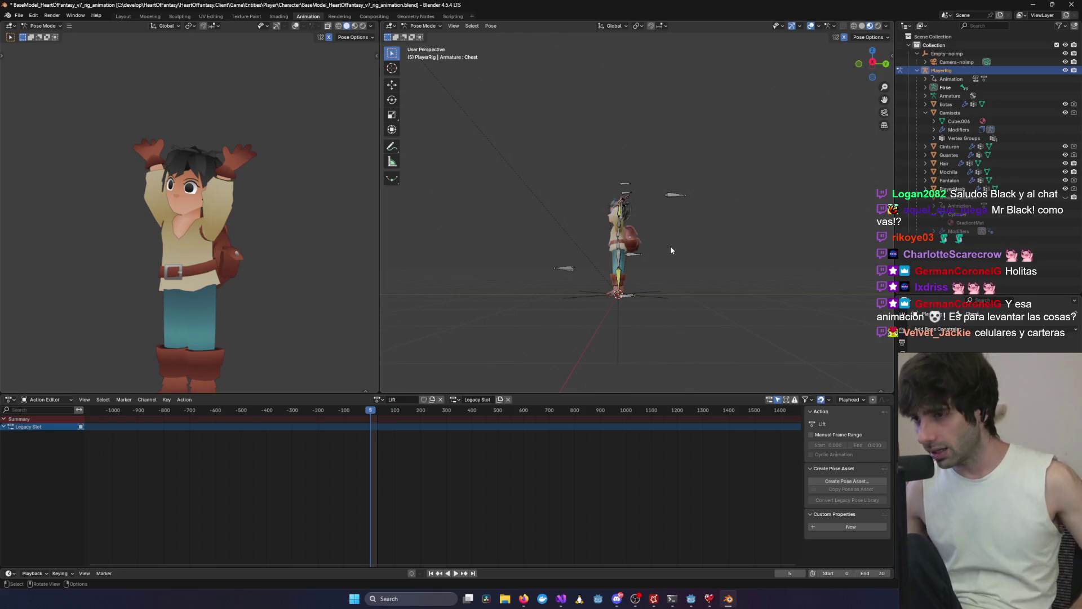
mouse_move(665, 246)
middle_down()
mouse_move(729, 254)
mouse_move(690, 341)
middle_up()
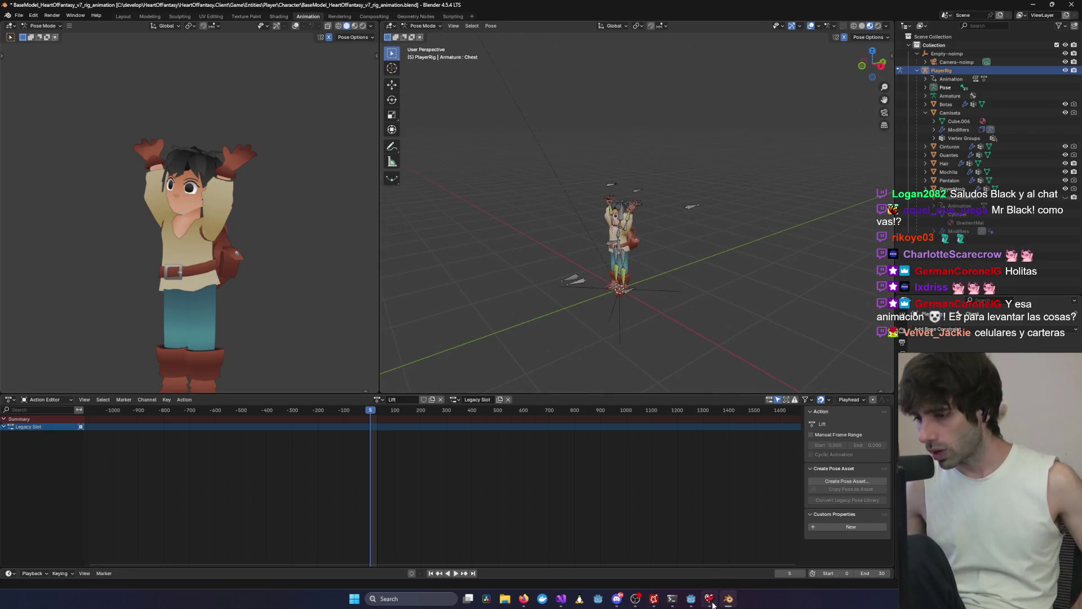
Step: Bring up the Heart of Fantasy debug window and enter the game with the test character
click(712, 602)
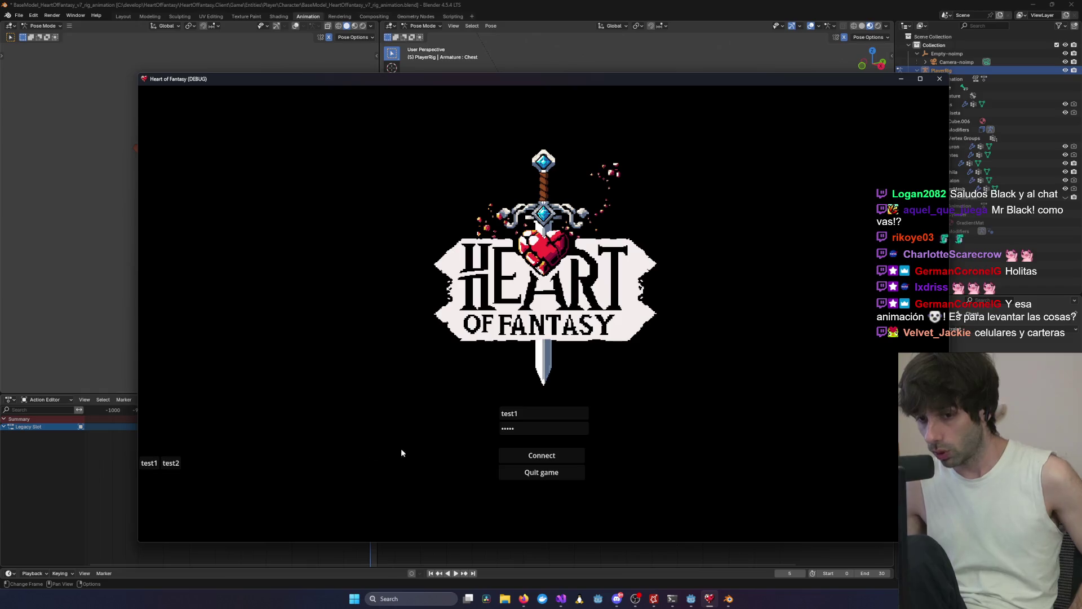
click(530, 454)
key(Return)
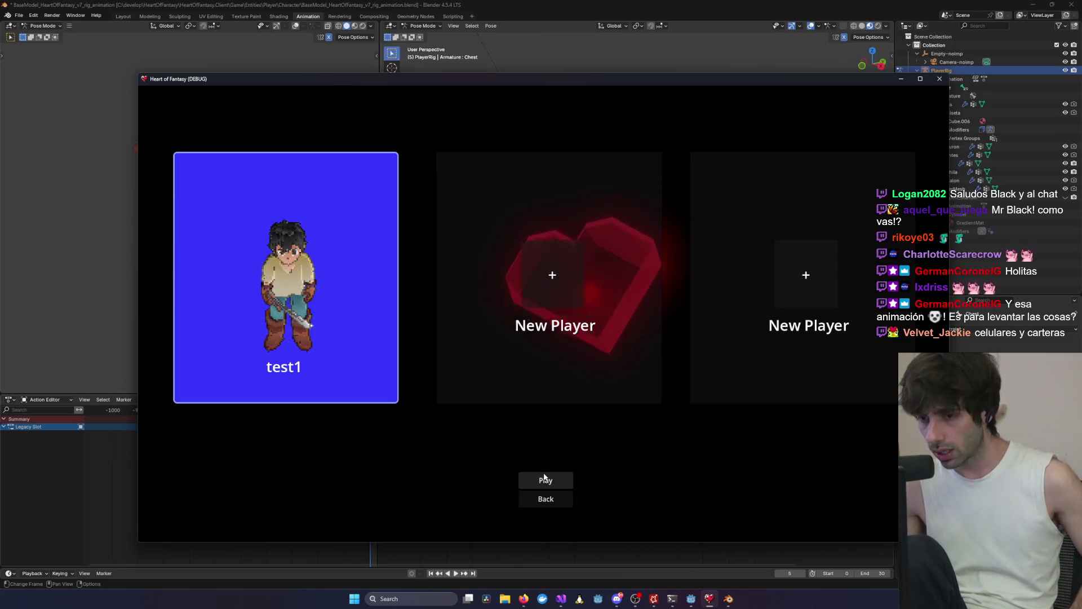
click(538, 479)
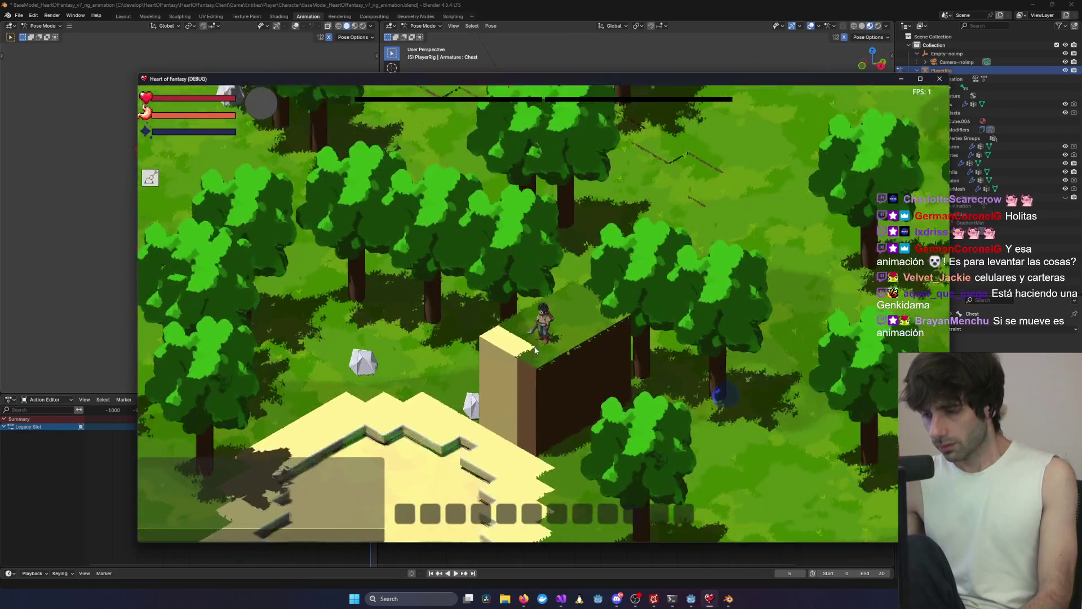
Step: Walk onto the raised grass block and experiment with terraforming, removing and placing grey blocks
key(a)
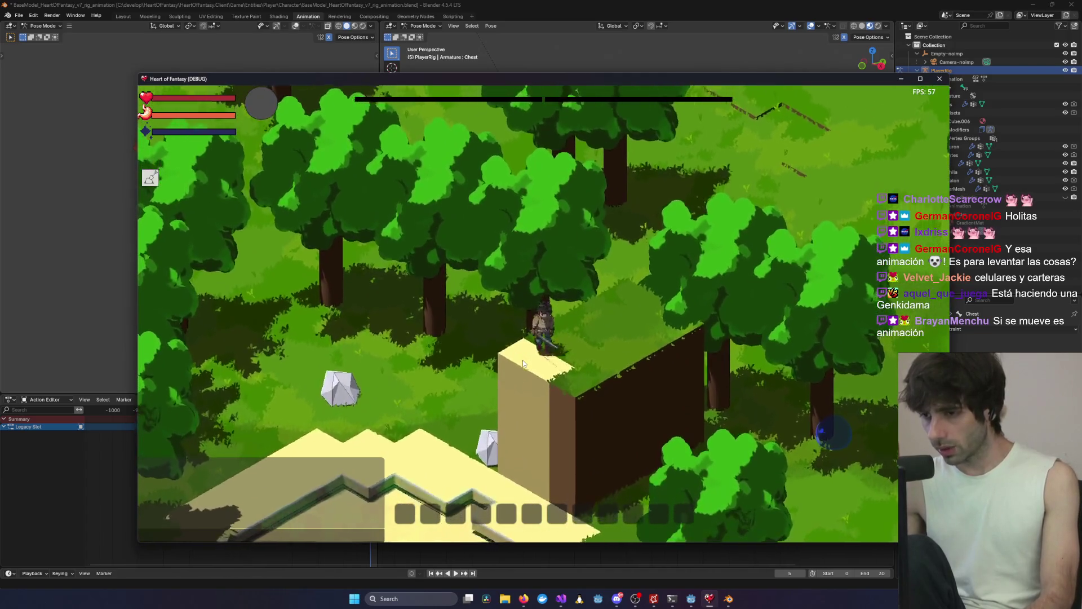
key(w)
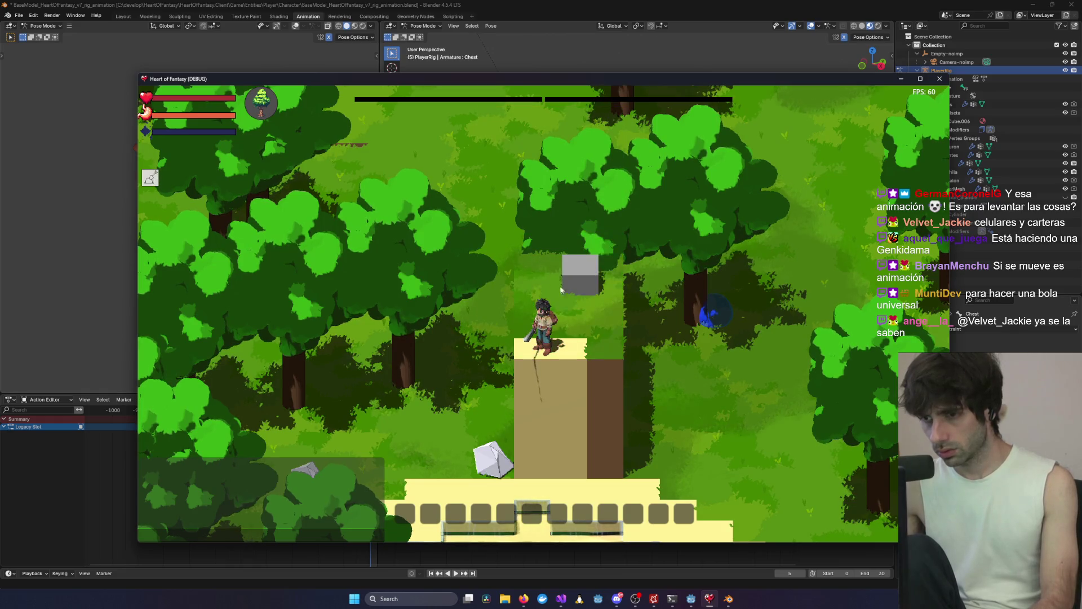
right_click(587, 275)
click(580, 217)
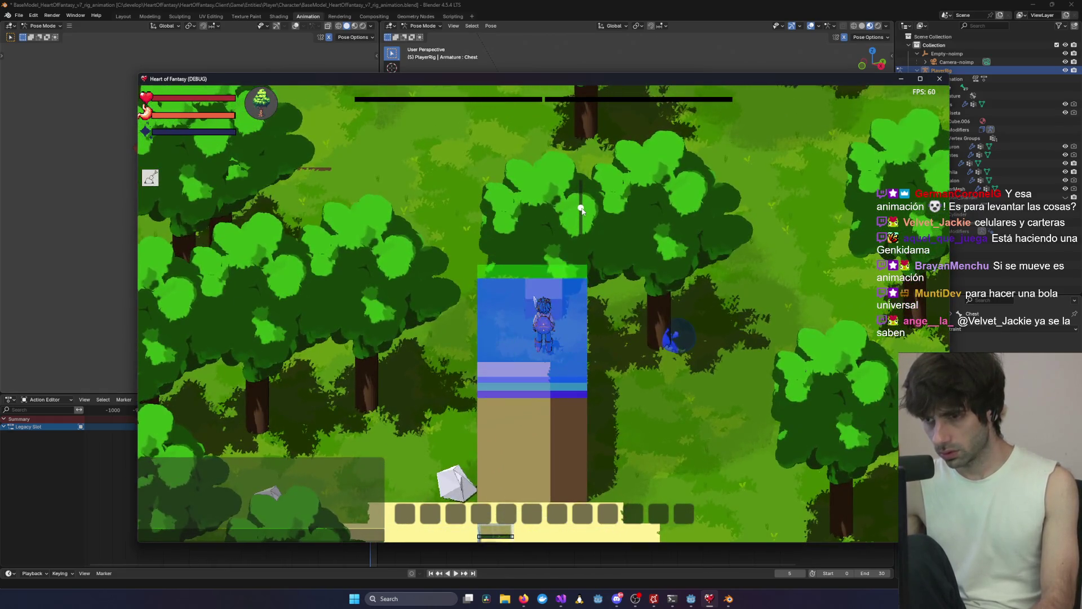
click(581, 219)
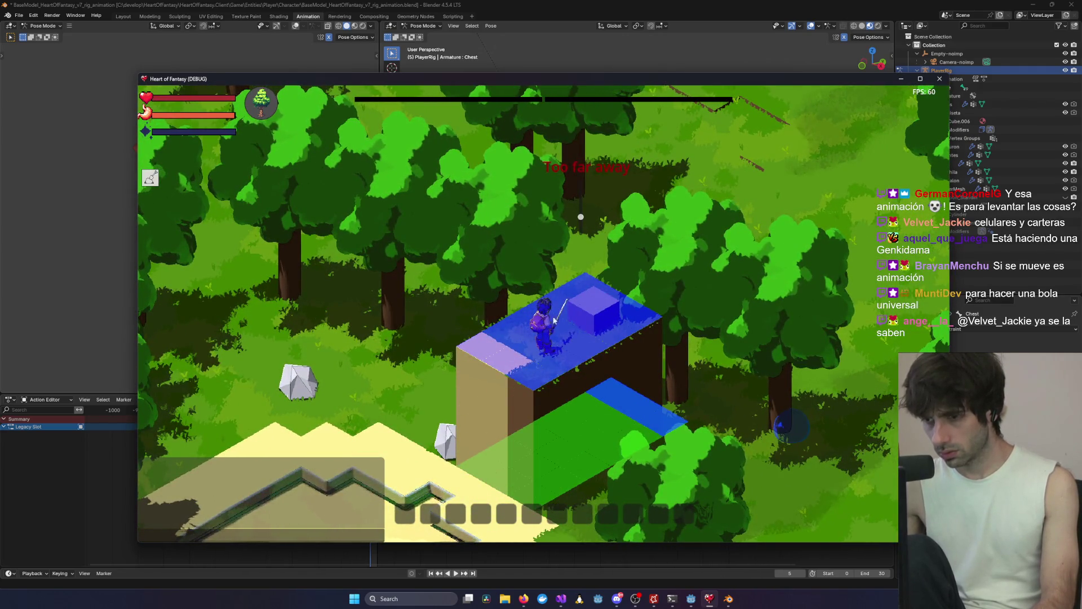
click(583, 316)
click(678, 289)
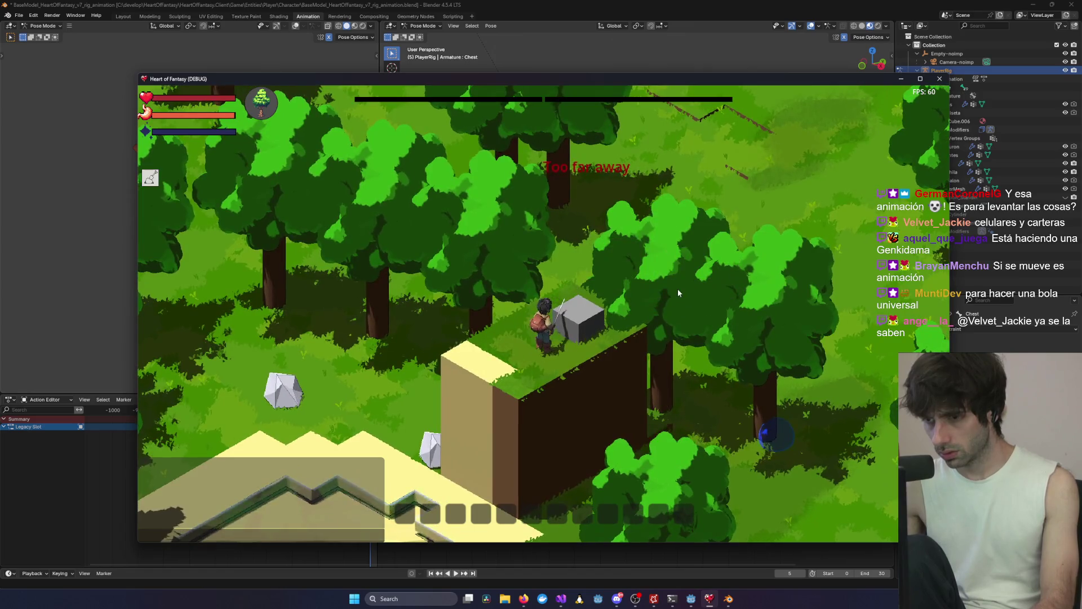
click(577, 322)
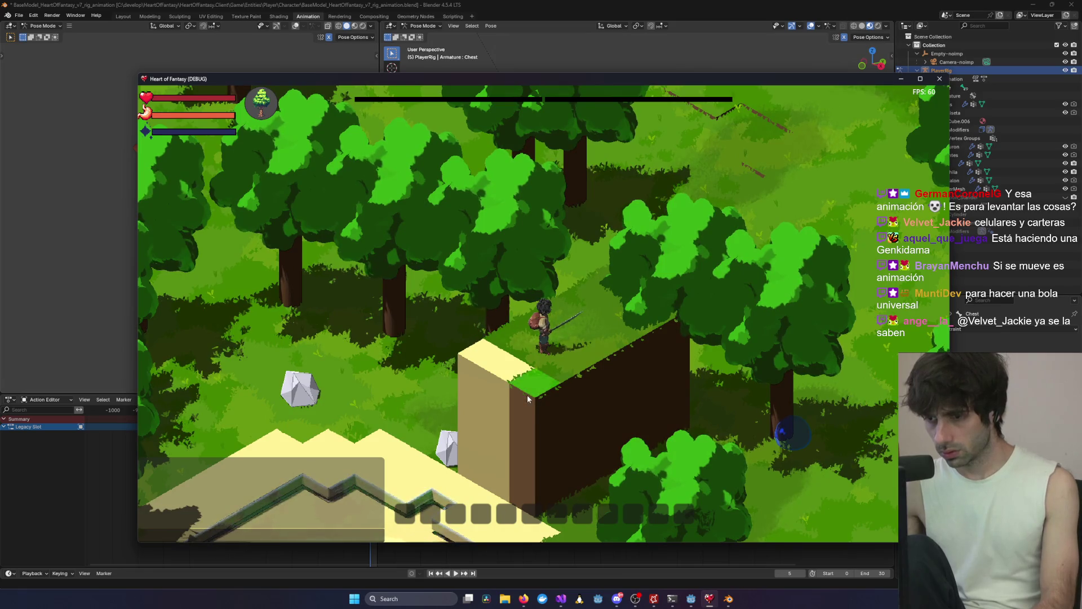
click(595, 316)
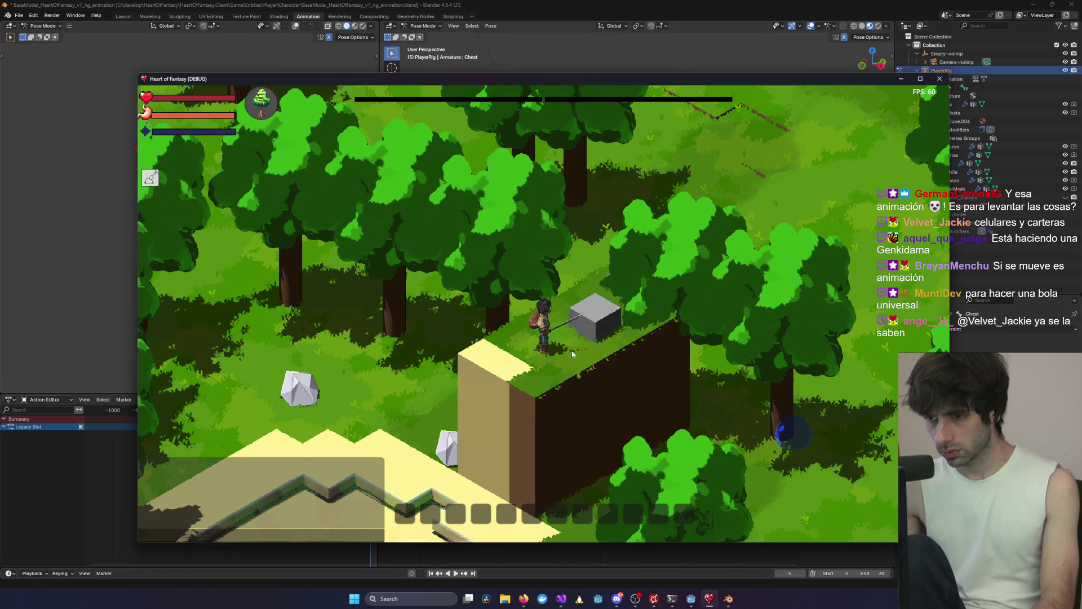
click(645, 228)
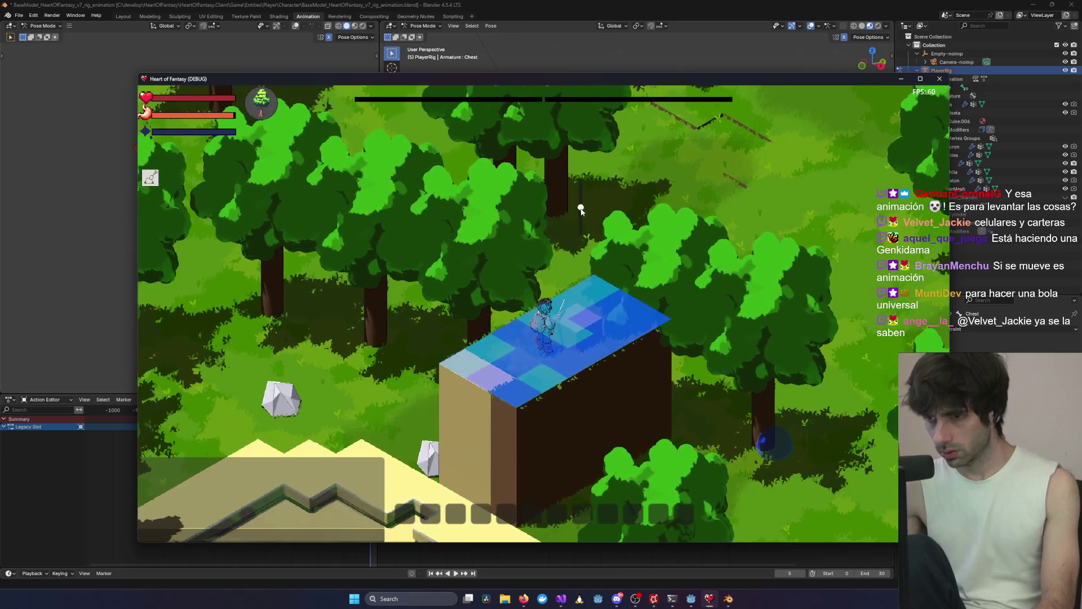
click(574, 314)
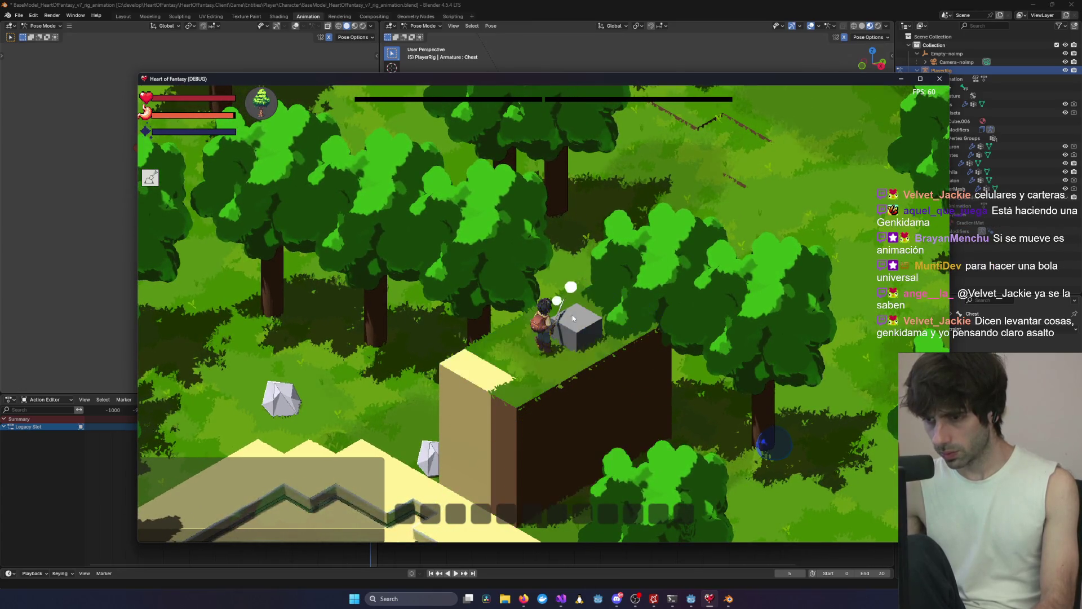
click(675, 287)
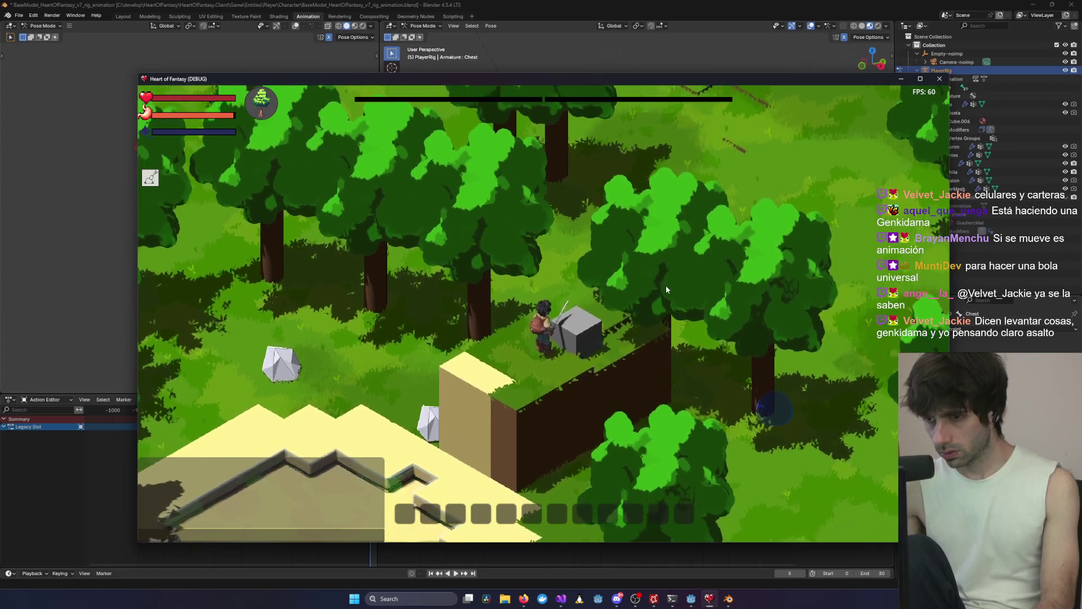
Step: Walk to the rock, choose Lift from its interaction menu, then quit with Alt+F4
key(w)
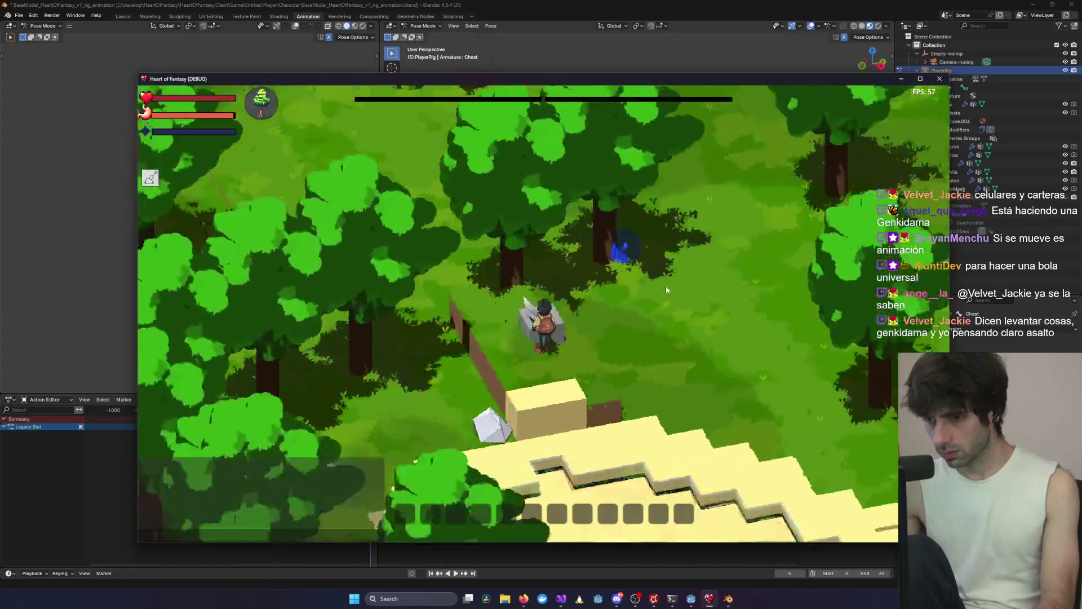
key(s)
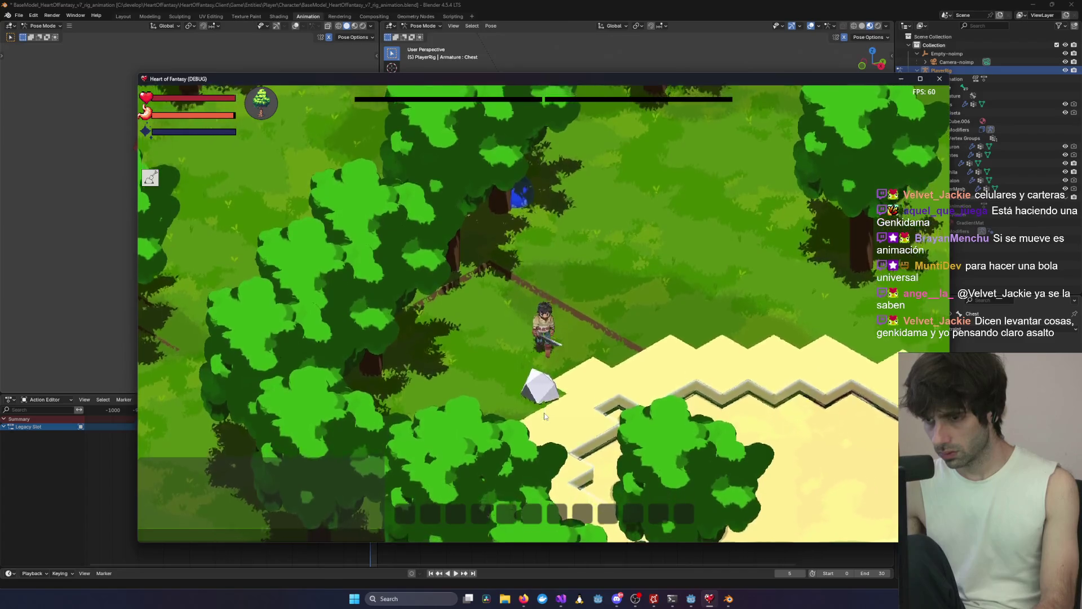
key(s)
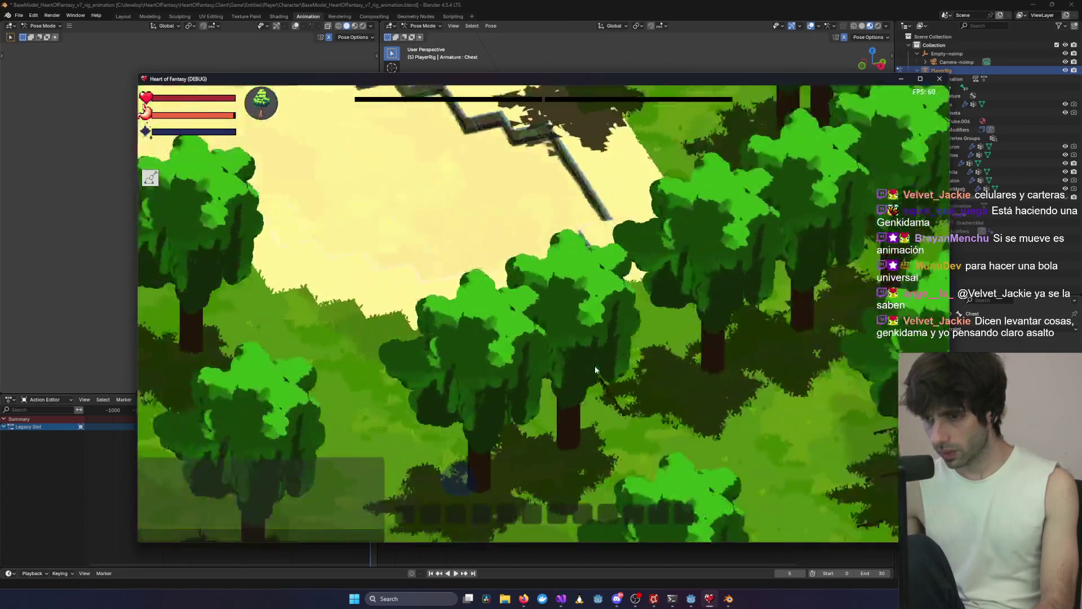
scroll(594, 366, down, 3)
key(e)
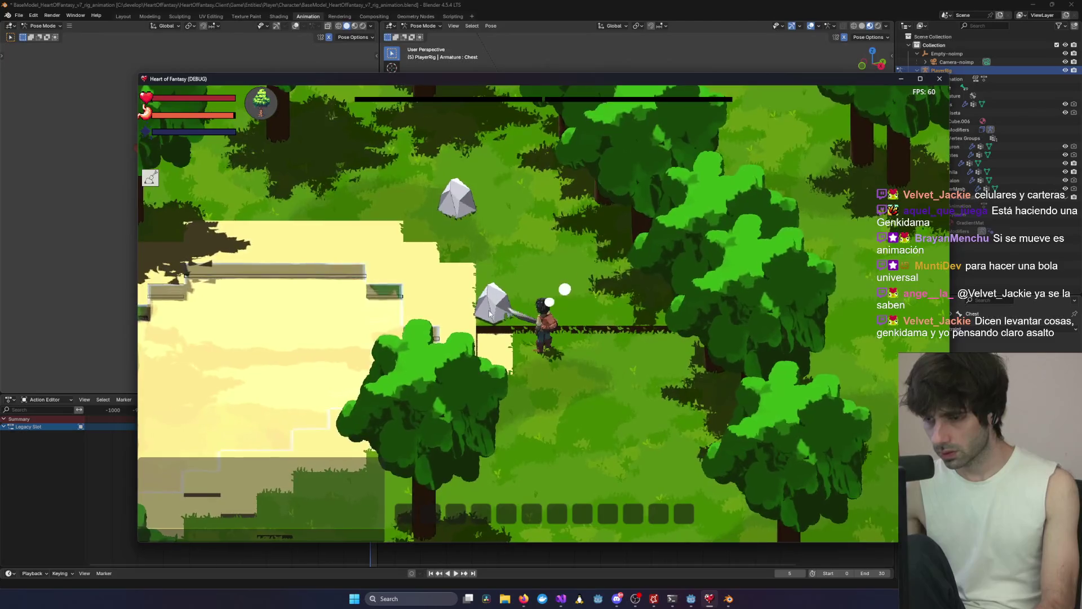
click(658, 226)
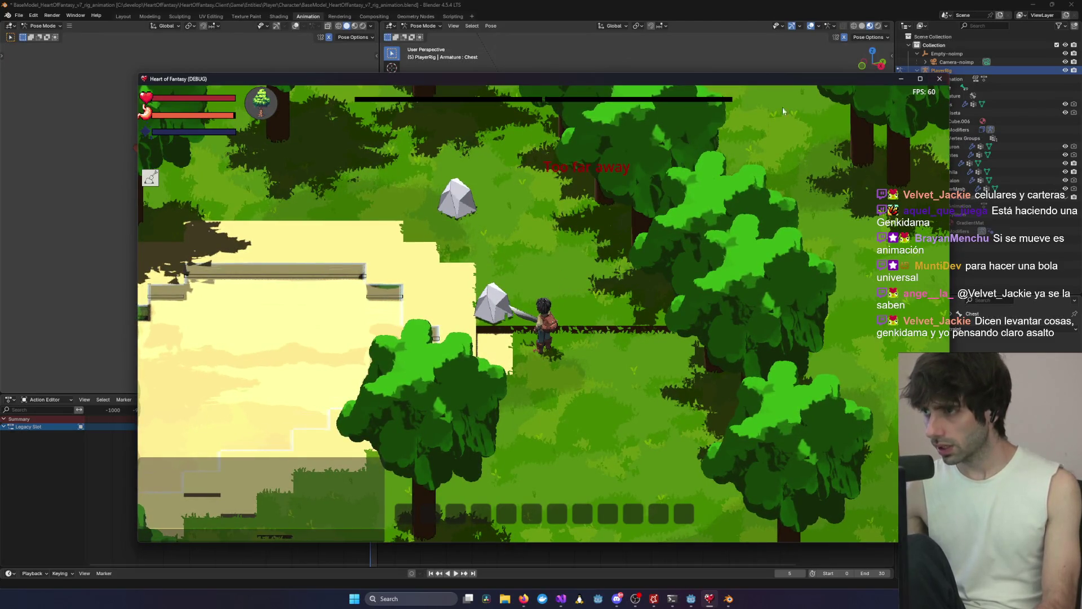
key(alt+F4)
Step: Launch HeartOfFantasy.Client for debugging and log in through to the game world
mouse_move(571, 599)
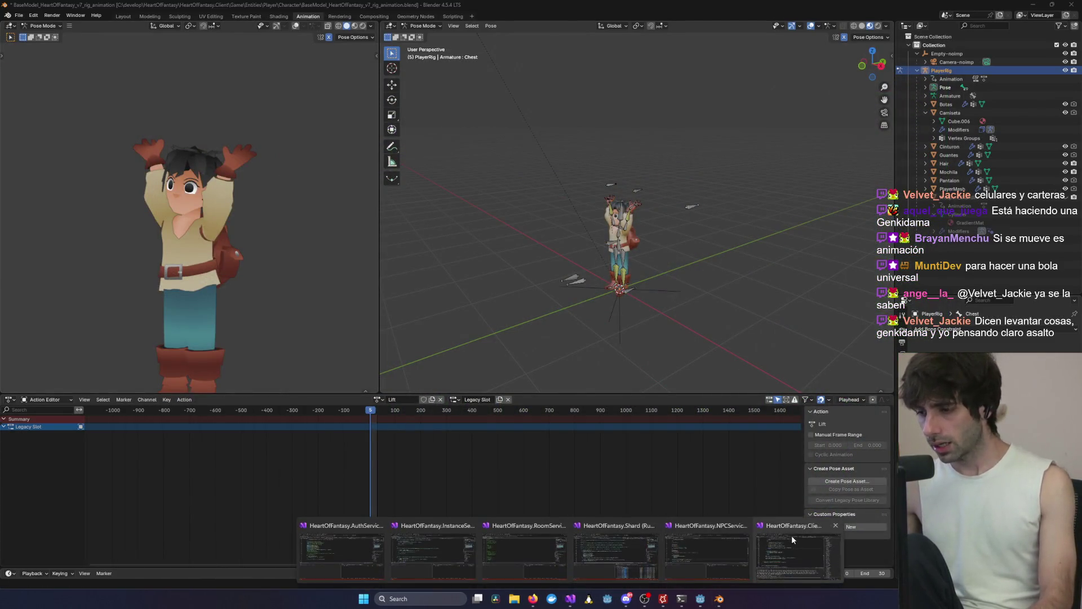
click(792, 539)
click(255, 20)
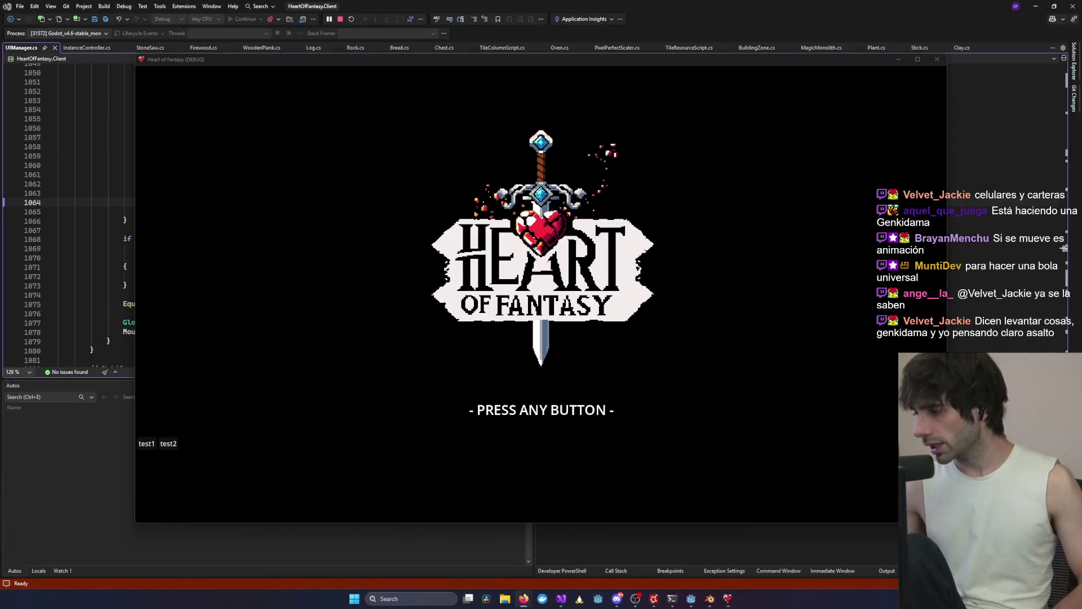
click(147, 444)
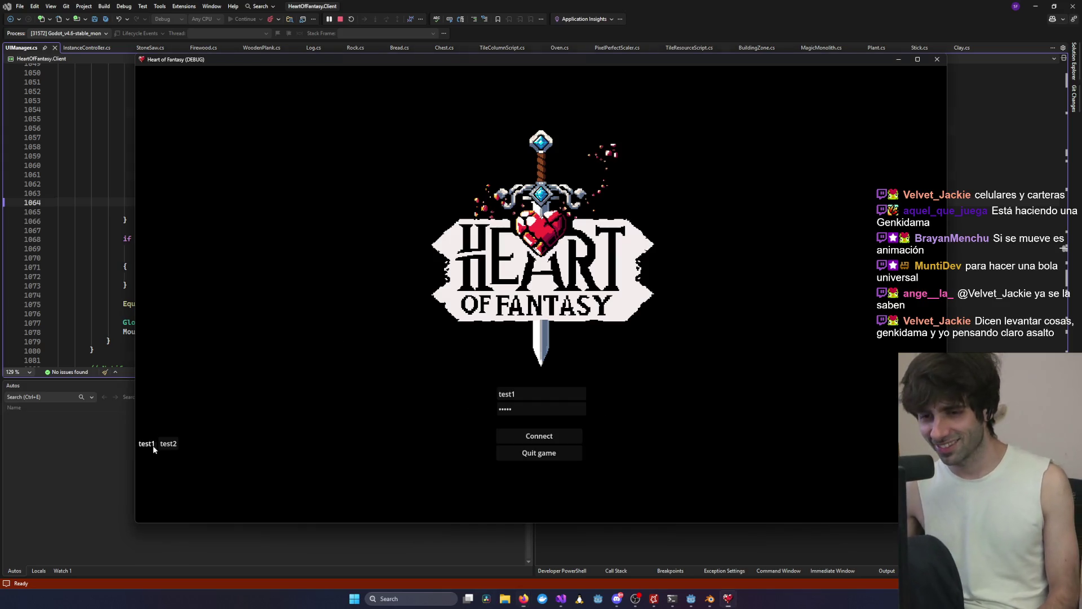
click(545, 439)
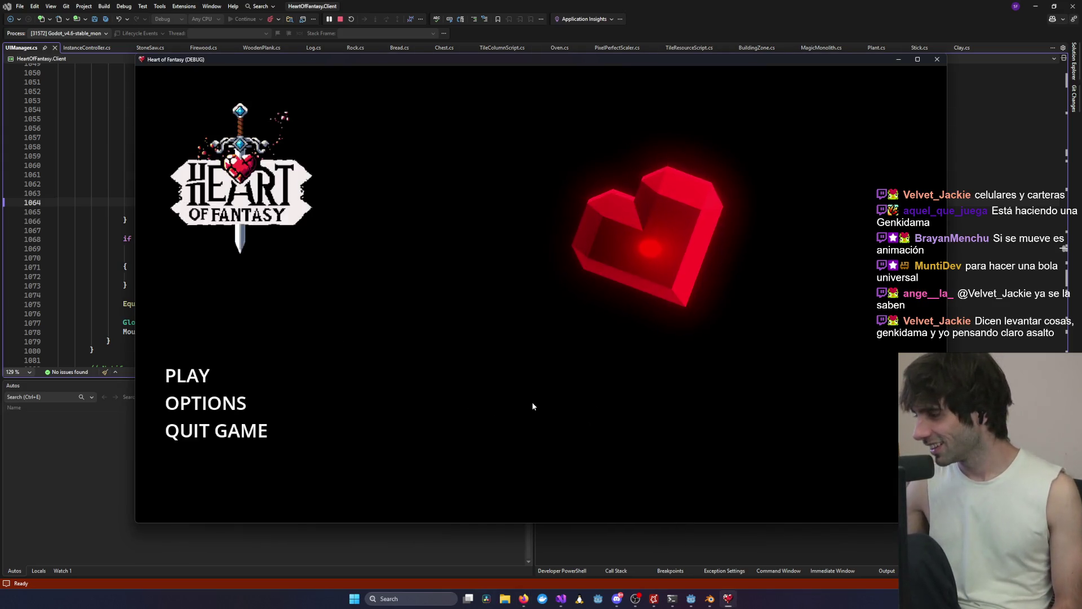
click(207, 371)
click(519, 455)
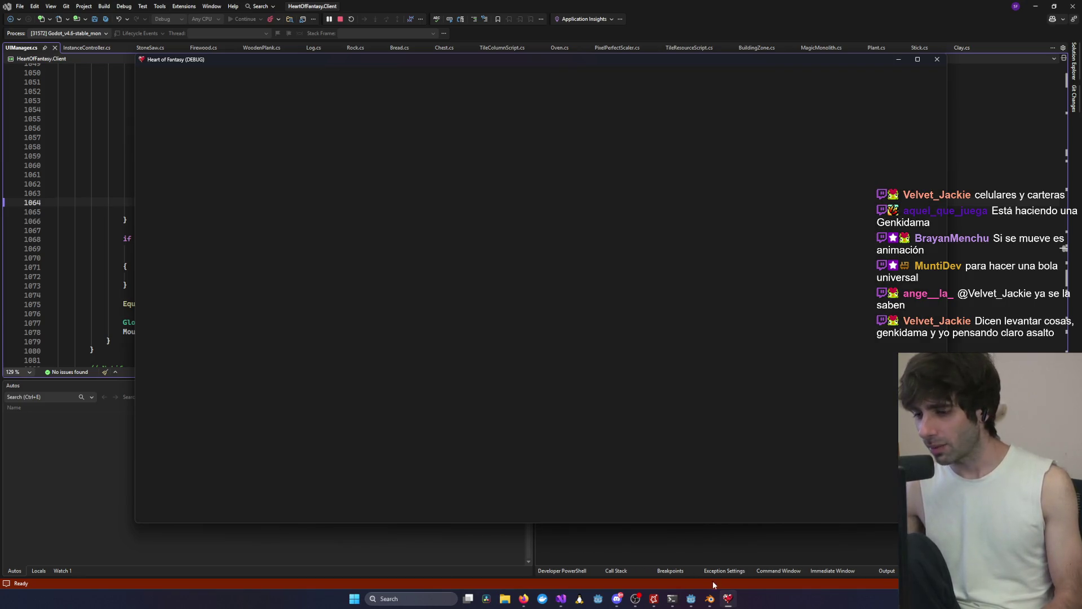
Step: Cycle through the AuthService, InstanceService, RoomService, Shard and NPCService windows, then return to the client
click(710, 599)
click(704, 599)
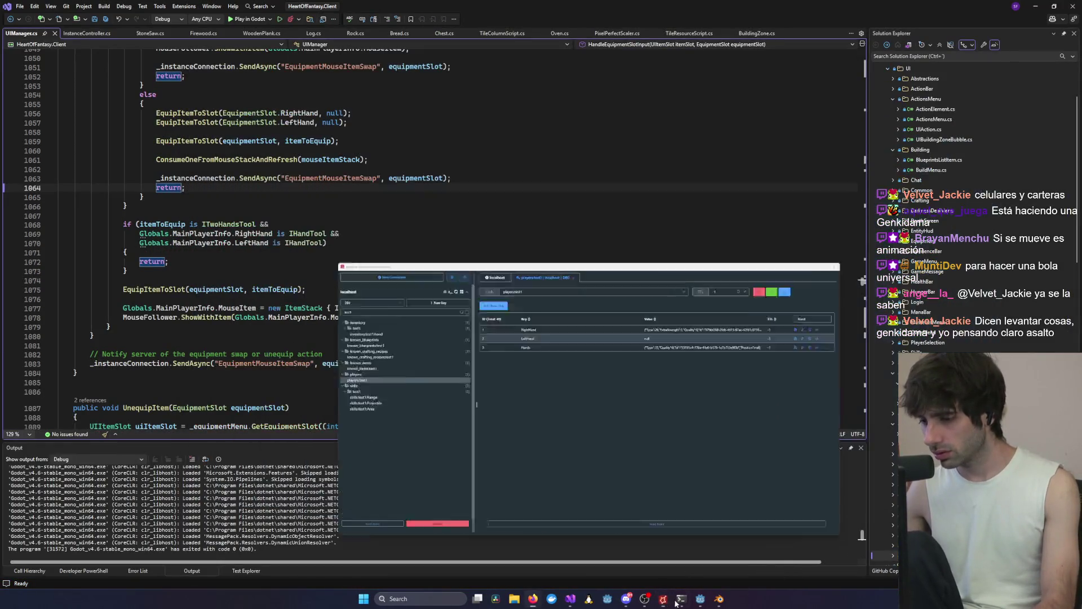
mouse_move(681, 598)
mouse_move(807, 566)
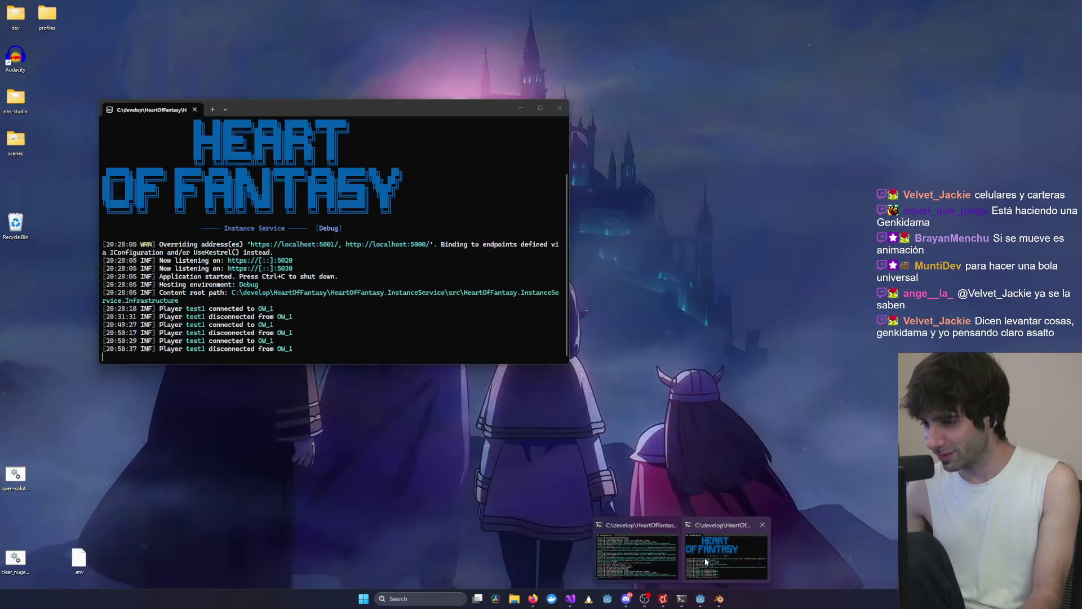
mouse_move(580, 599)
click(367, 554)
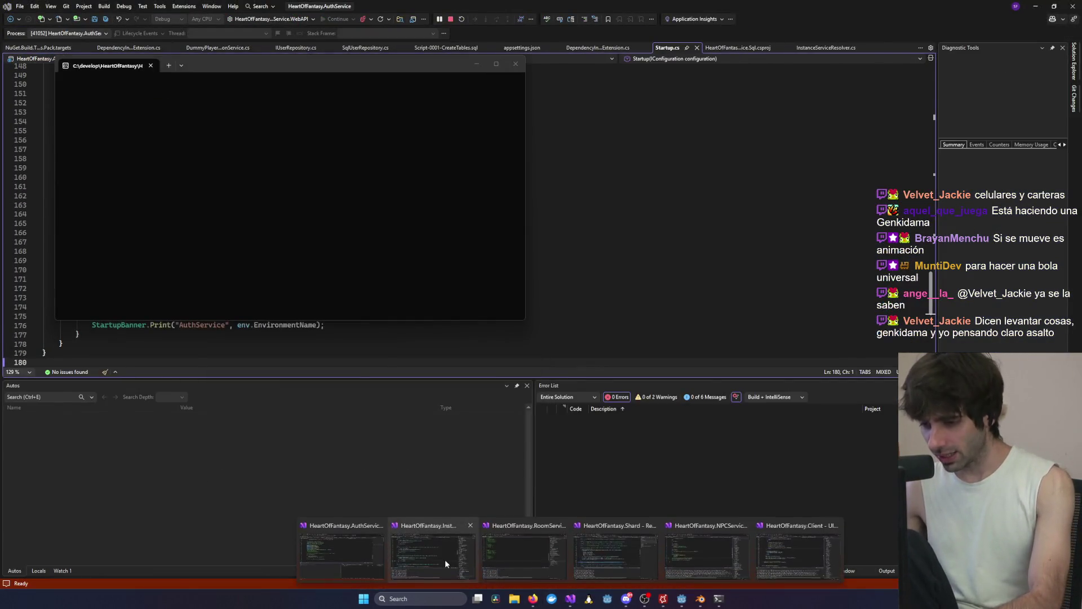
click(445, 559)
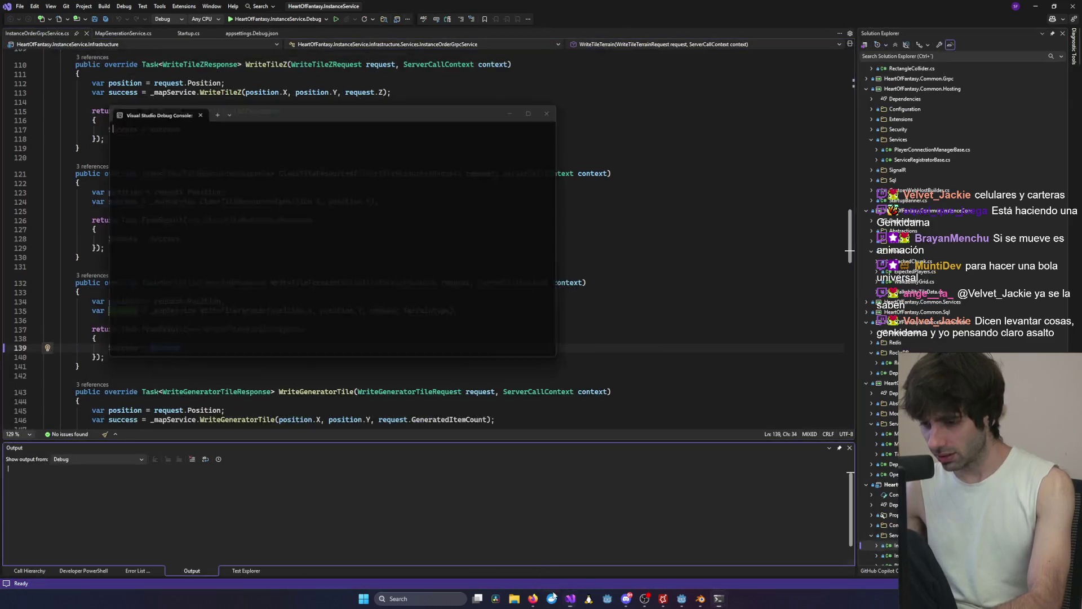
click(527, 554)
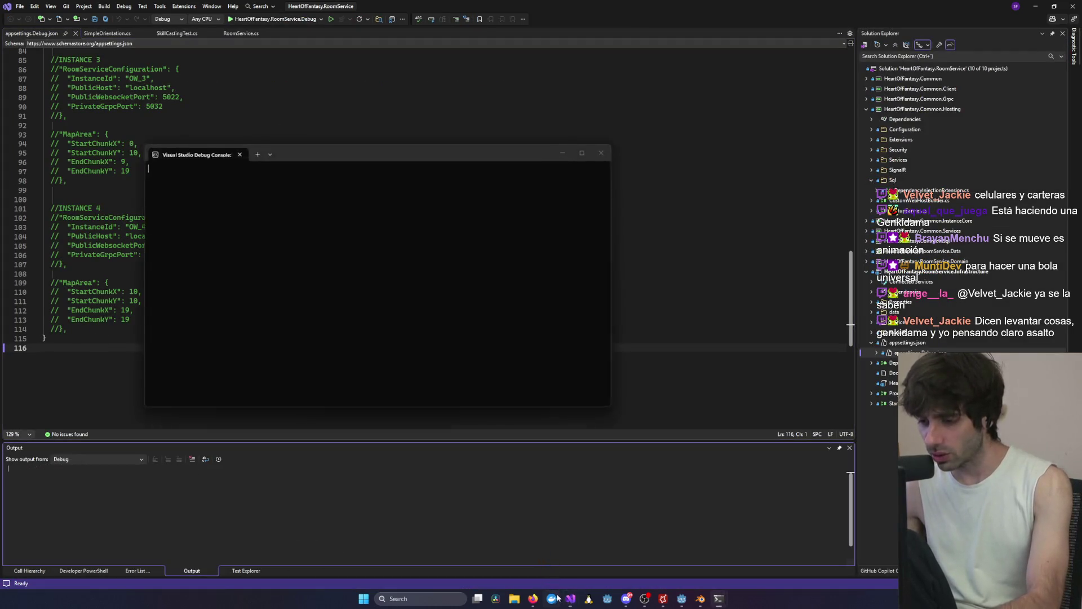
click(570, 564)
click(634, 548)
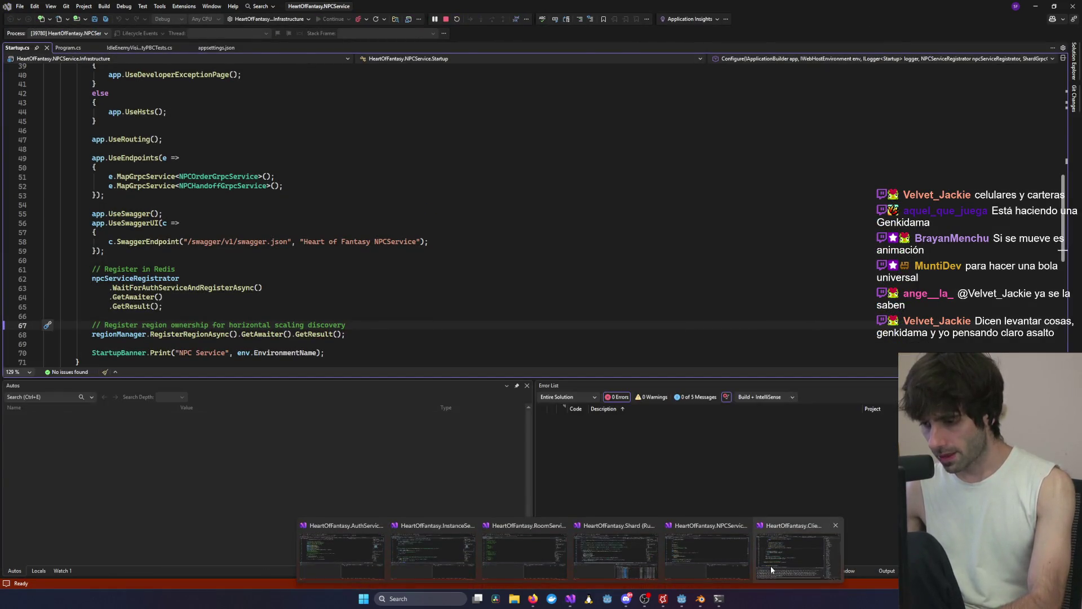
click(445, 555)
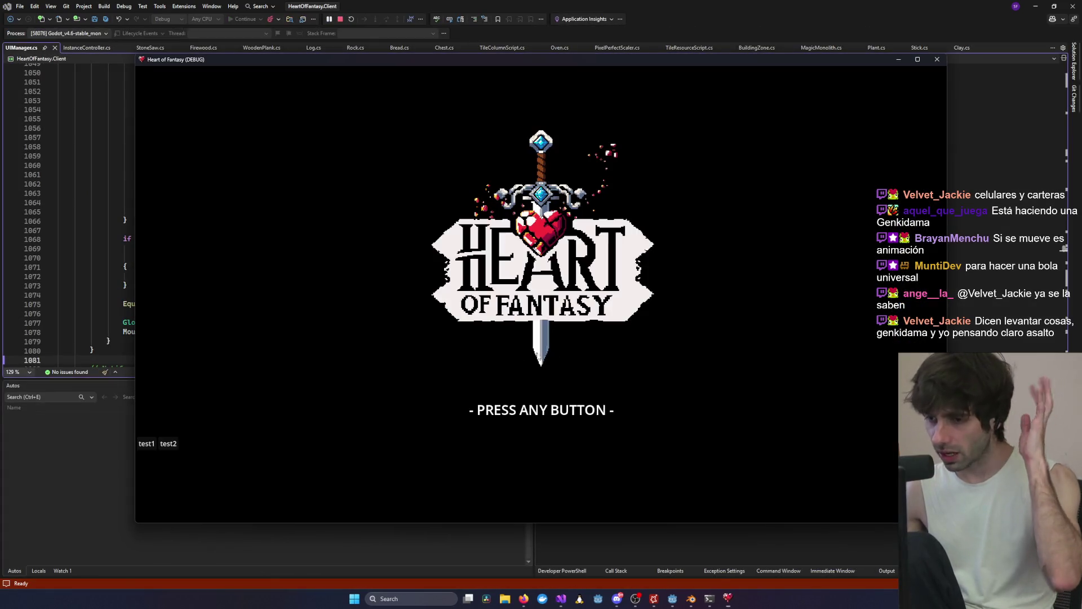
Step: Pass the title screen, Connect with the prefilled test account, and Play the existing character
click(146, 443)
click(529, 435)
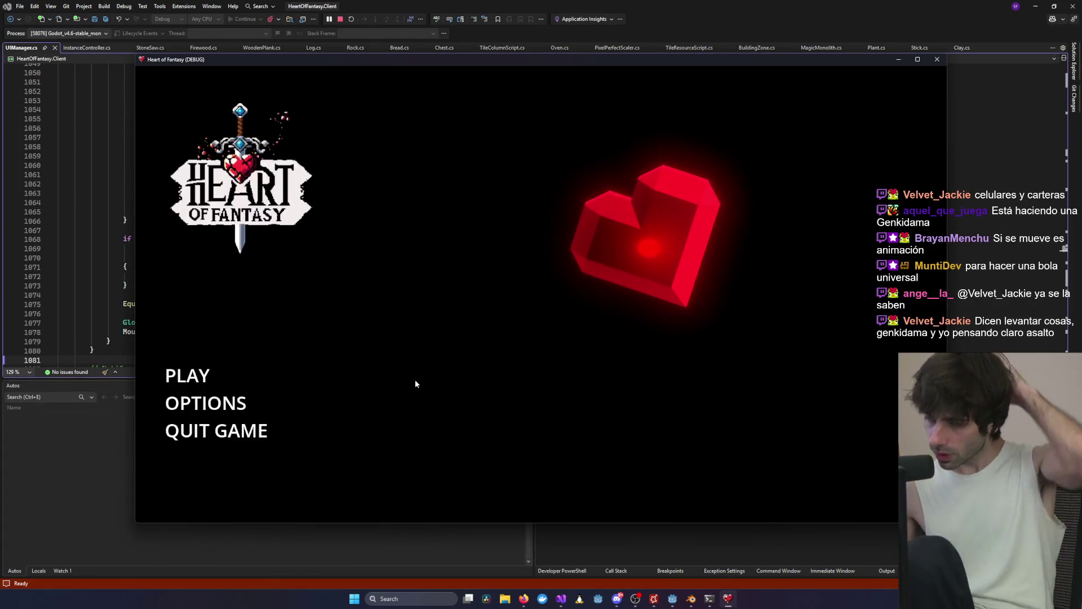
click(170, 374)
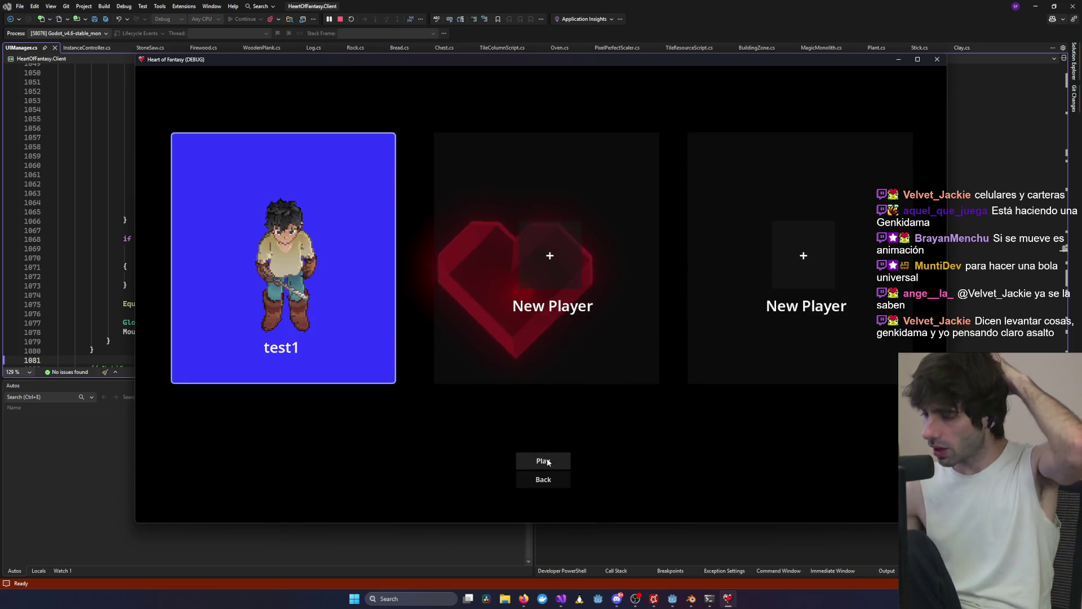
click(548, 462)
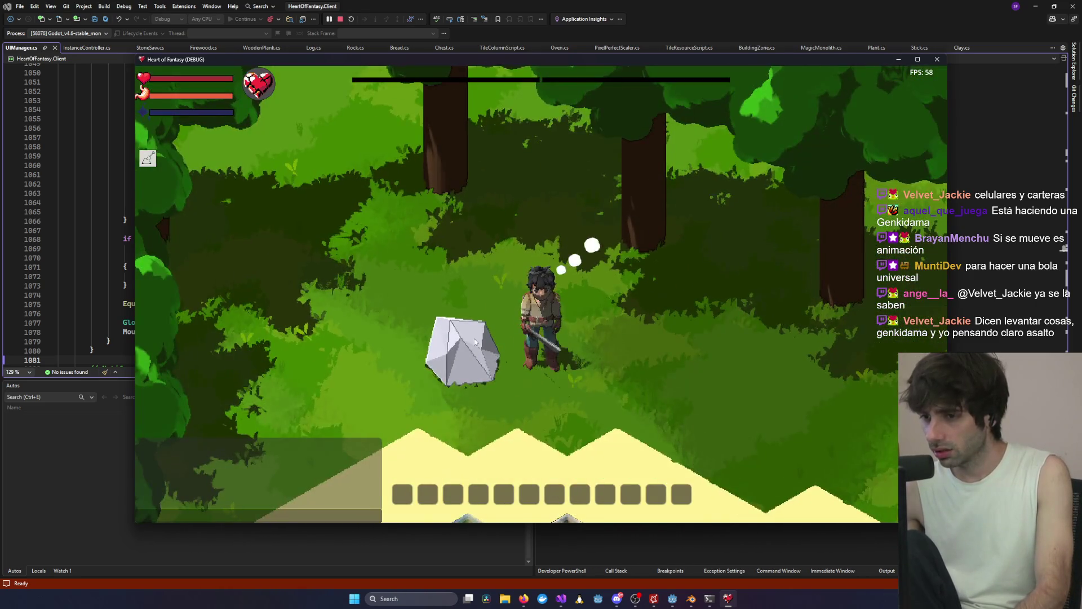
Step: Lift the white rock, carry it around the forest and sand, then return to Blender
click(645, 210)
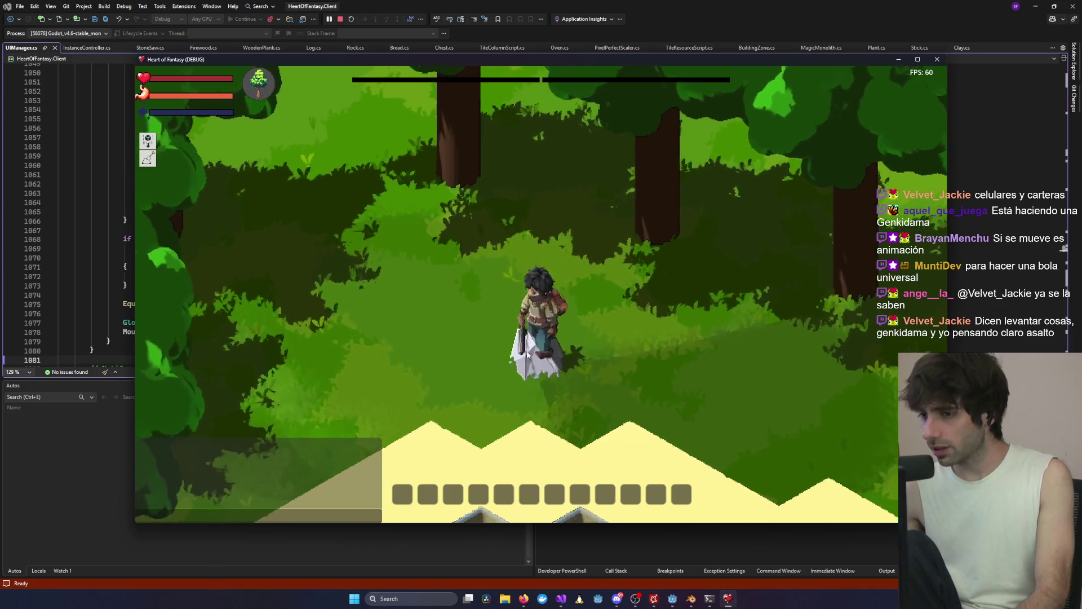
key(d)
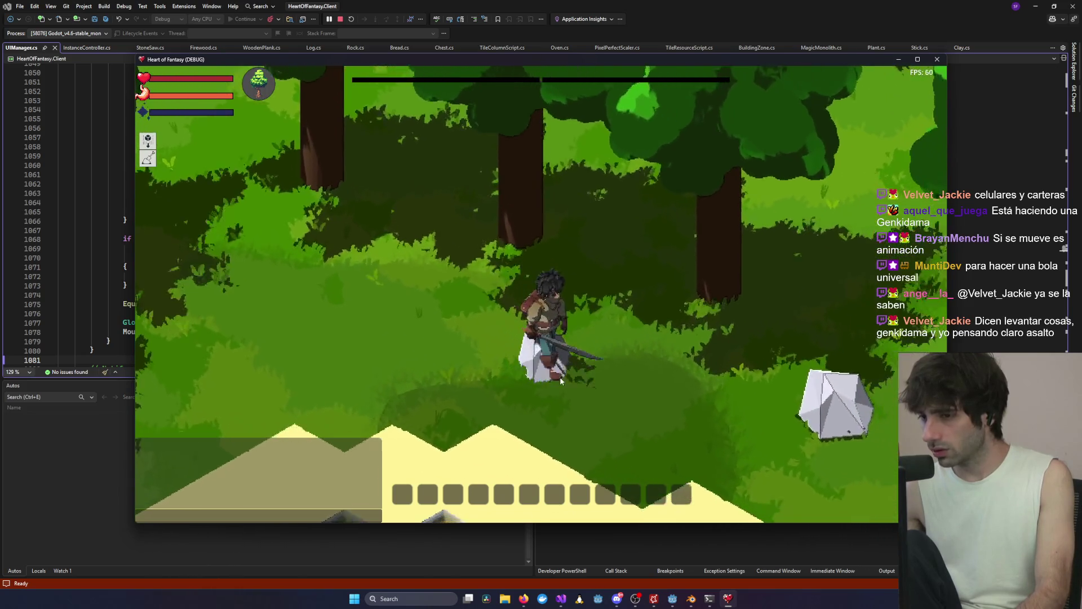
key(d)
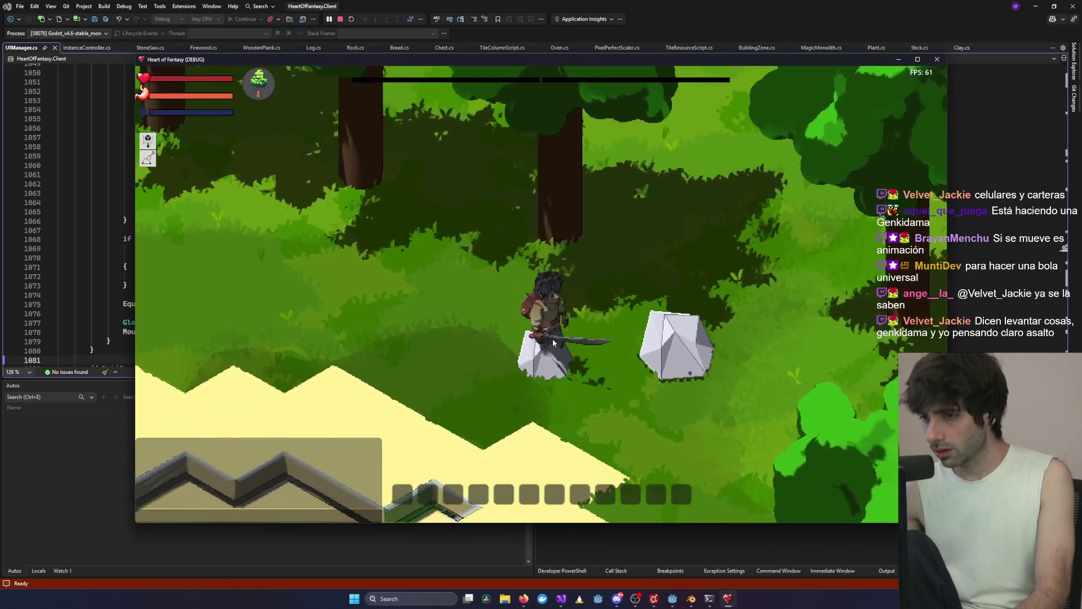
key(s)
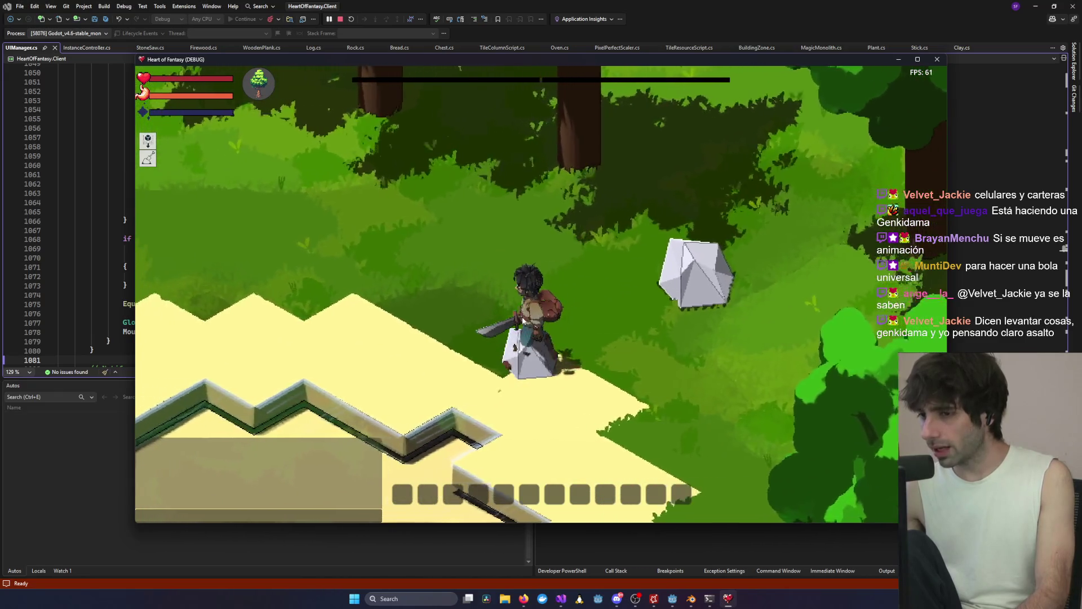
key(a)
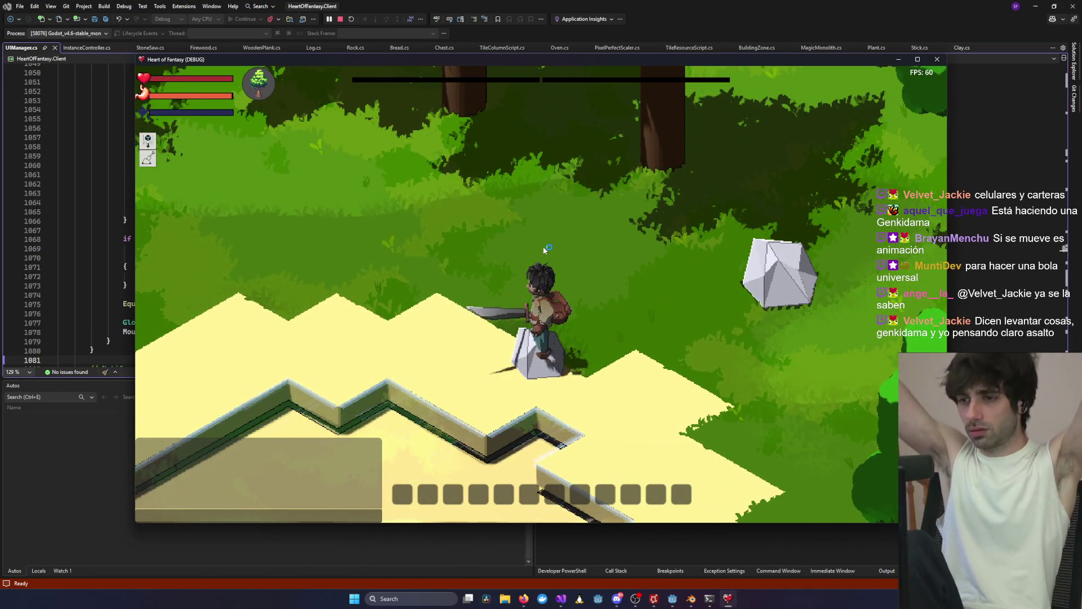
key(a)
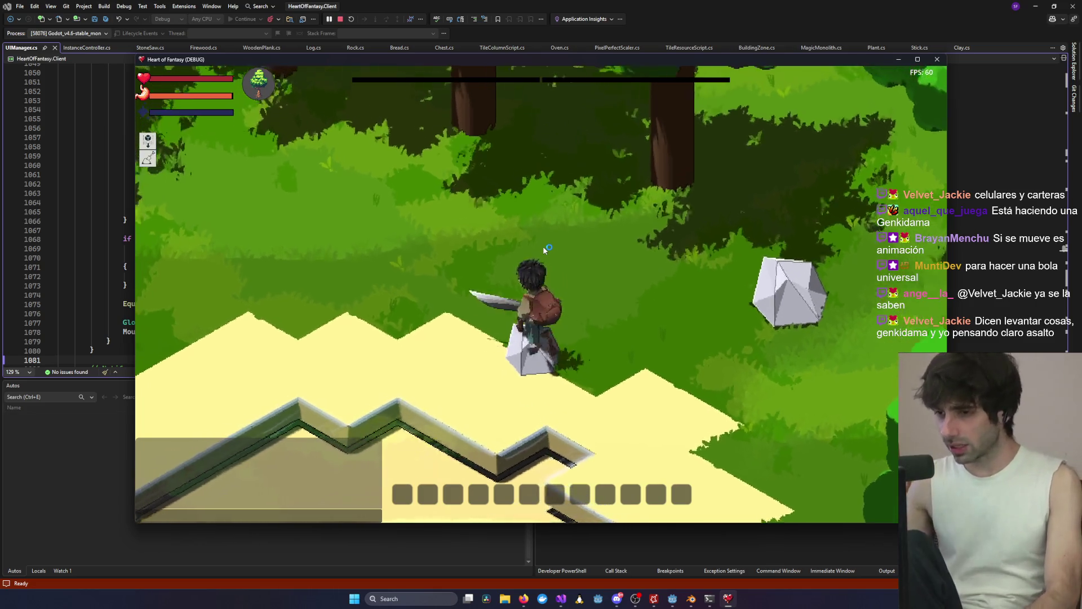
key(a)
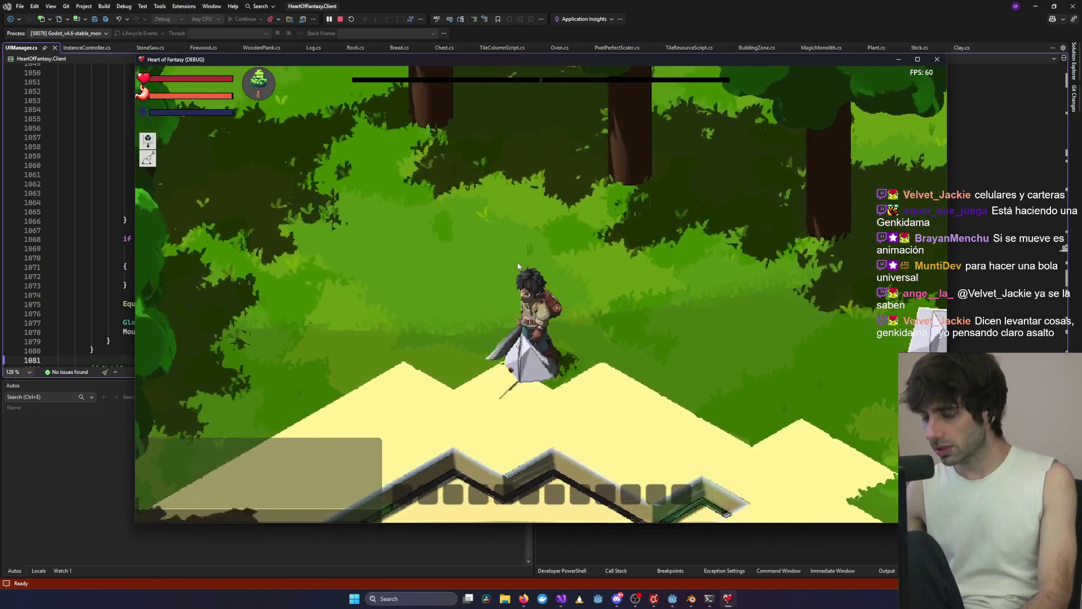
key(a)
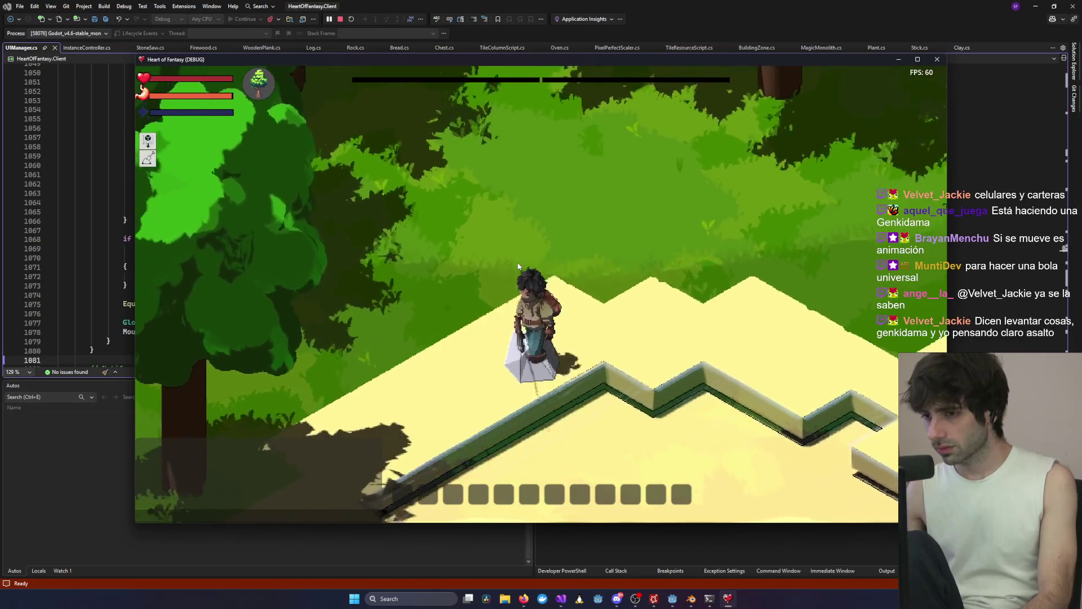
key(w)
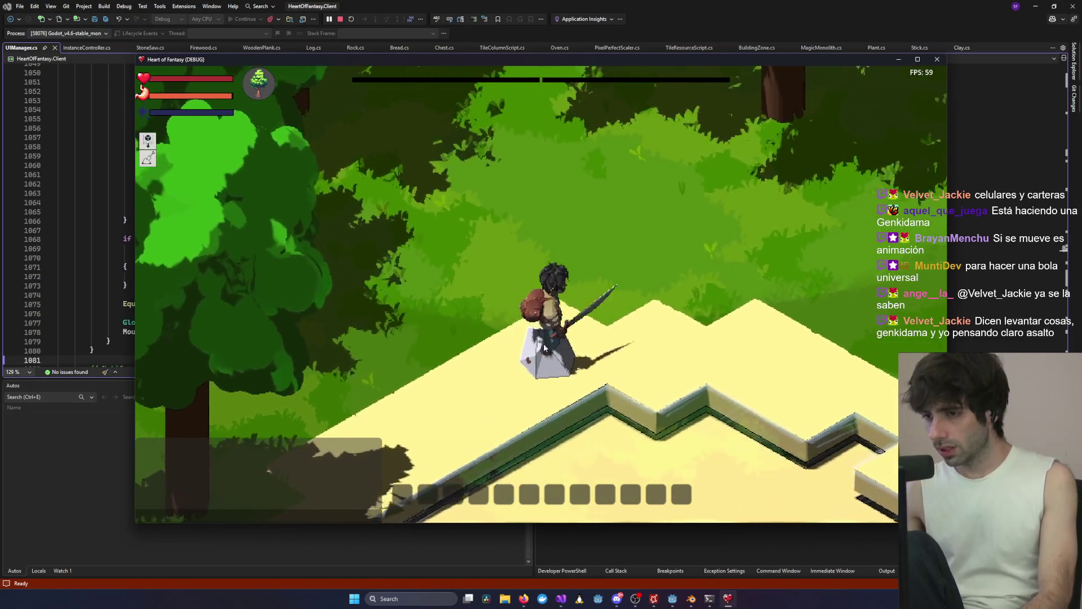
key(d)
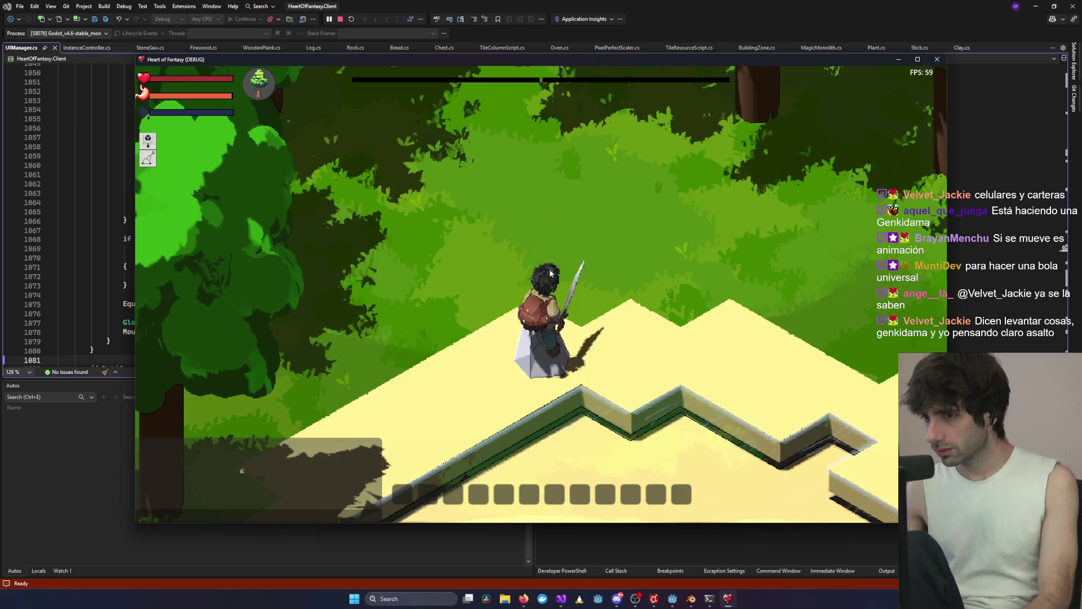
key(d)
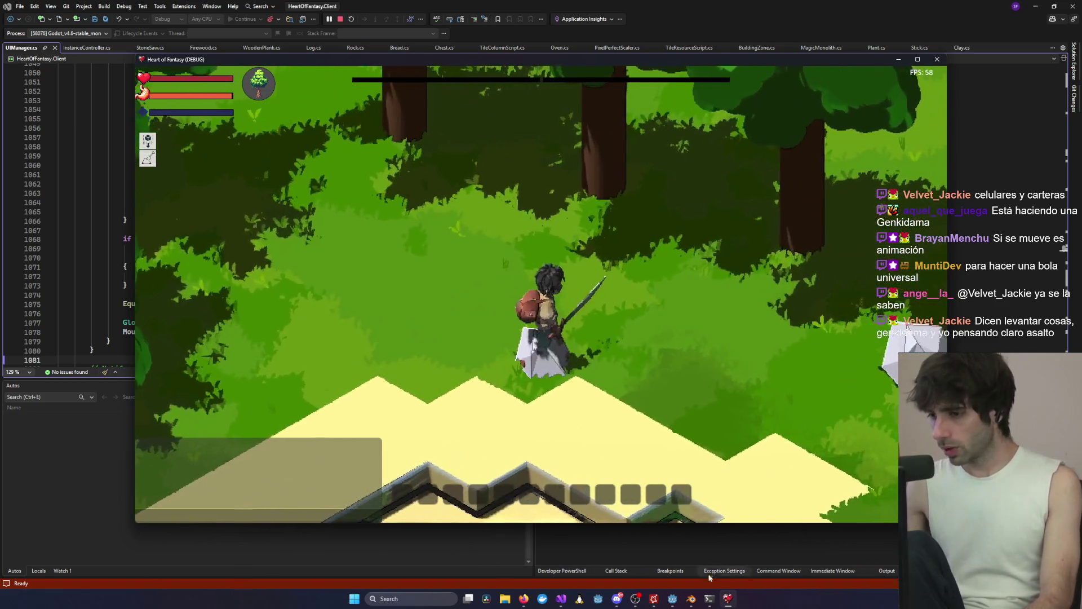
click(691, 599)
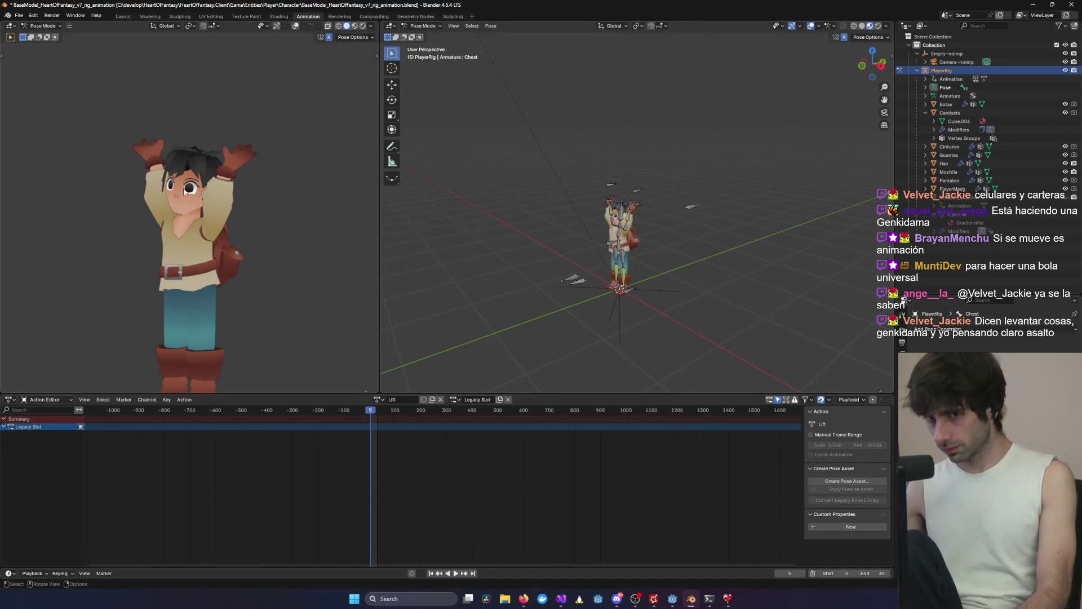
Step: Return to the game and run the character through the forest, briefly checking the equipment panel
mouse_move(202, 160)
middle_down()
mouse_move(306, 157)
mouse_move(194, 165)
mouse_move(138, 154)
mouse_move(221, 160)
middle_up()
key(alt+Tab)
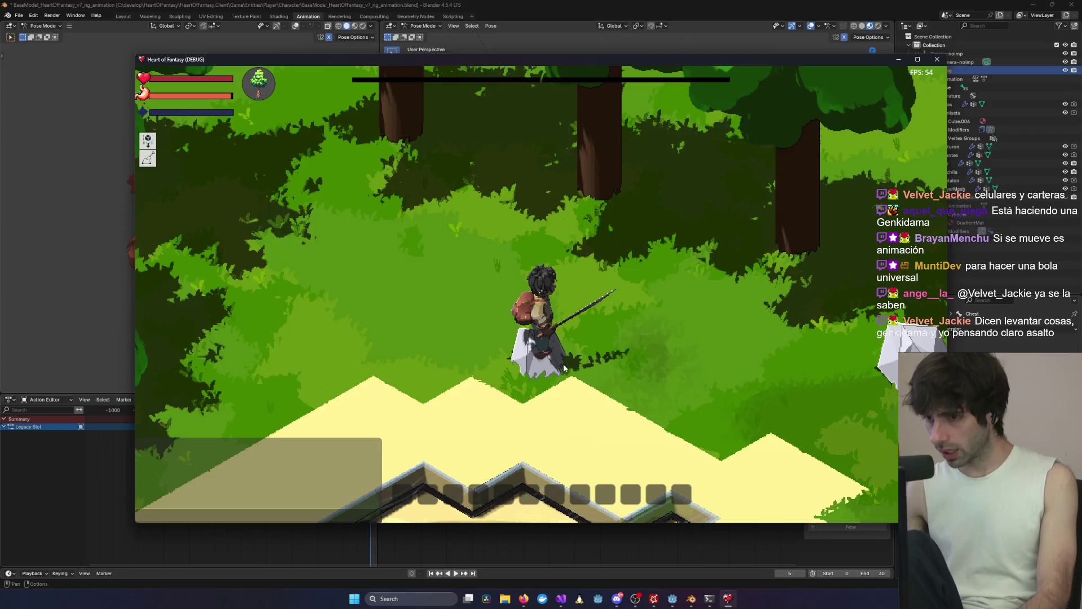
key(w)
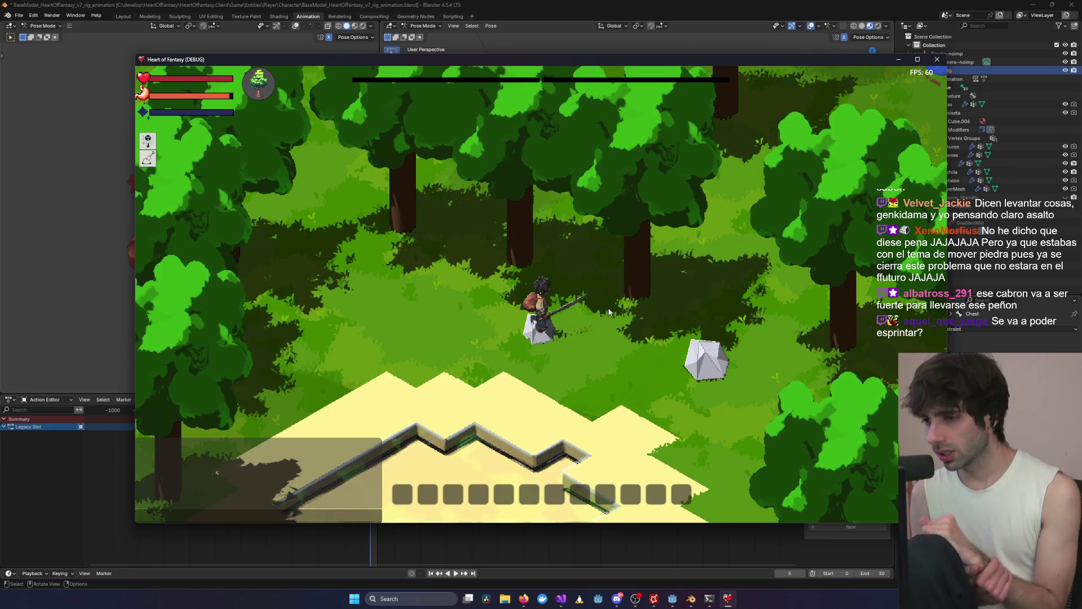
key(c)
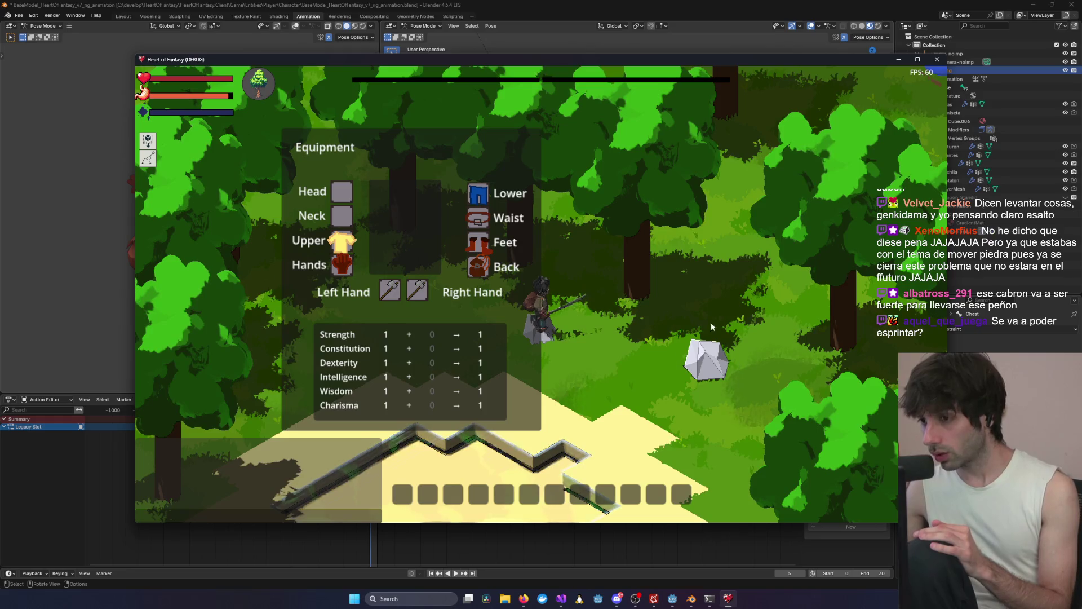
key(c)
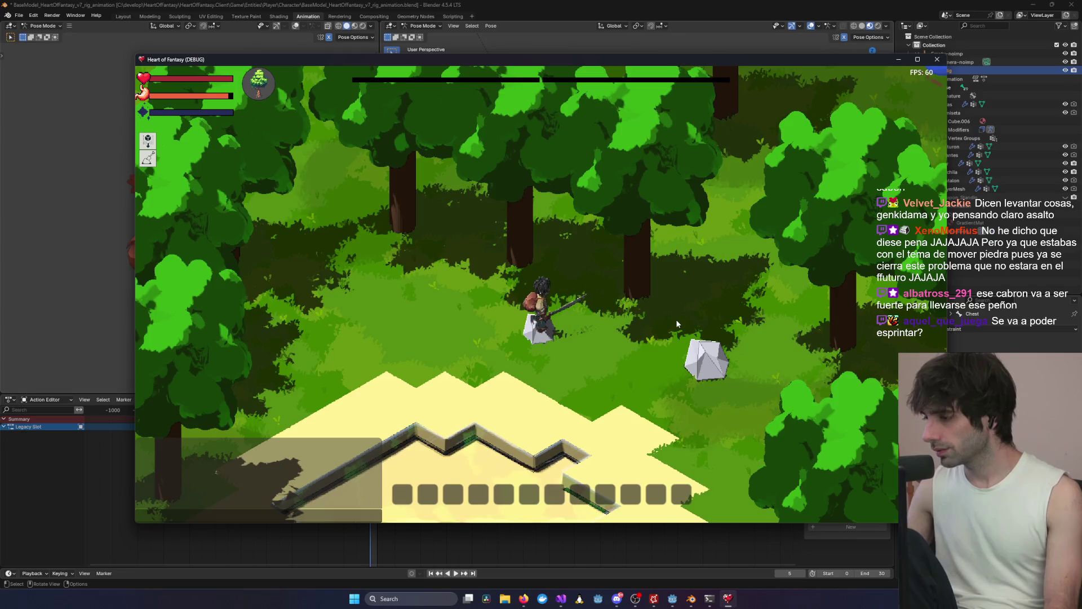
key(d)
key(a)
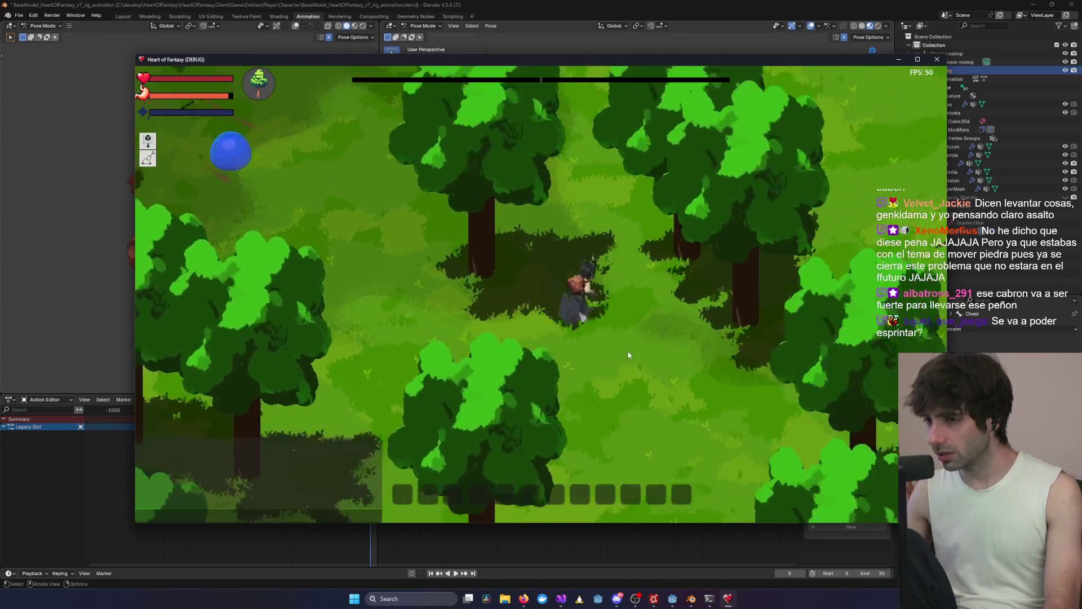
key(w)
key(d)
key(w)
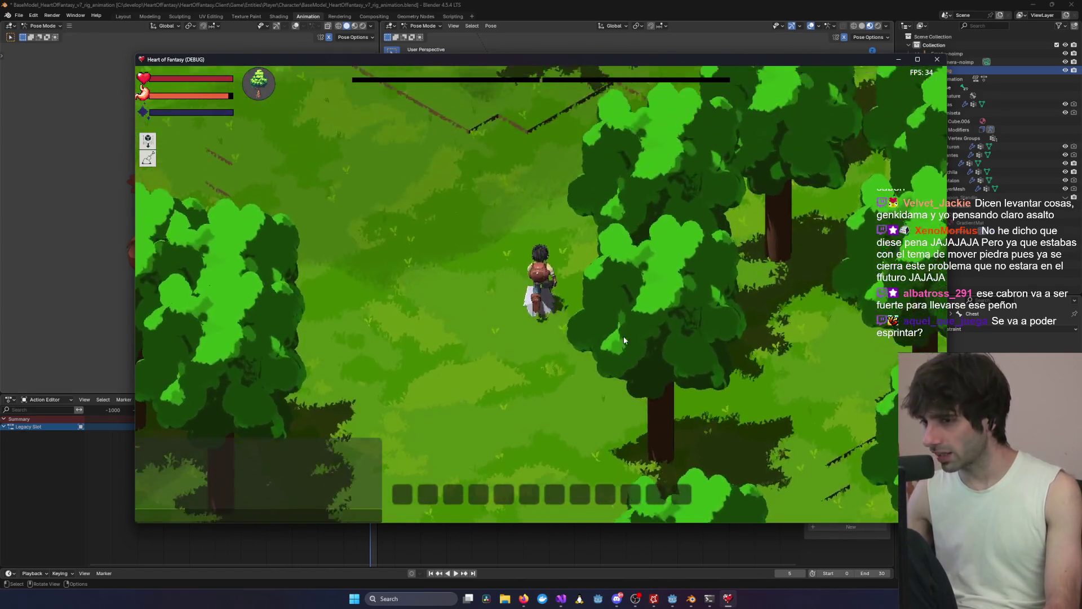
click(343, 515)
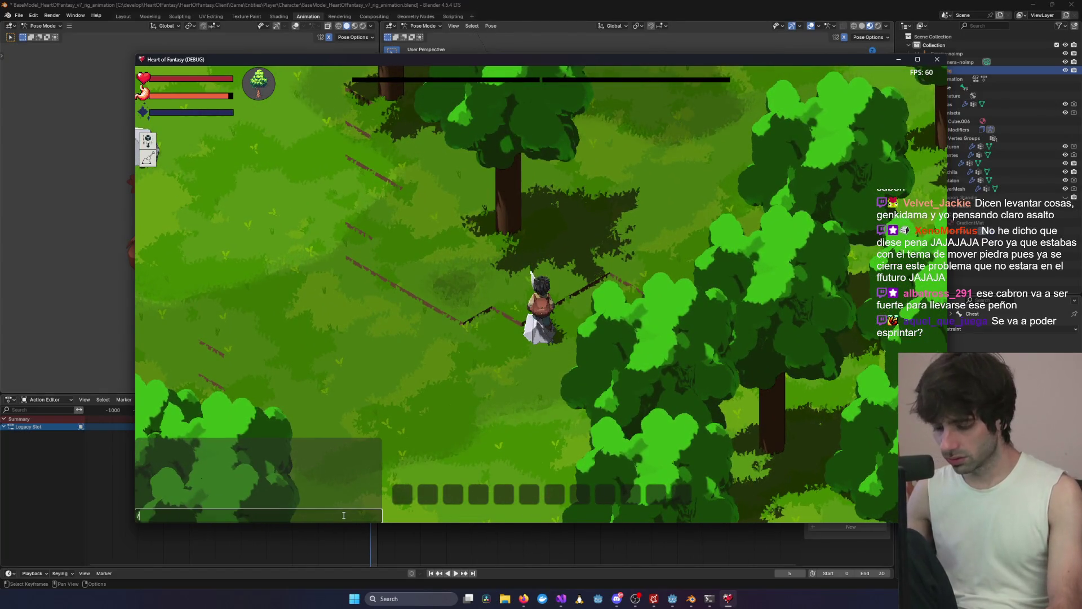
Step: Enter the /survival chat command to enable survival mode
text(SURVIVAL)
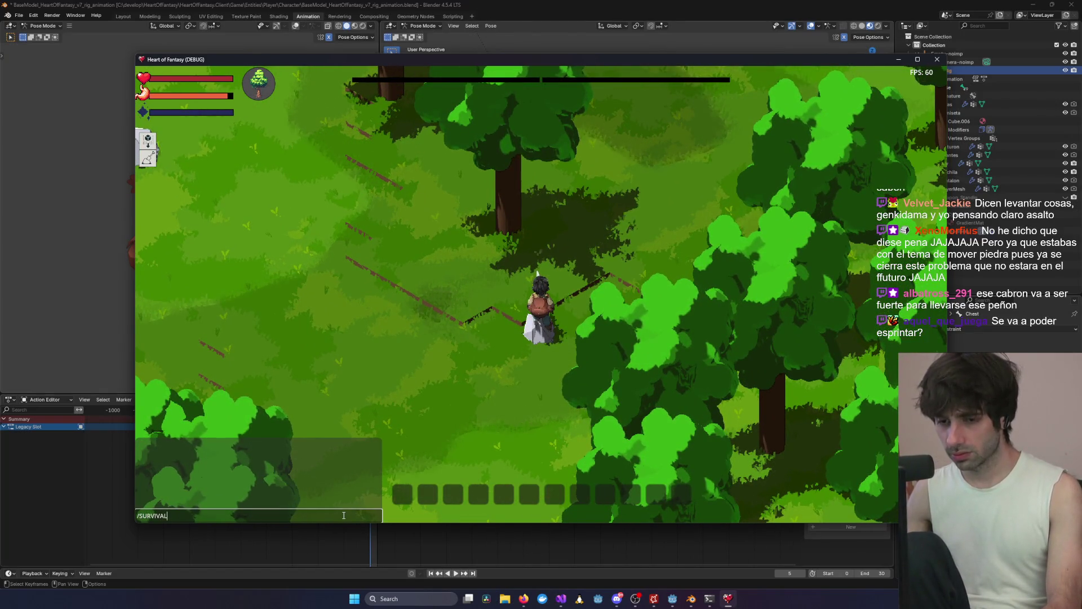
key(BackSpace)
key(BackSpace)
key(BackSpace)
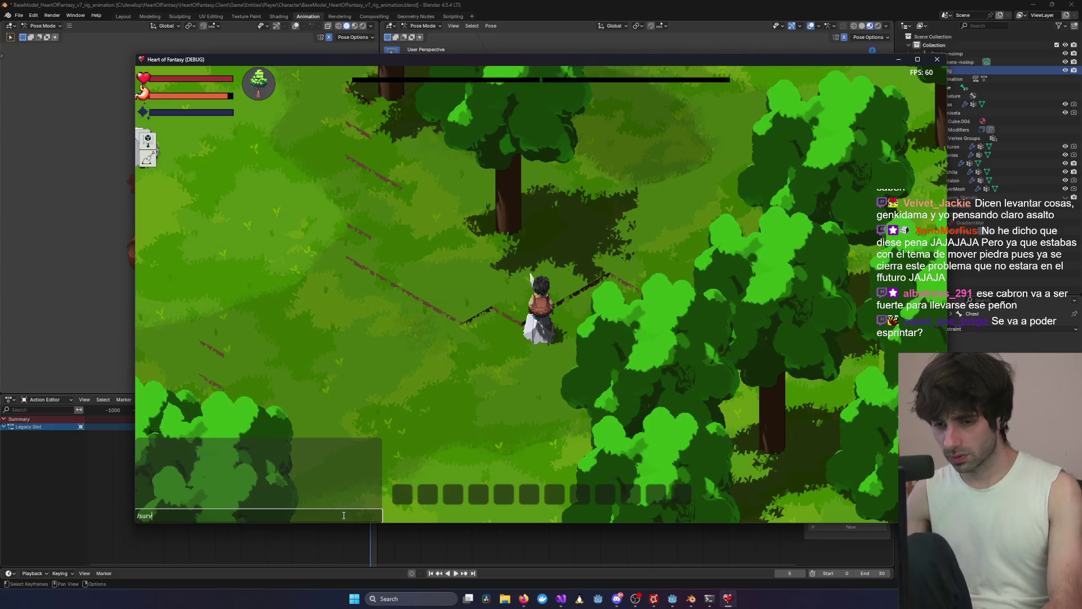
key(Return)
Step: Walk up, lift the nearby rock, sprint left and up-left, and draw the sword
key(w)
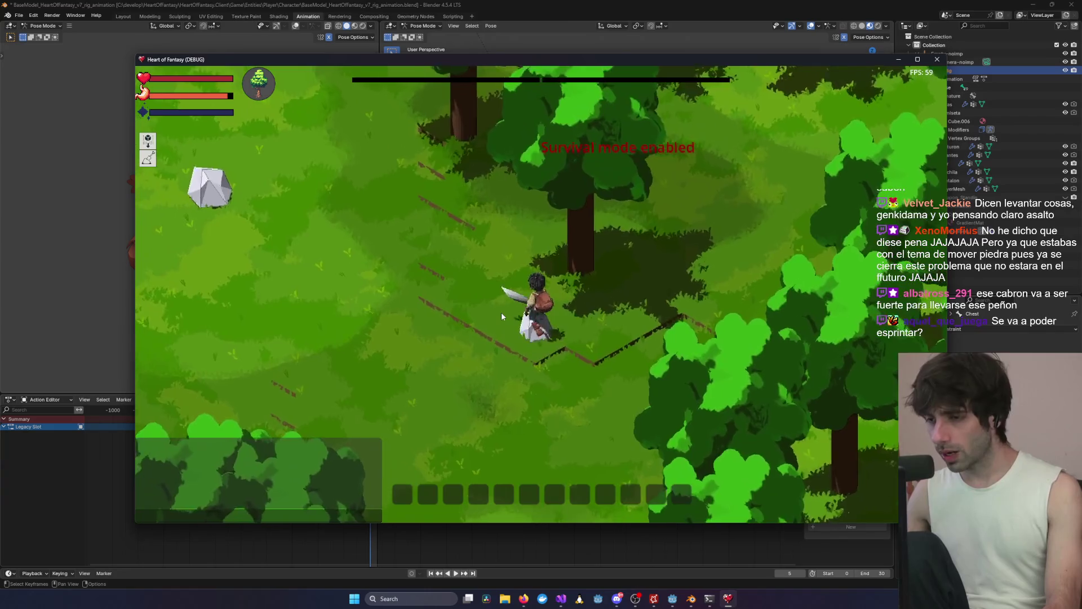
key(w)
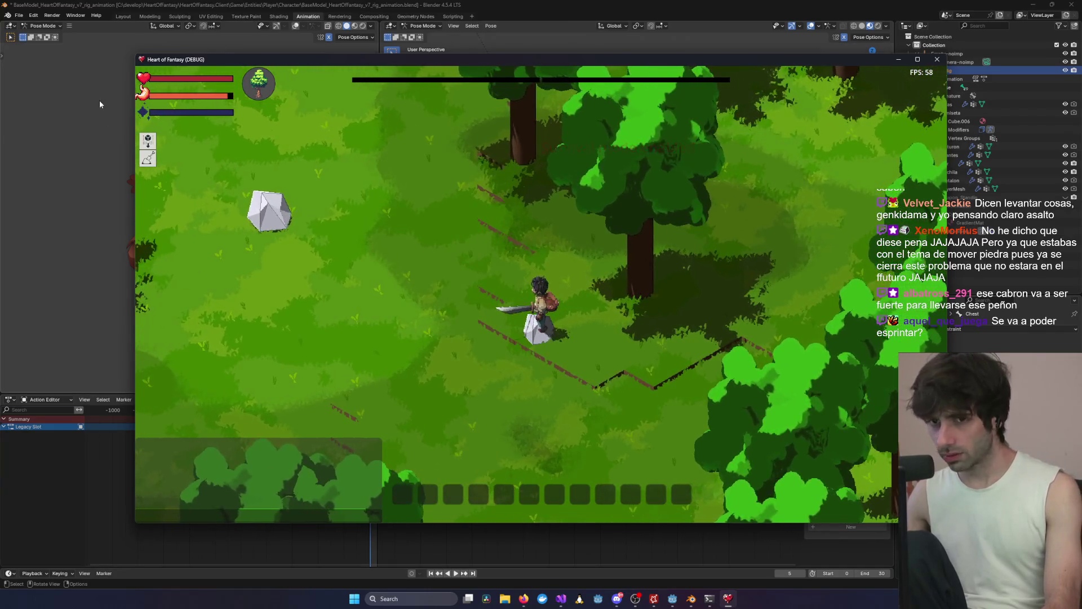
drag(151, 142, 533, 402)
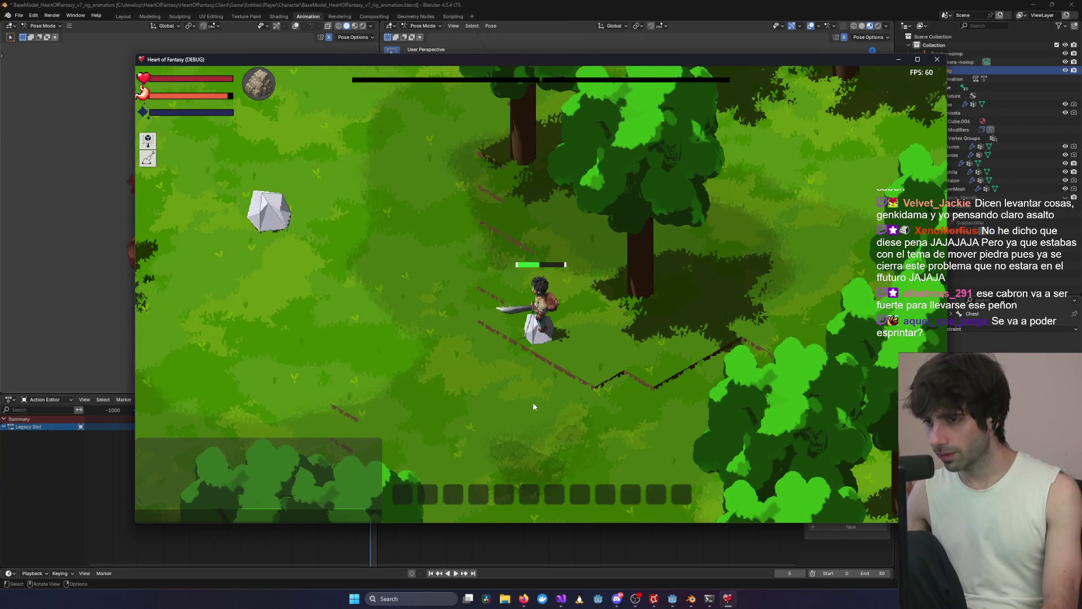
scroll(500, 353, up, 3)
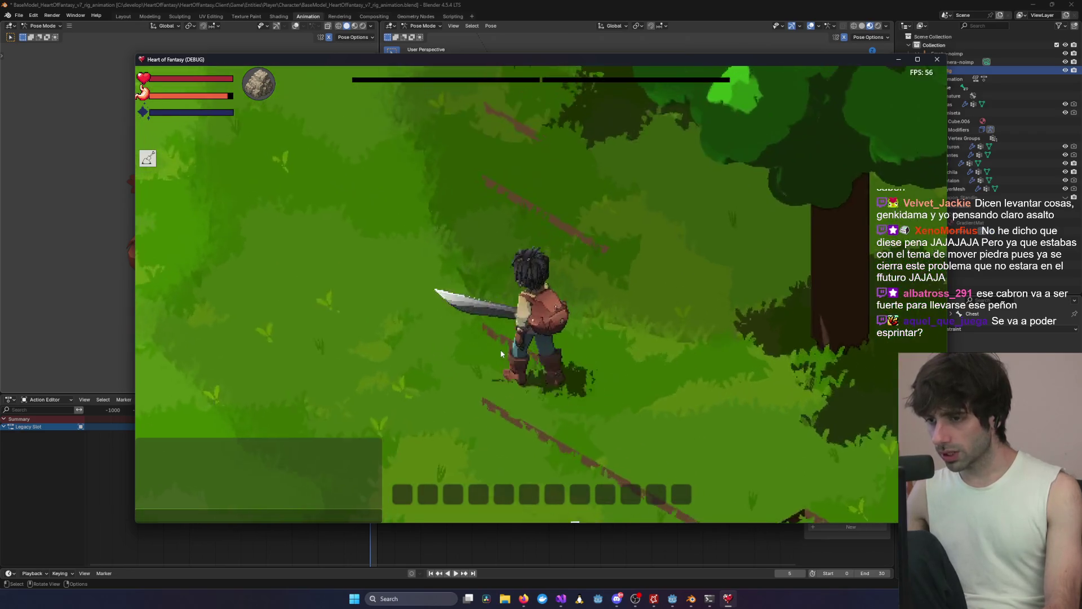
key(shift+a)
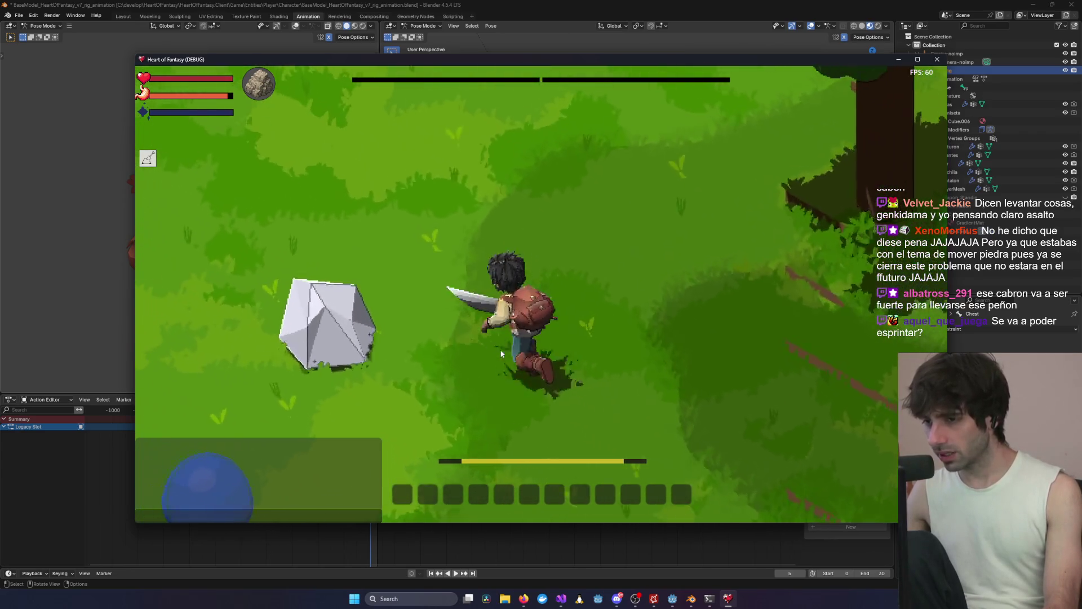
scroll(502, 353, down, 3)
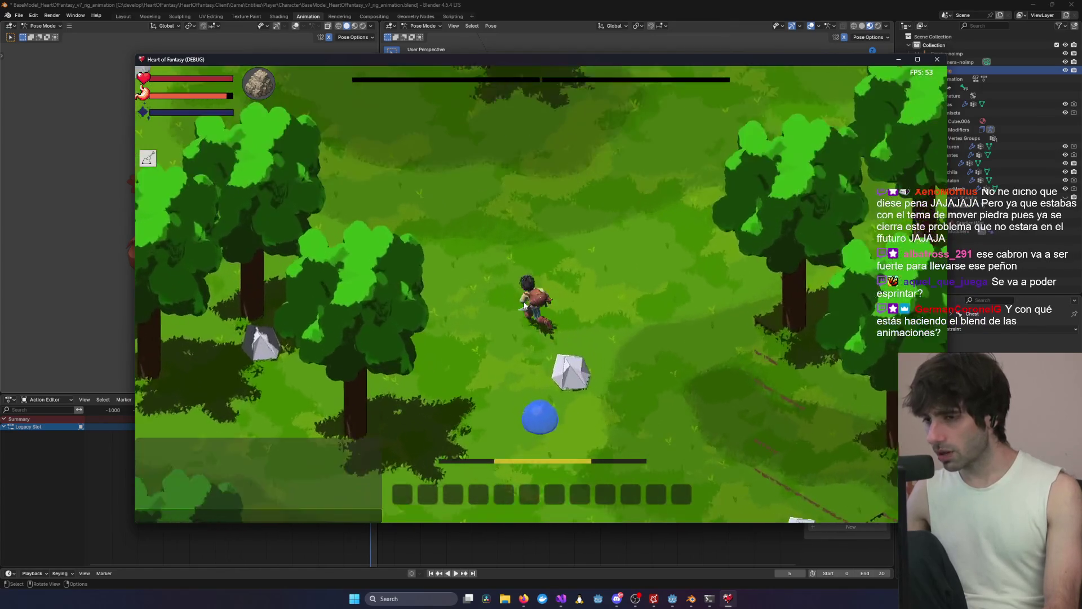
key(shift+w)
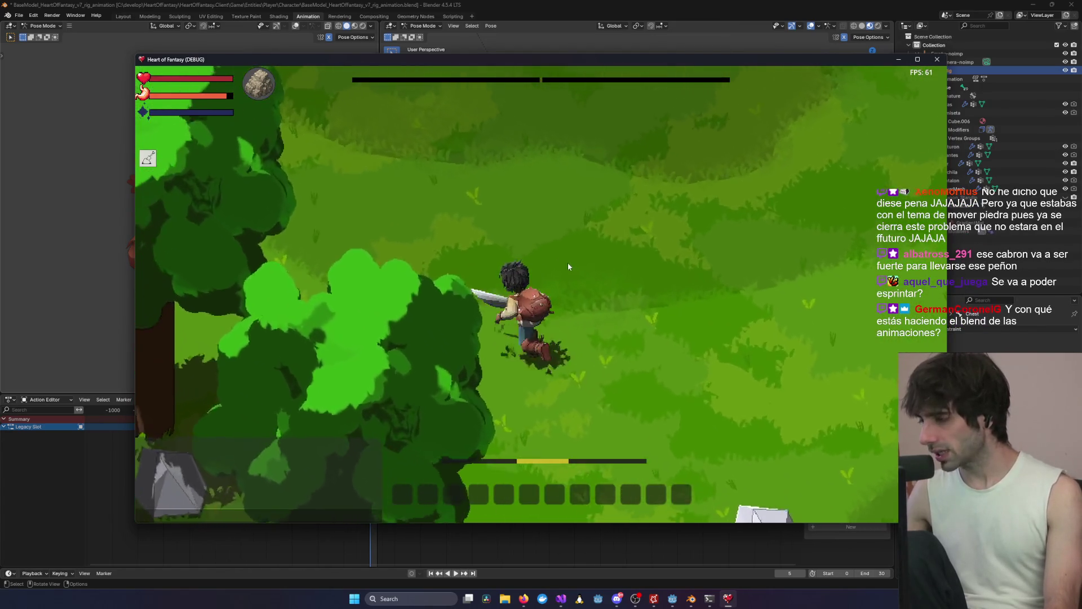
scroll(548, 262, up, 3)
click(535, 306)
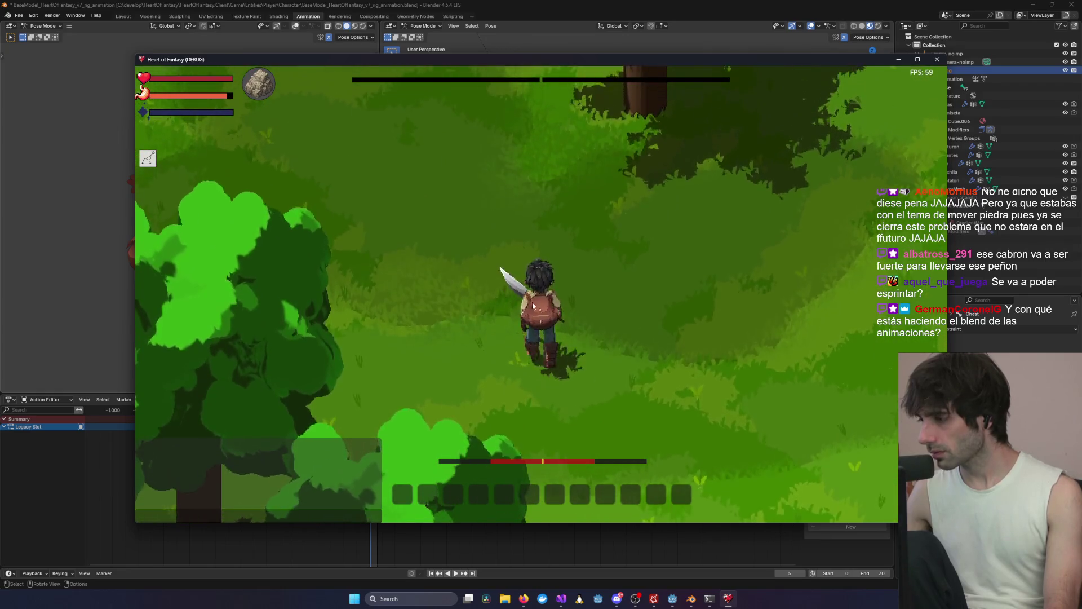
key(d)
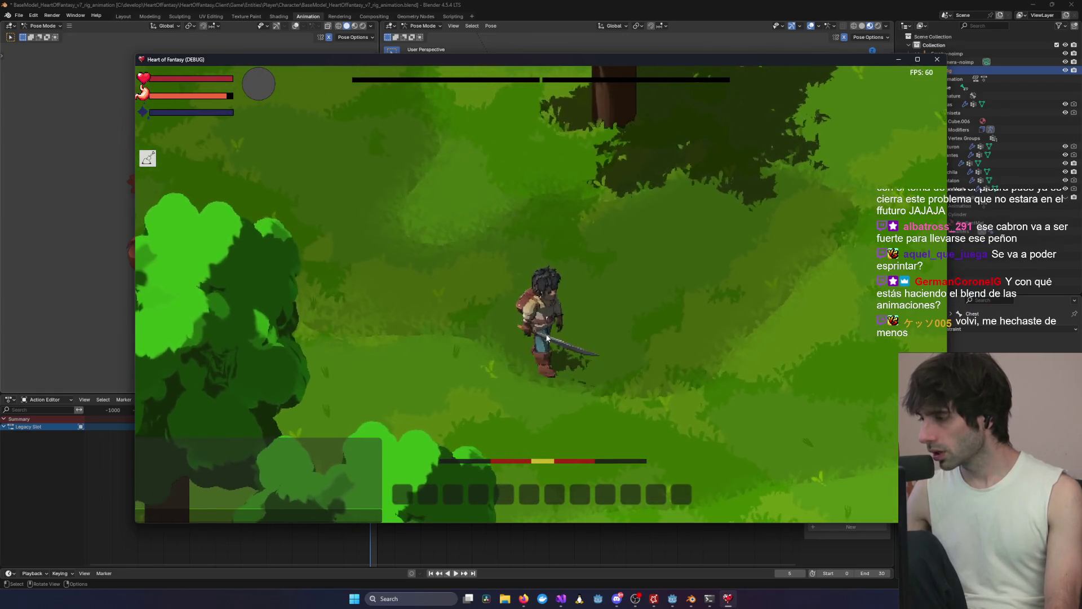
scroll(515, 333, down, 3)
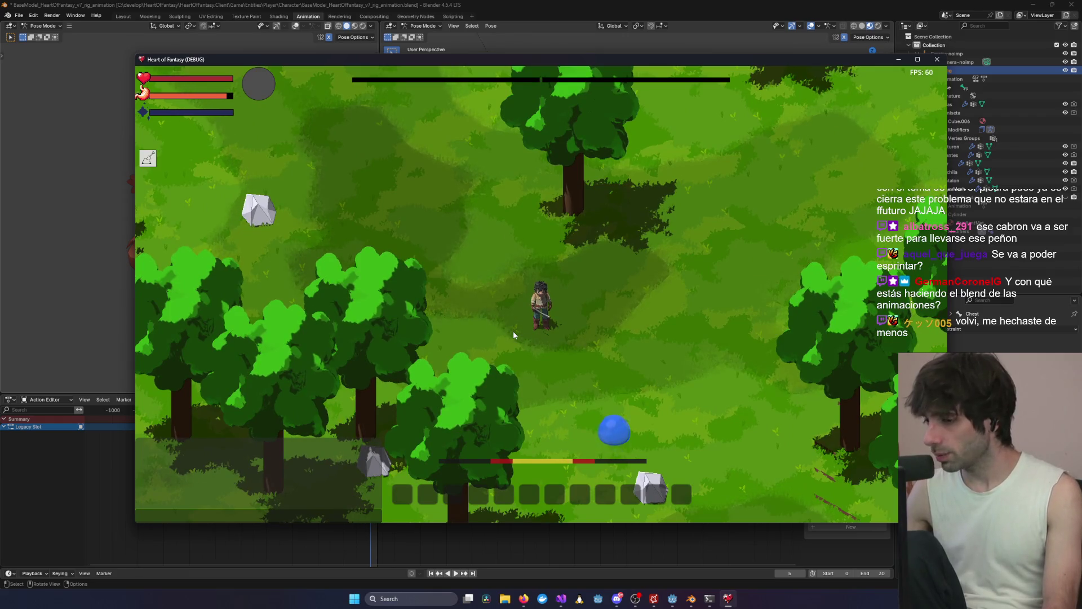
Step: Walk the character down-right, then switch to Visual Studio and stop the debug session
key(d)
key(s)
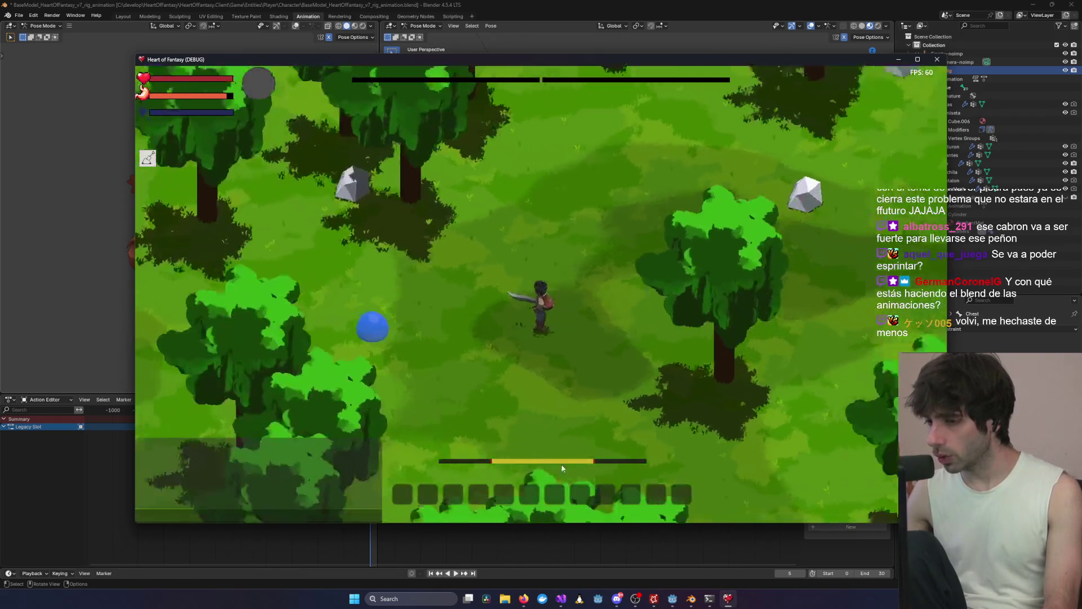
mouse_move(569, 601)
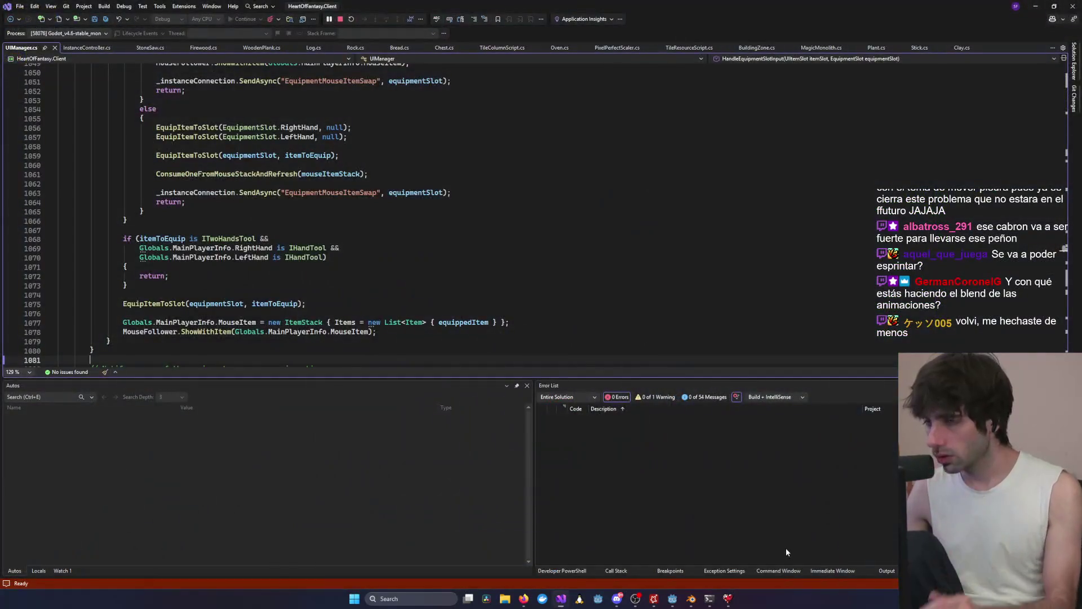
click(787, 548)
click(340, 19)
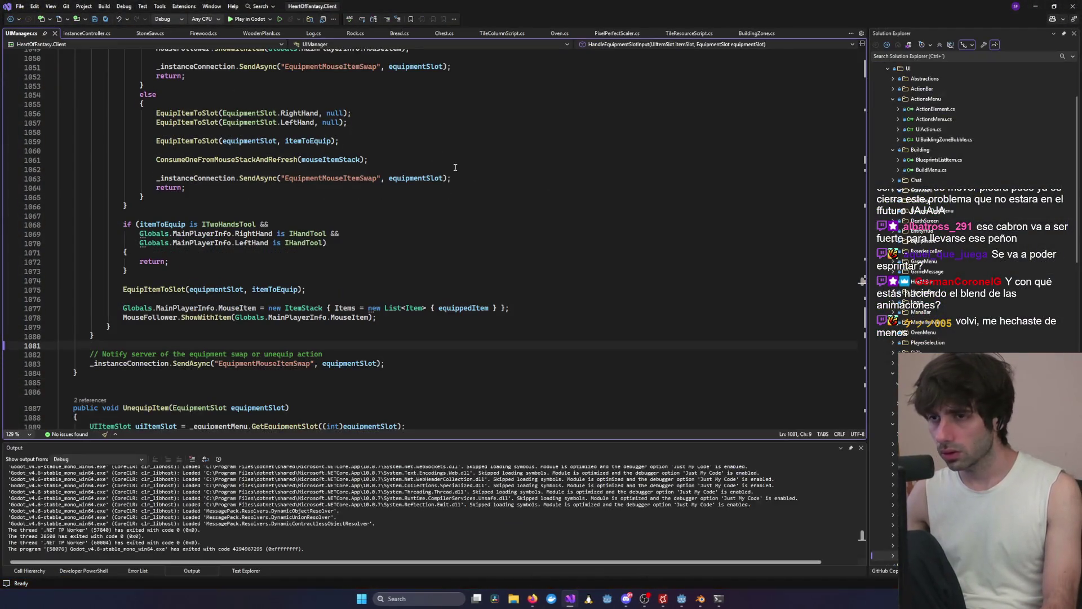
Step: Expand Entities > Player and open CharacterRenderer.cs inside GetUpperBodyBonePaths
click(509, 180)
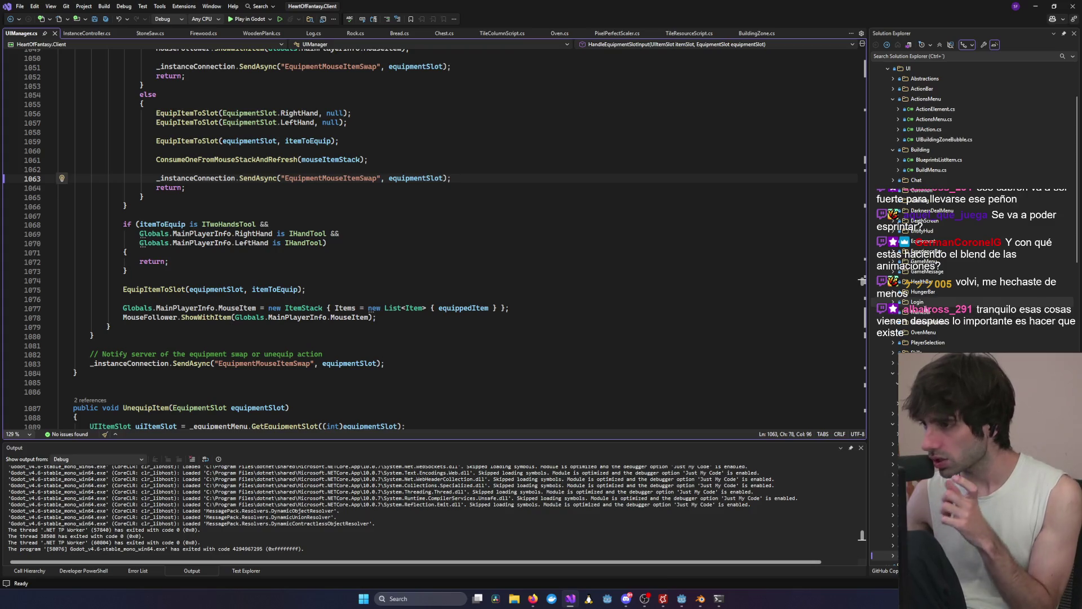
scroll(893, 144, up, 3)
click(888, 150)
scroll(888, 161, down, 3)
scroll(887, 165, up, 3)
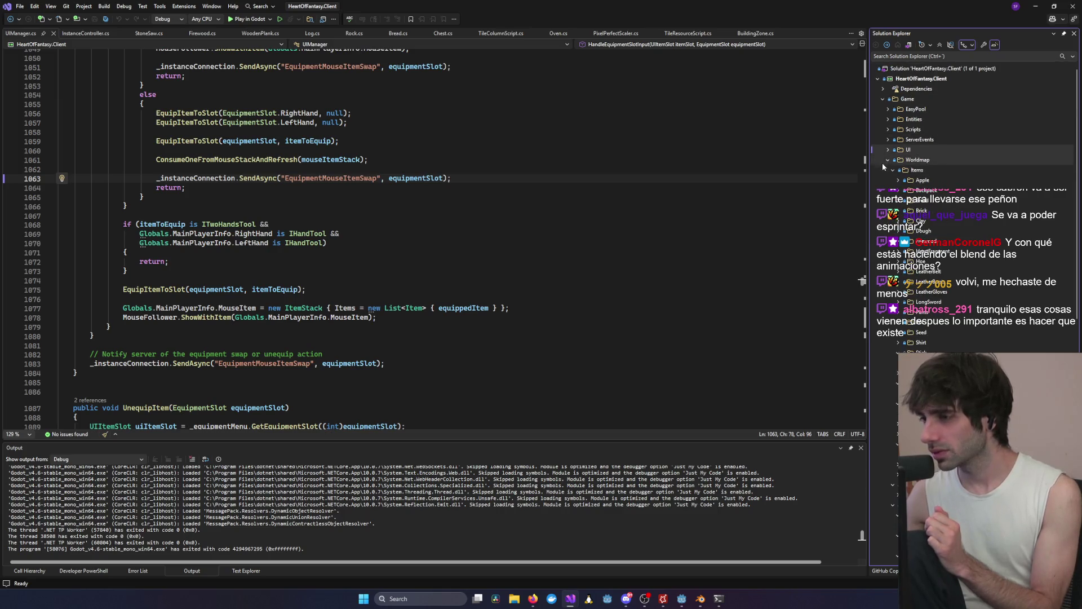
click(889, 160)
click(889, 120)
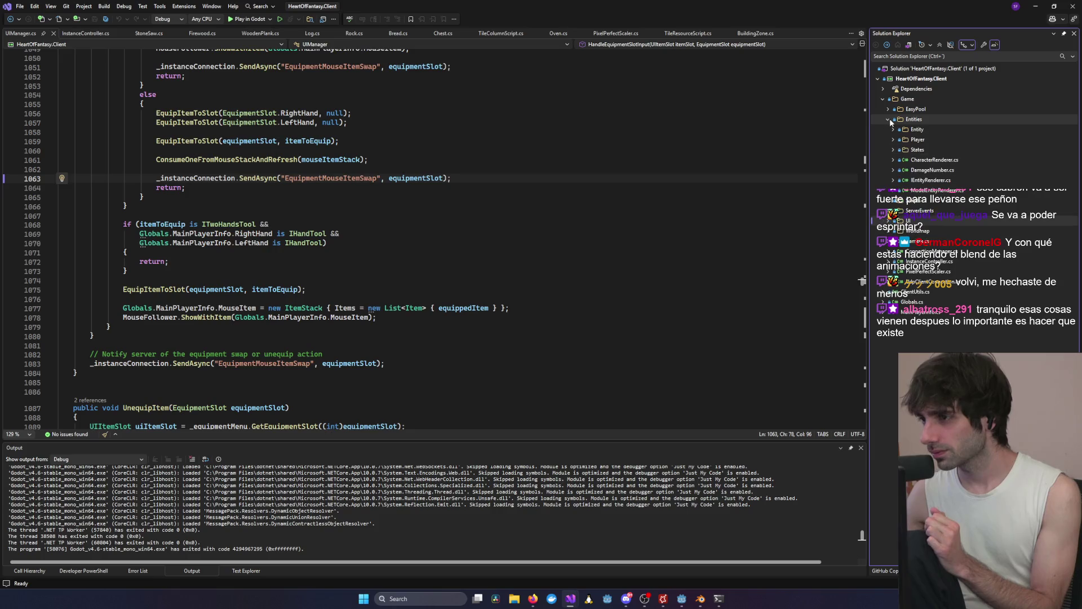
click(893, 140)
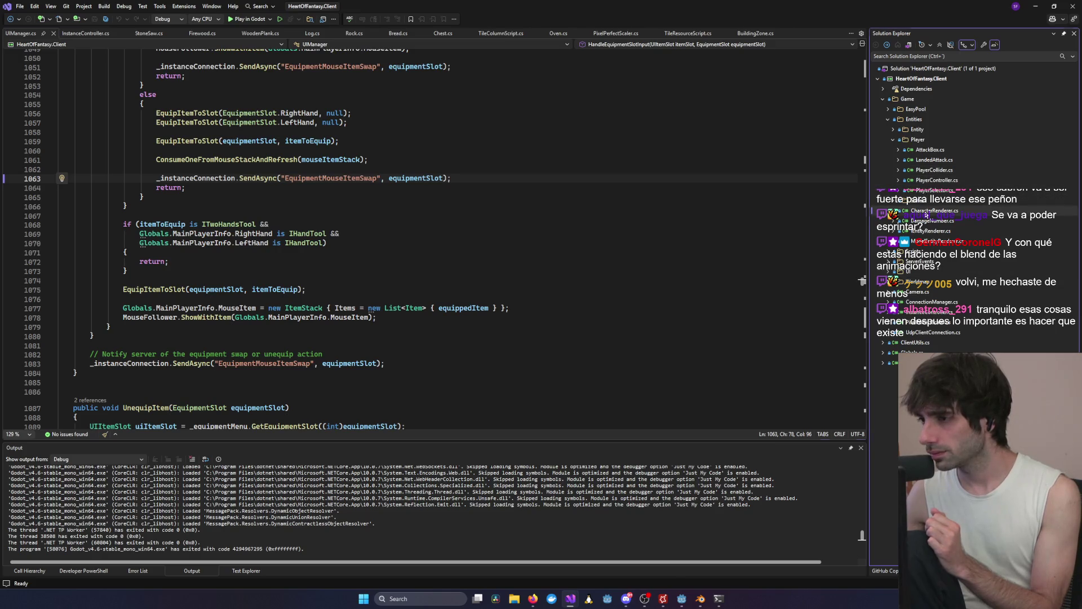
double_click(927, 211)
mouse_move(867, 77)
mouse_down()
mouse_move(857, 87)
mouse_move(844, 258)
mouse_move(848, 388)
mouse_move(855, 221)
mouse_up()
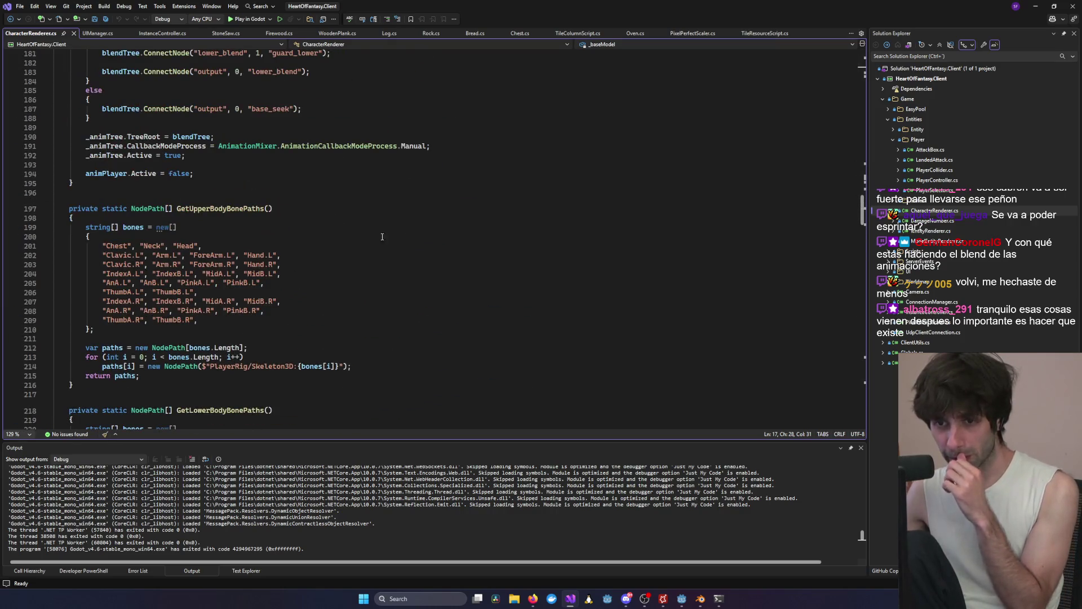
click(202, 209)
double_click(202, 211)
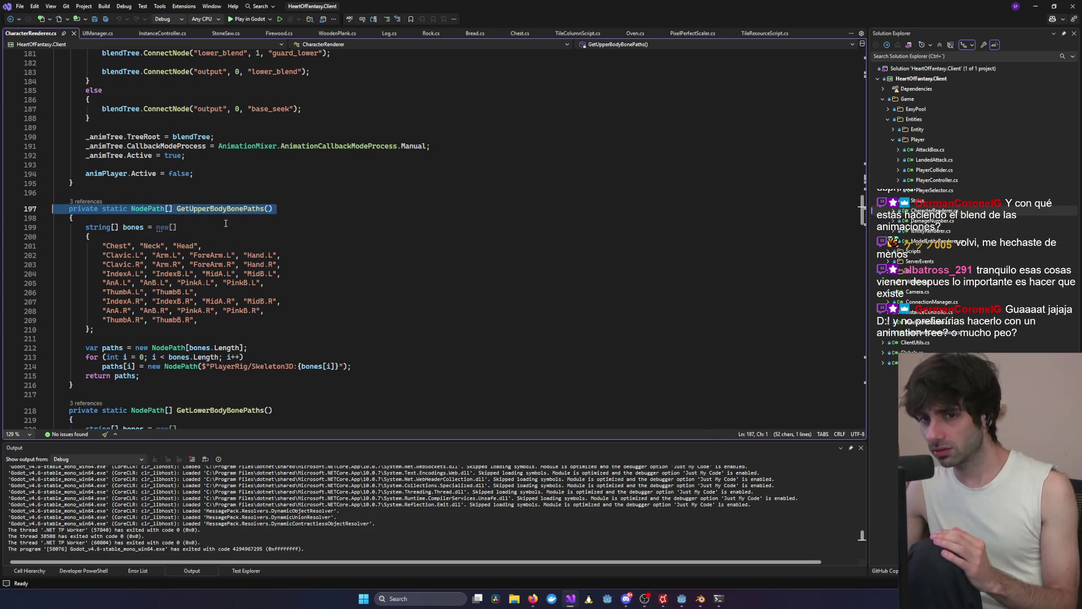
drag(263, 311, 130, 275)
click(381, 241)
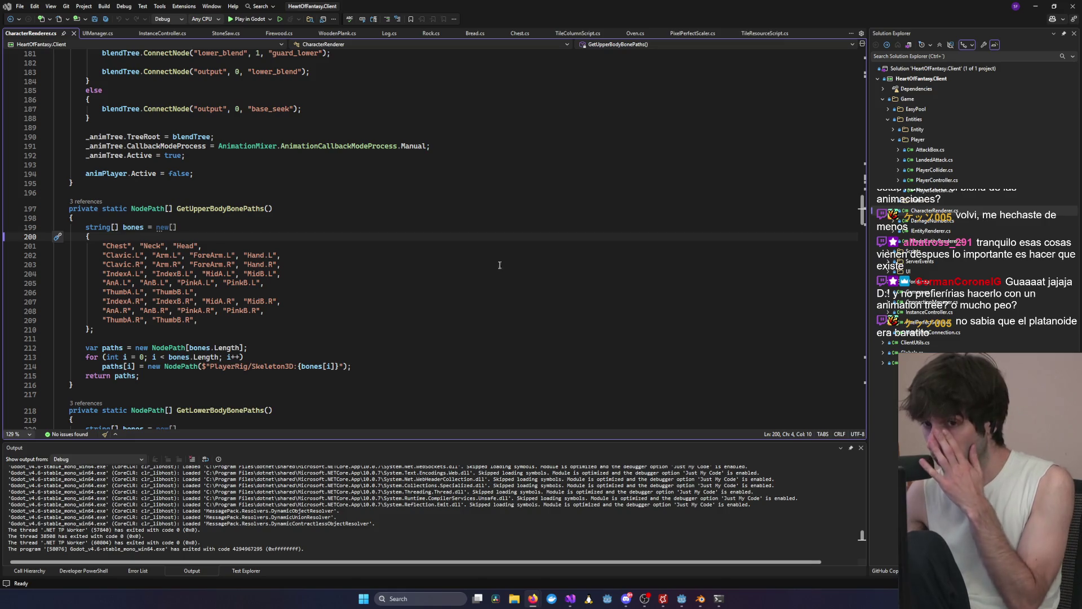
scroll(507, 265, down, 3)
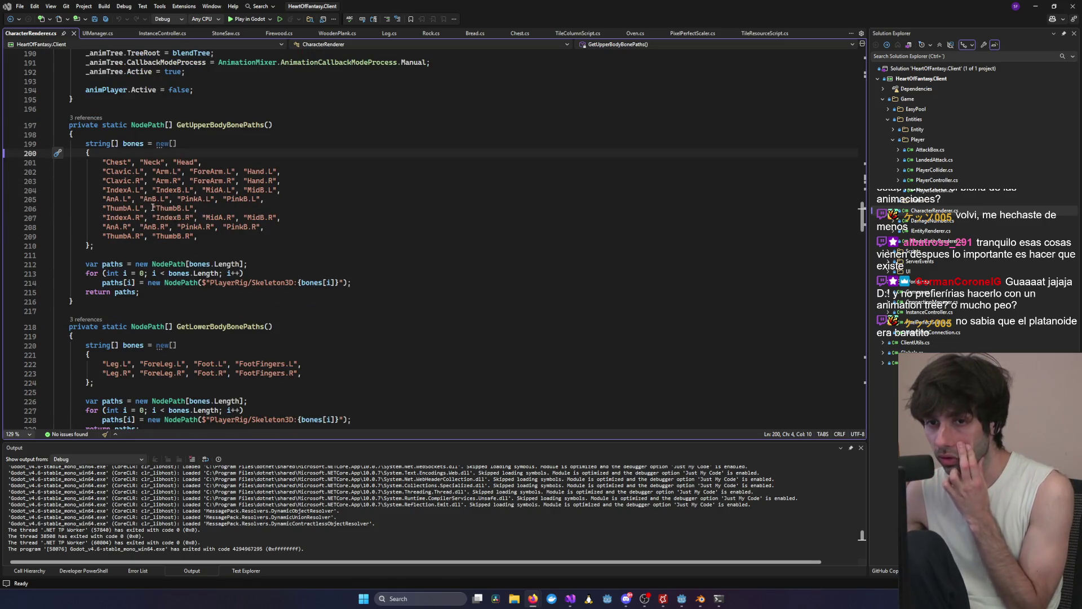
double_click(226, 128)
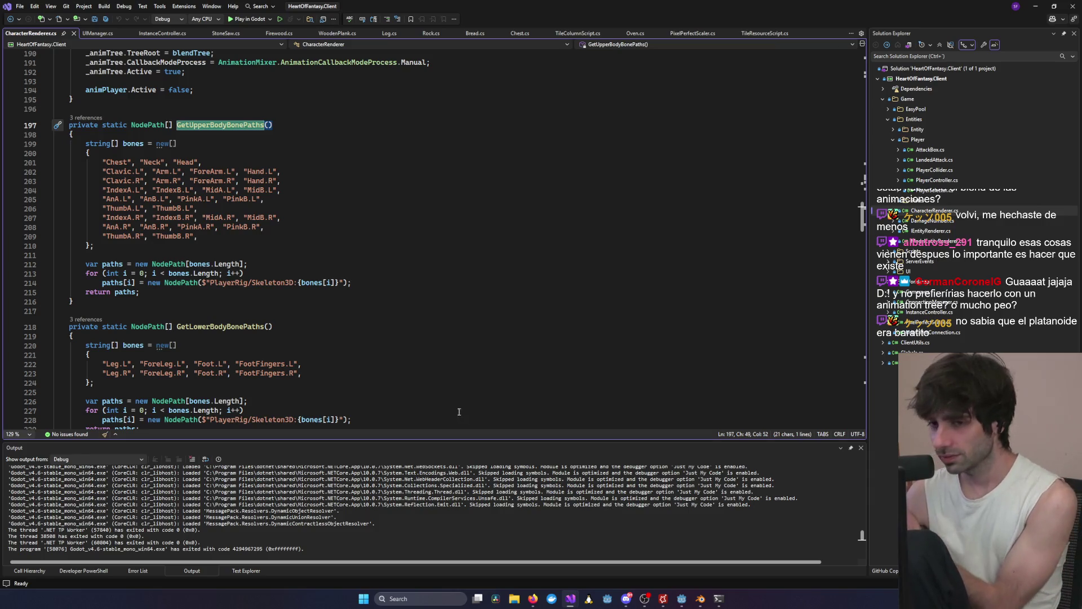
mouse_move(112, 208)
mouse_down()
mouse_move(248, 268)
mouse_move(71, 134)
mouse_up()
click(356, 228)
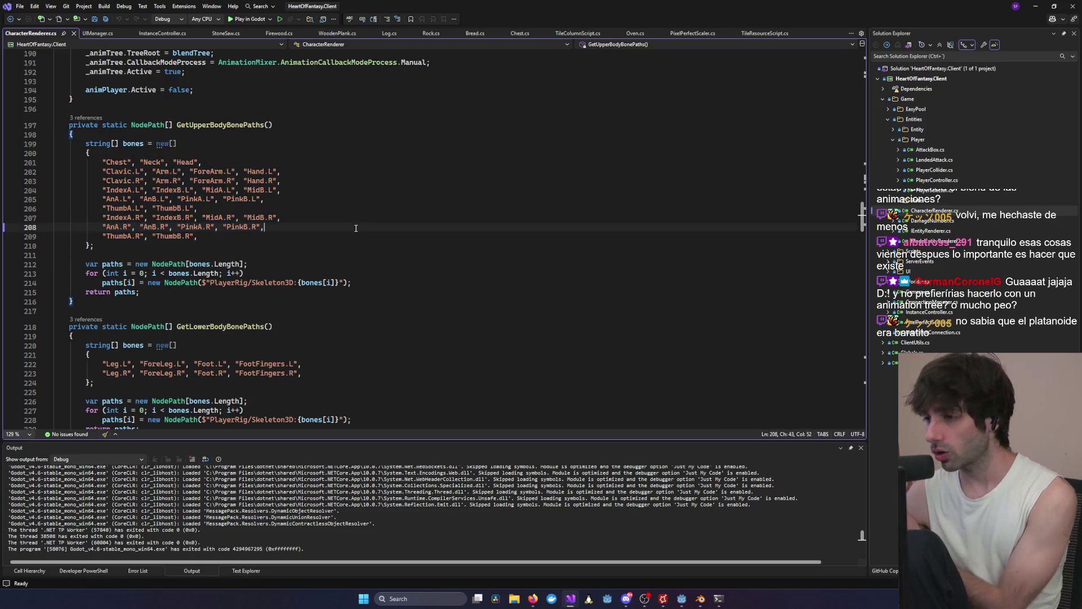
scroll(358, 297, down, 2)
scroll(182, 261, down, 7)
scroll(182, 263, up, 15)
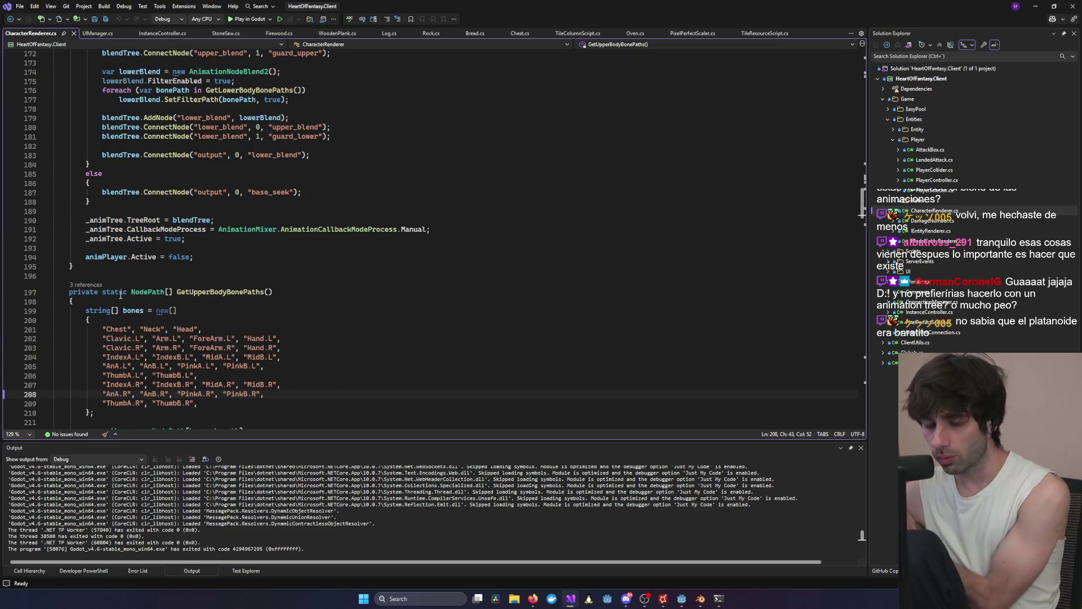
scroll(90, 338, down, 4)
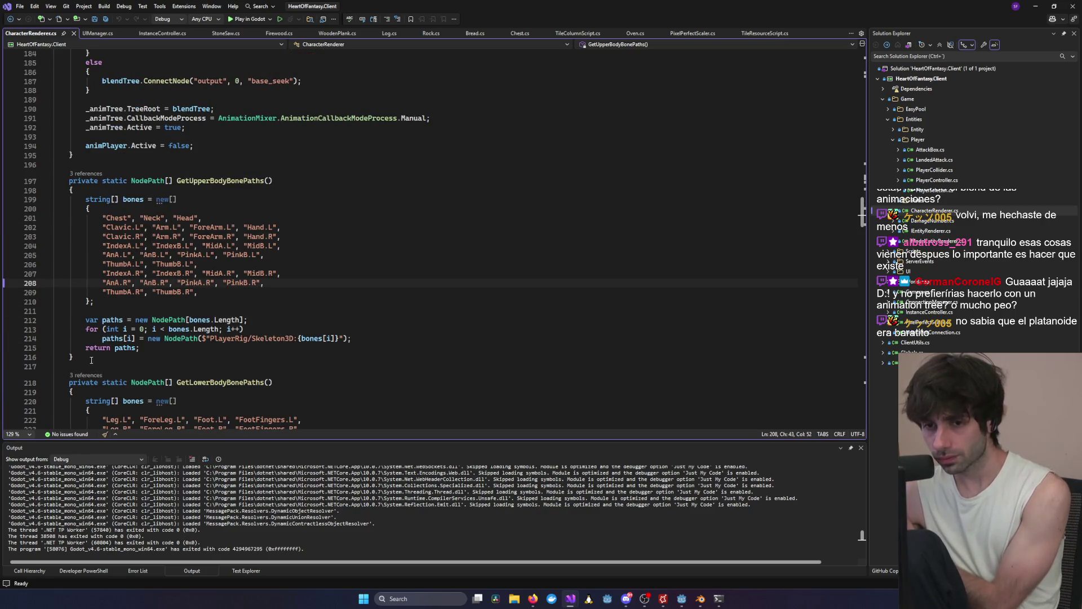
scroll(103, 363, down, 20)
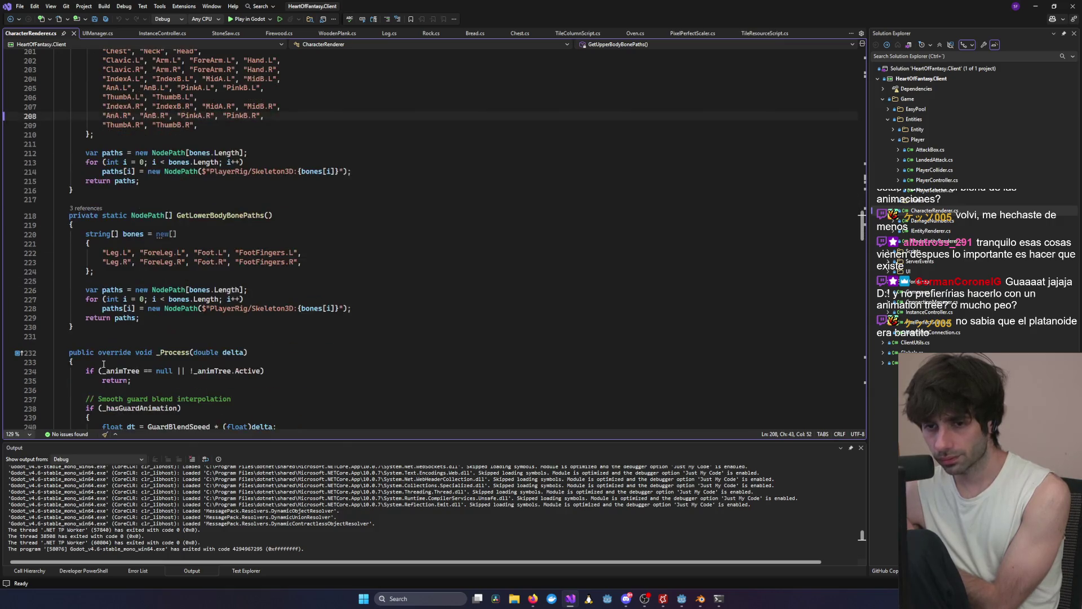
scroll(103, 364, up, 12)
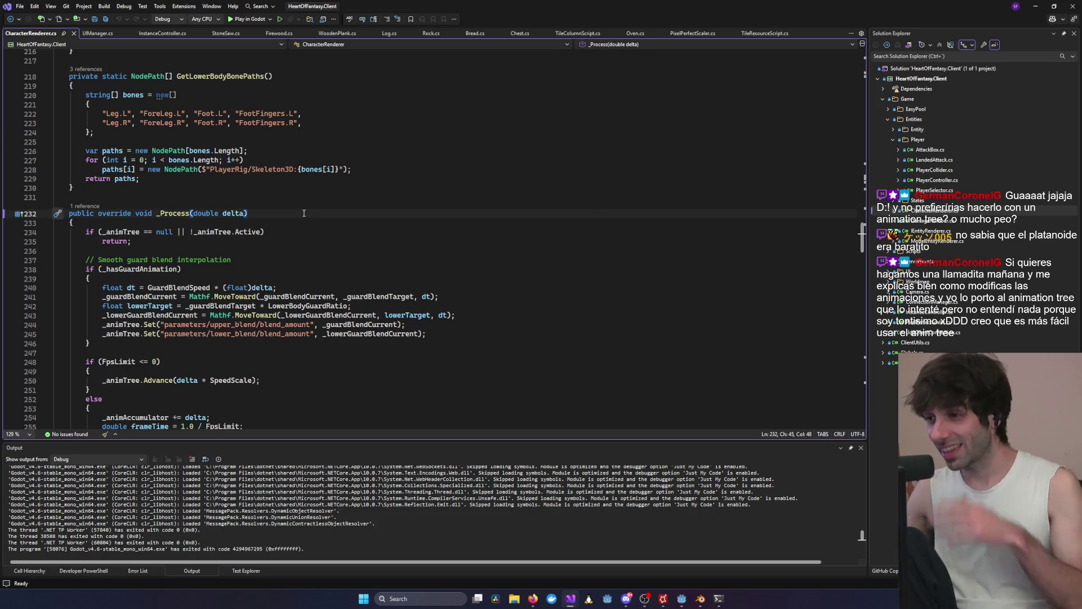
Step: Review the GetUpperBodyBonePaths finger bone lines 204–211, then Alt+Tab to Blender
scroll(300, 218, down, 17)
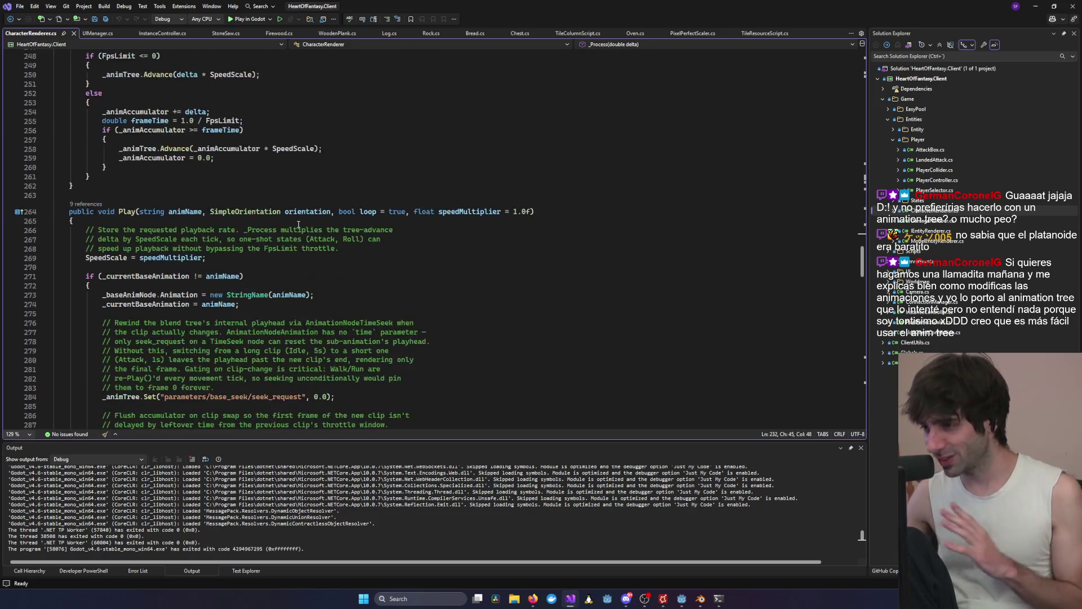
scroll(292, 234, up, 8)
scroll(293, 234, up, 20)
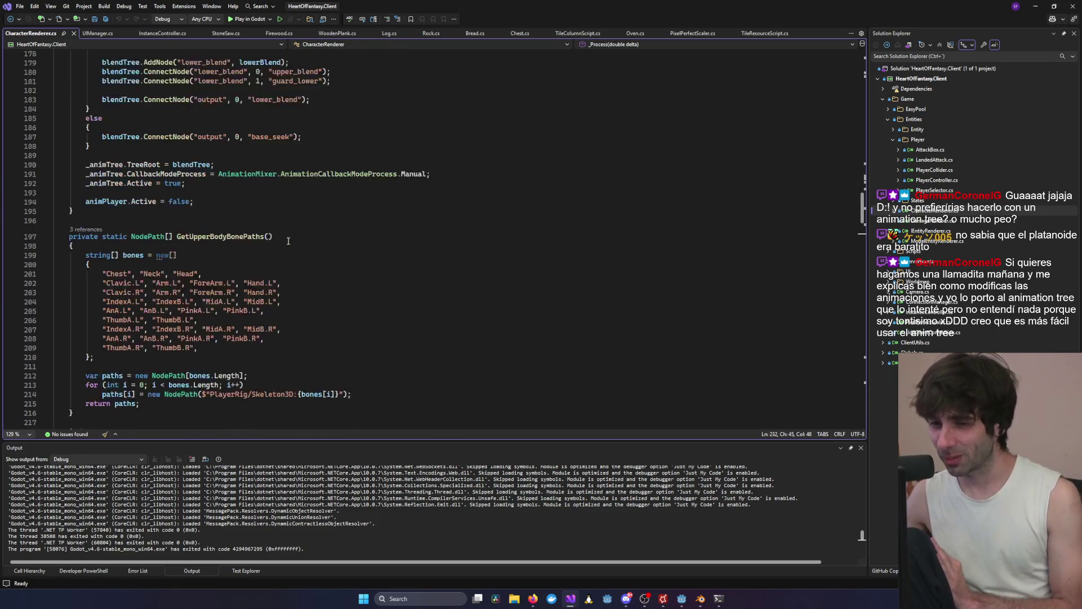
scroll(289, 242, down, 9)
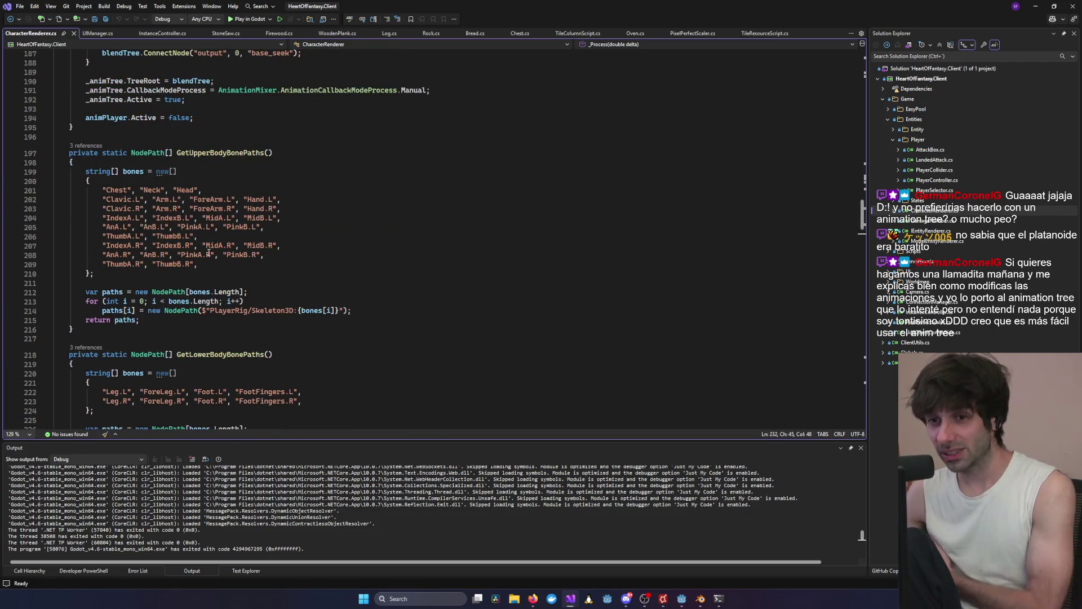
key(shift+Up)
key(shift+Up)
key(shift+Up)
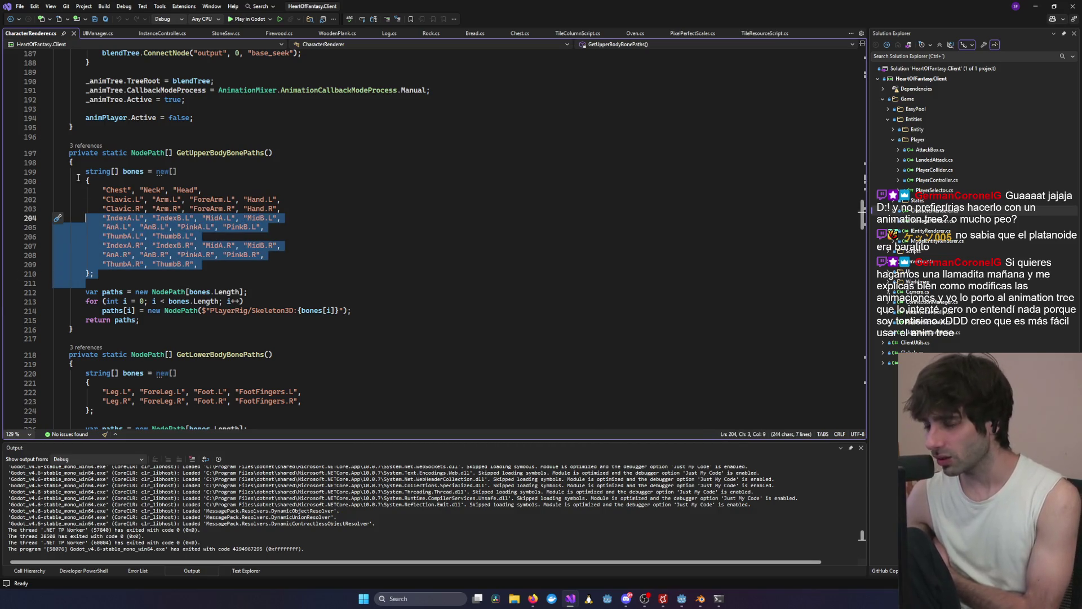
click(115, 218)
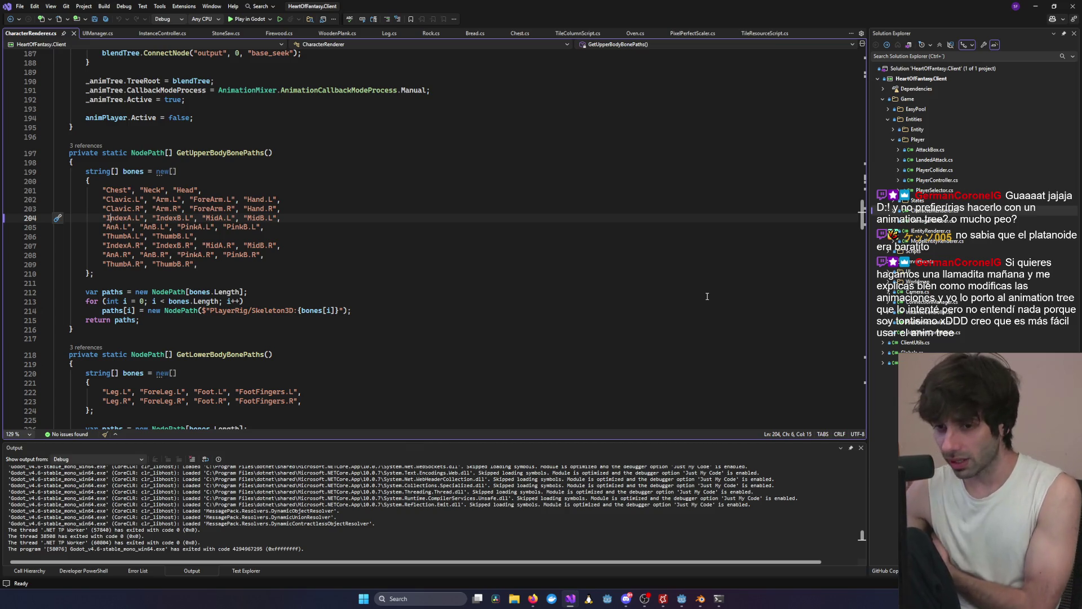
scroll(707, 296, down, 3)
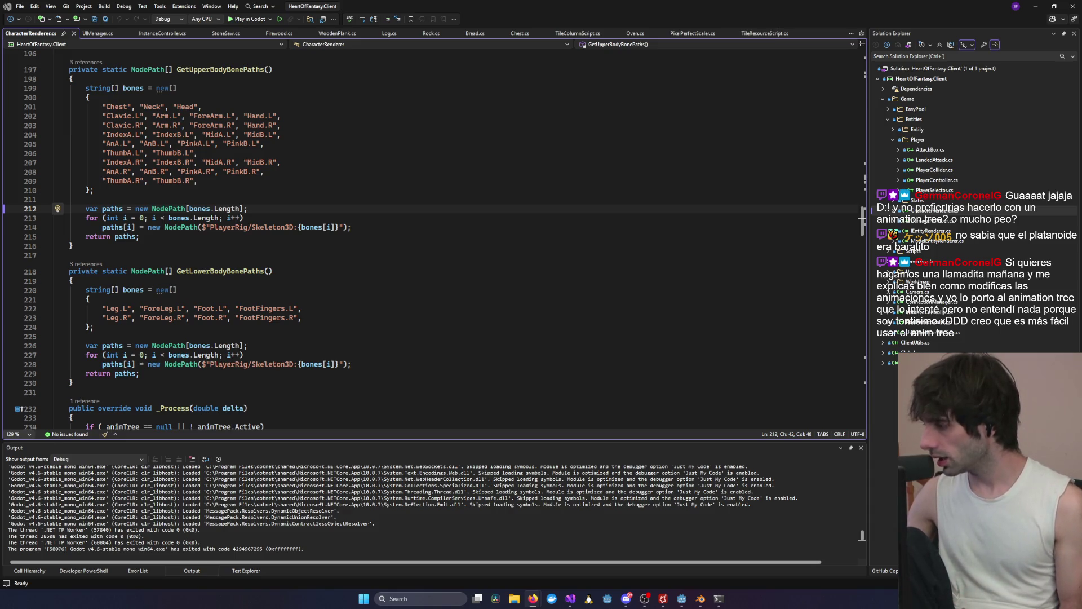
key(alt+Tab)
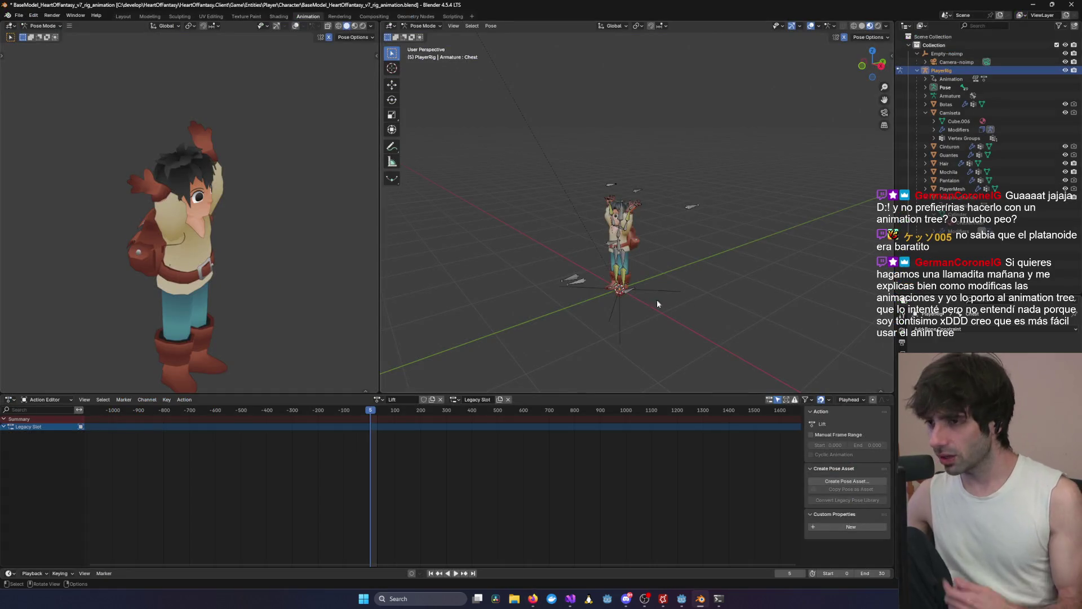
Step: Replace Lift with Idle as the PlayerRig's action from the Action Editor browse list
scroll(668, 300, up, 8)
mouse_move(647, 276)
middle_down()
mouse_move(819, 275)
mouse_move(602, 276)
middle_up()
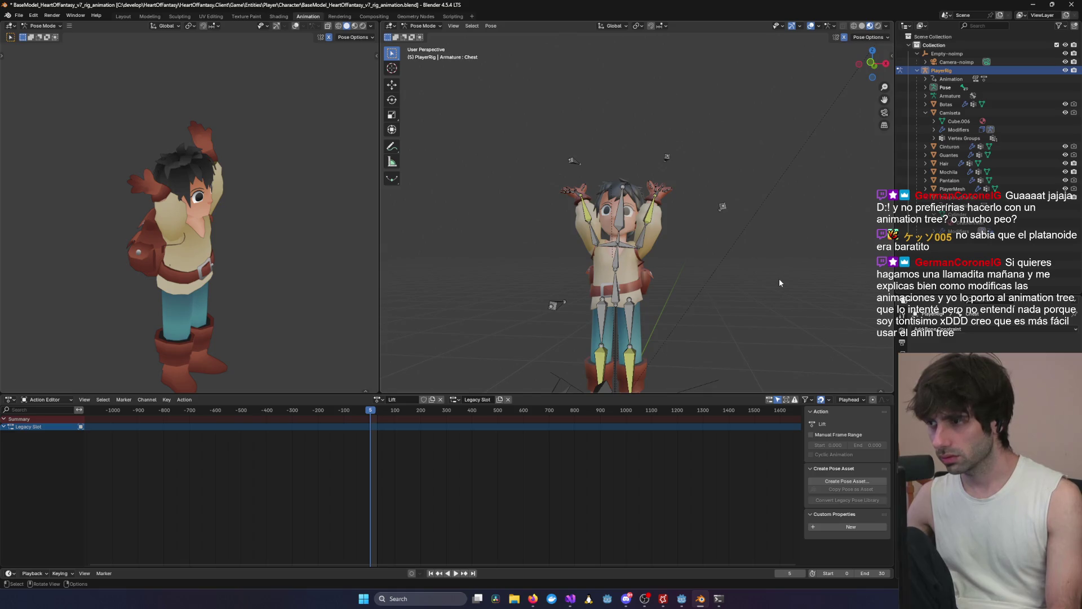
mouse_move(779, 279)
middle_down()
mouse_move(443, 281)
mouse_move(699, 265)
mouse_move(738, 292)
mouse_move(523, 306)
middle_up()
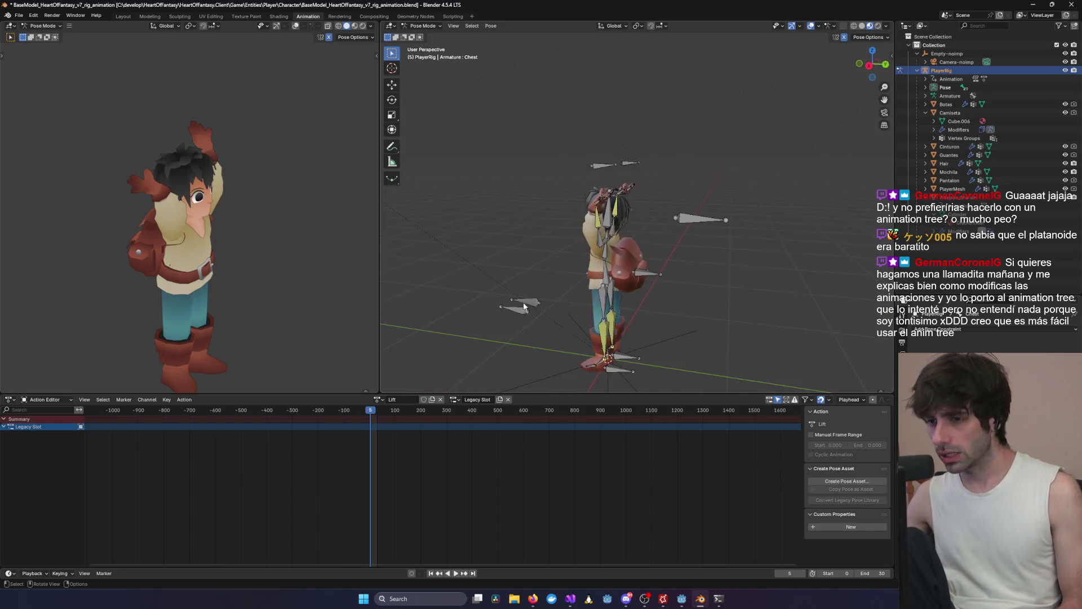
click(378, 400)
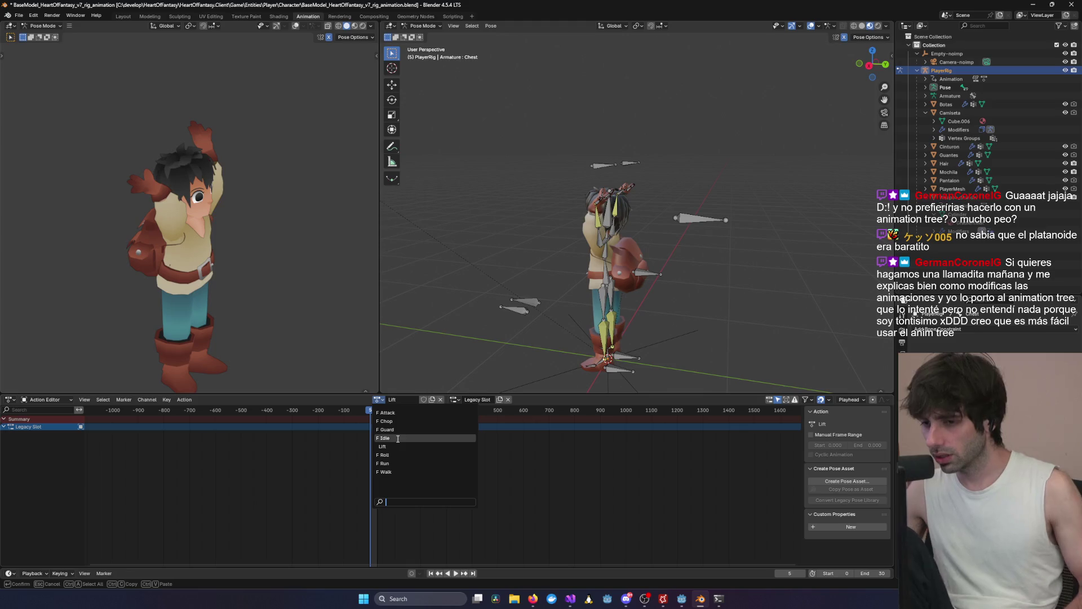
click(389, 438)
mouse_move(548, 294)
middle_down()
mouse_move(704, 294)
mouse_move(691, 285)
mouse_move(698, 262)
mouse_move(675, 337)
mouse_move(678, 273)
mouse_move(669, 366)
mouse_move(675, 318)
middle_up()
scroll(632, 295, up, 6)
scroll(674, 318, down, 5)
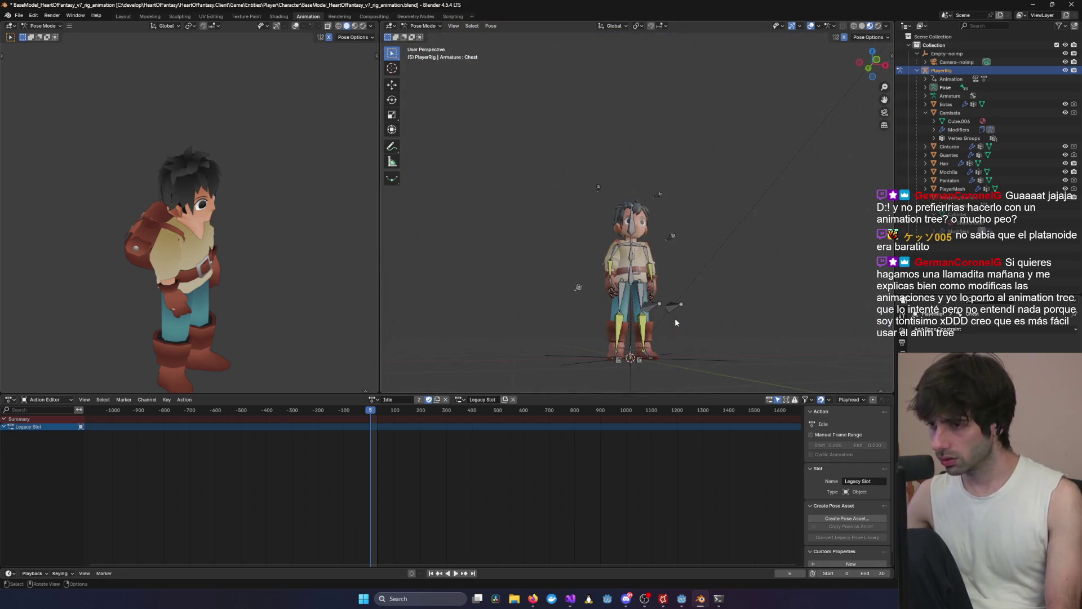
Step: Play the Idle animation and drag the Action panel's end frame out to 89
key(space)
scroll(676, 306, up, 3)
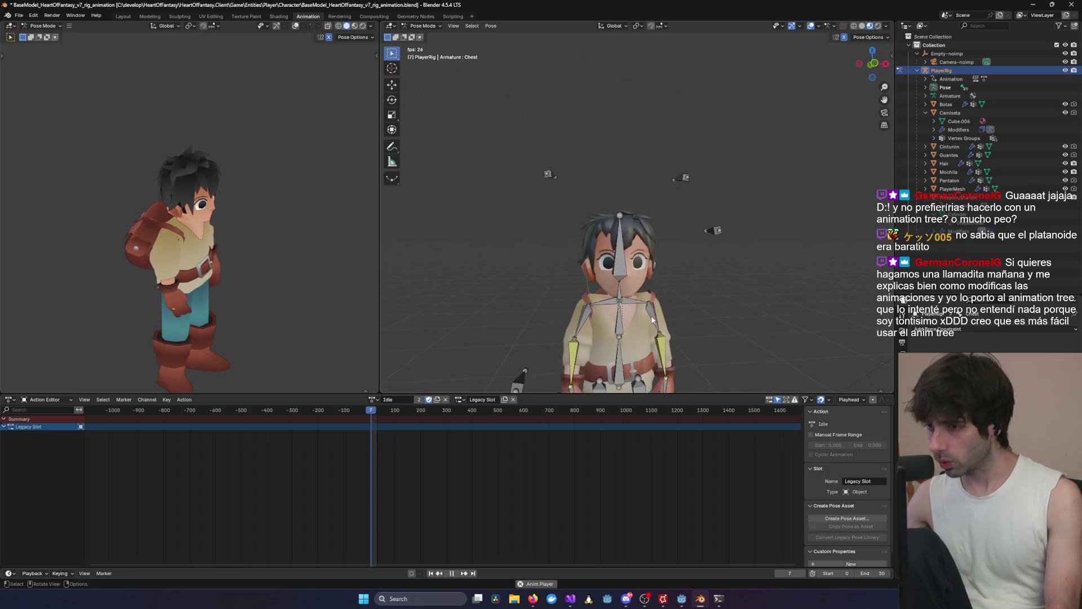
middle_drag(644, 326, 592, 339)
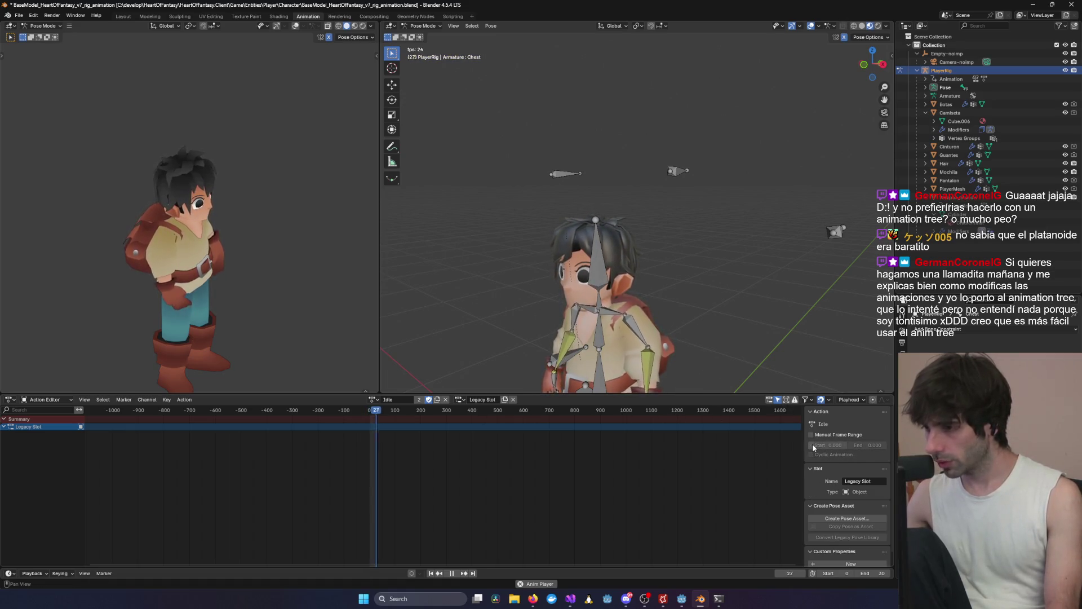
drag(875, 446, 896, 445)
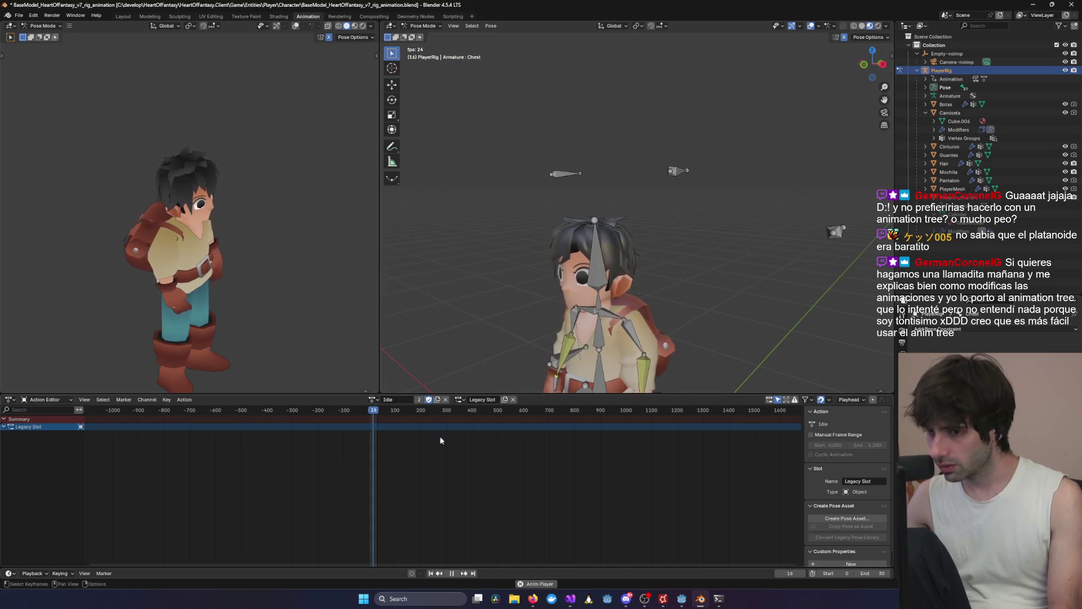
Step: Restart the looping playback and orbit around the character's head to review the Idle motion
key(space)
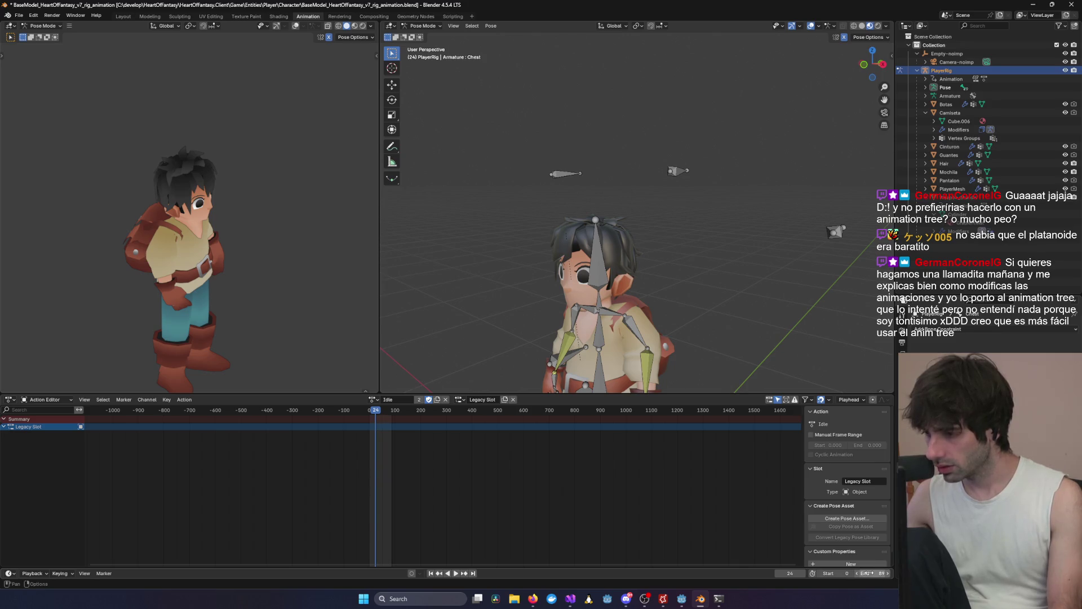
key(space)
scroll(665, 310, up, 5)
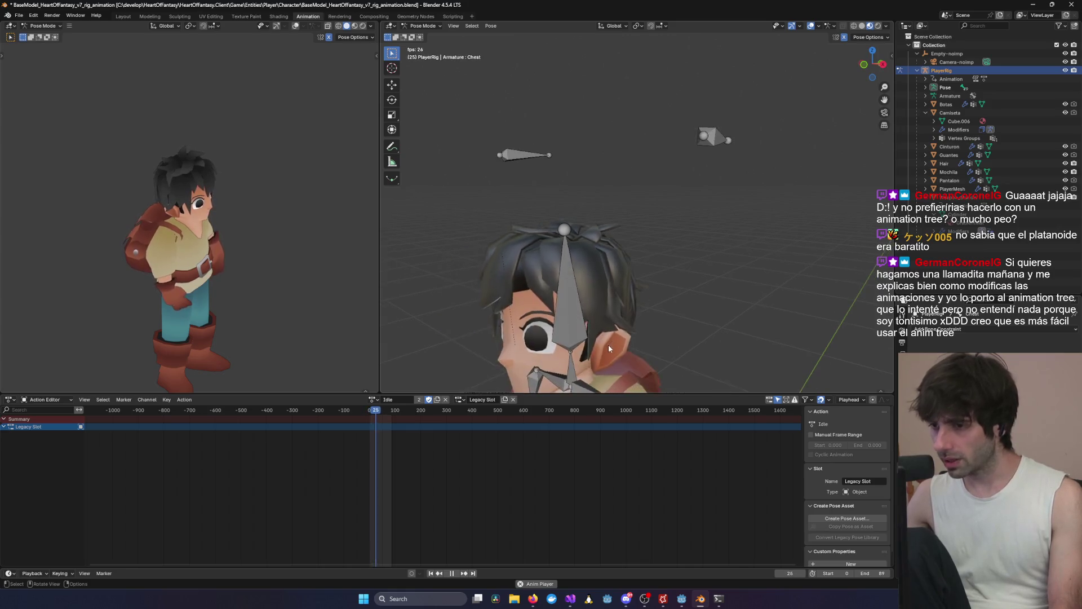
mouse_move(600, 350)
middle_down()
mouse_move(651, 333)
mouse_move(471, 321)
middle_up()
scroll(683, 271, up, 3)
scroll(641, 276, up, 5)
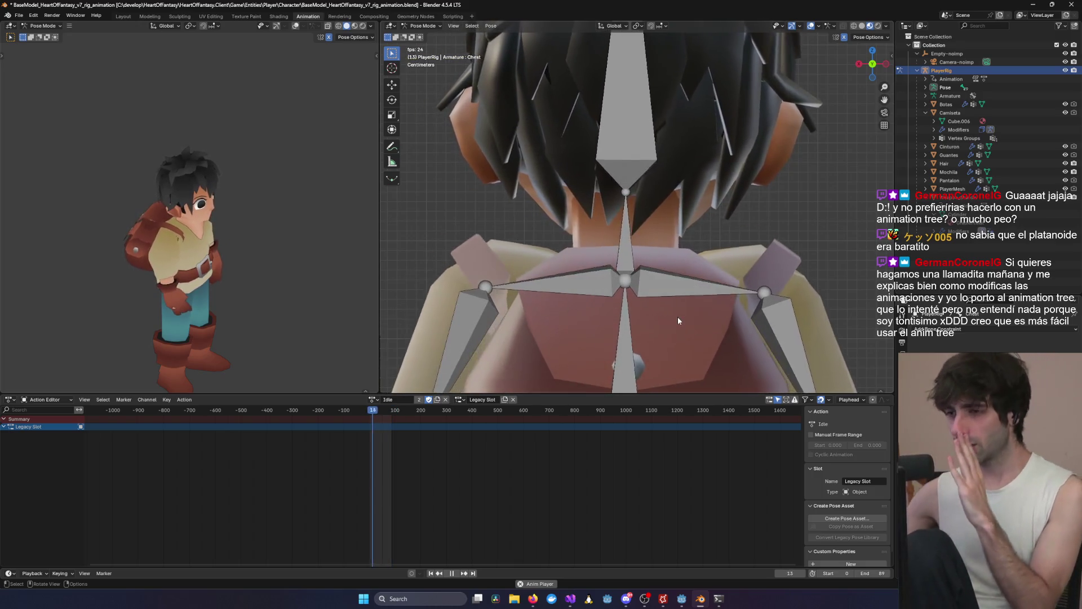
scroll(629, 287, down, 6)
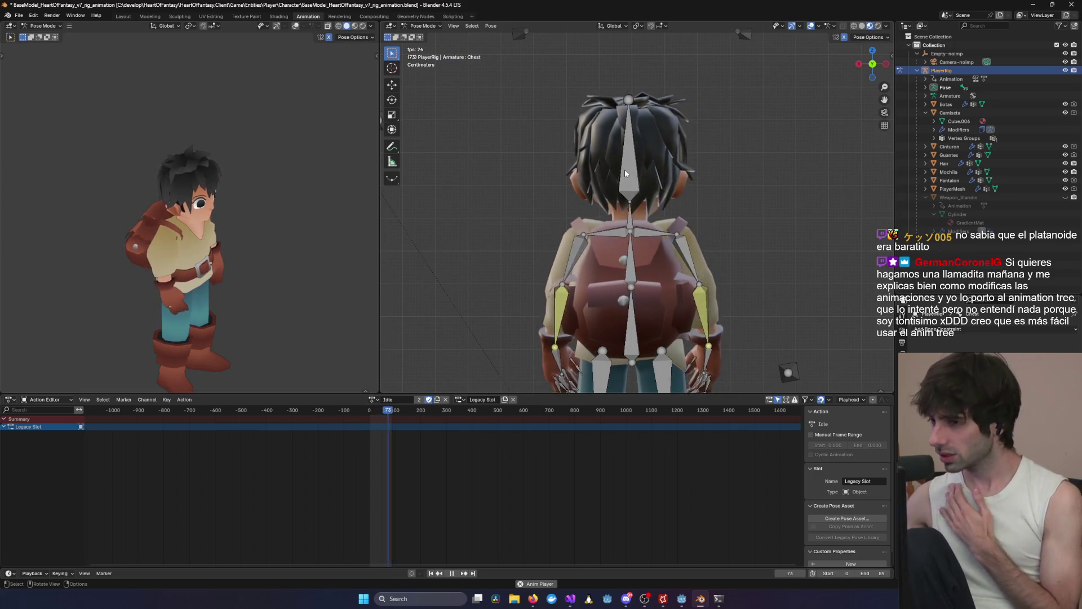
mouse_move(625, 172)
middle_down()
mouse_move(737, 230)
mouse_move(563, 242)
middle_up()
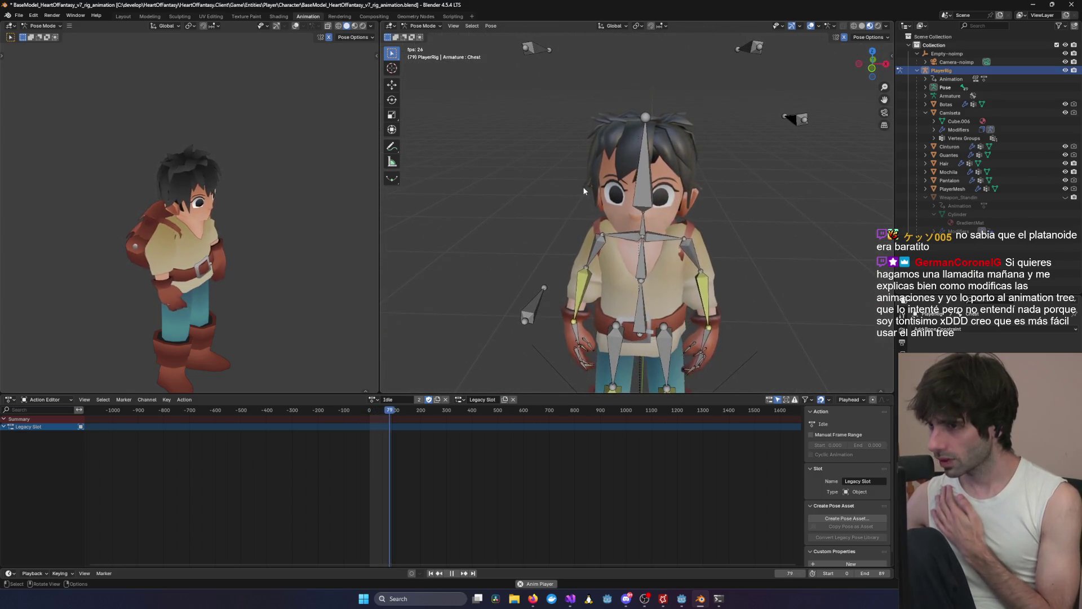
Step: Orbit to the character's back during playback, then maximize and minimize Blender back to Visual Studio
scroll(587, 186, up, 3)
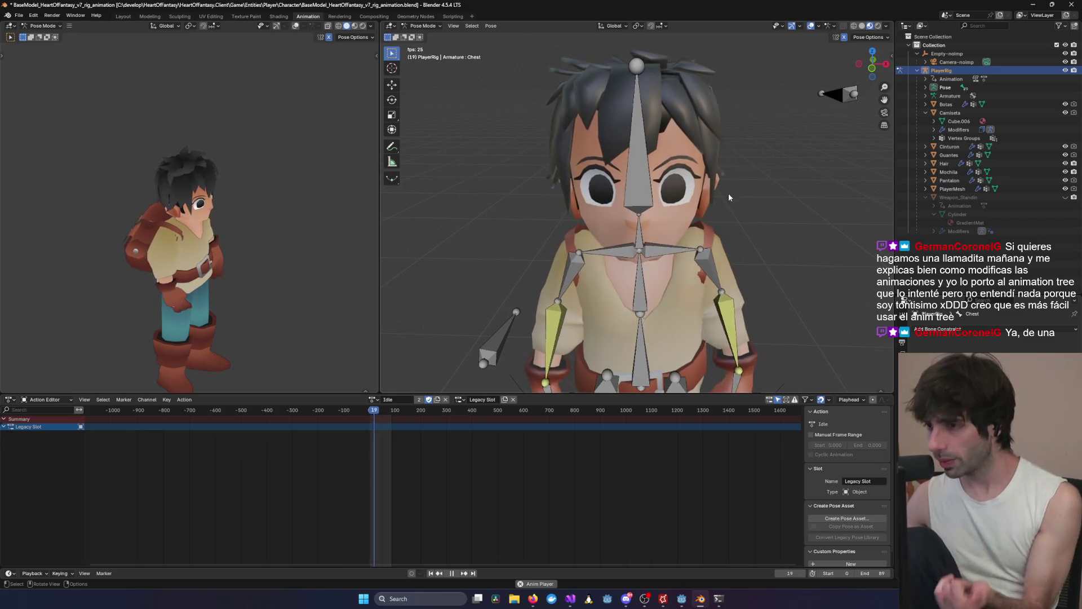
key(super+Down)
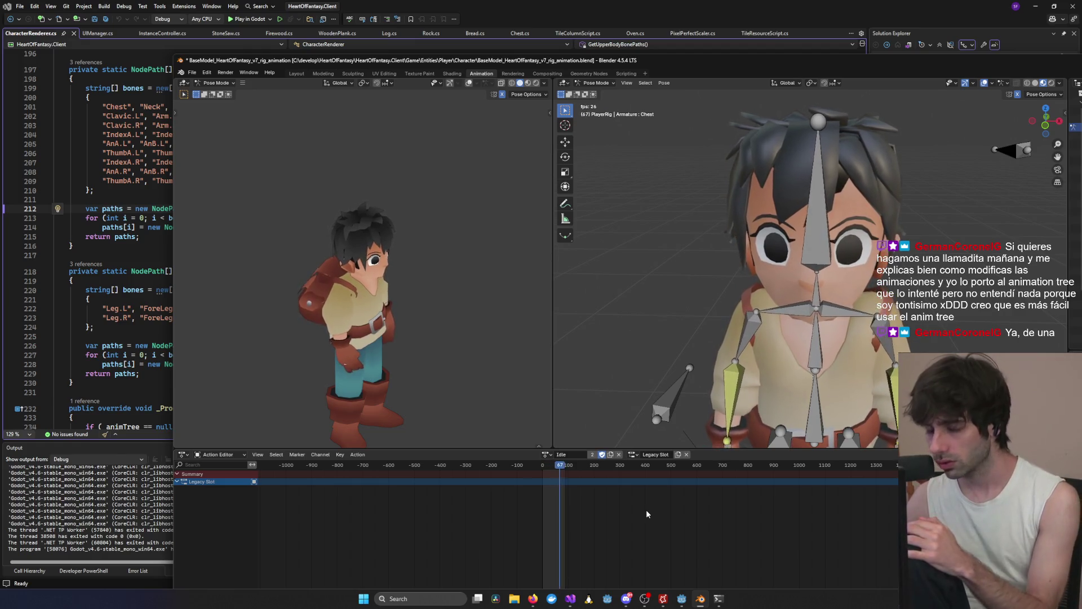
scroll(733, 417, down, 4)
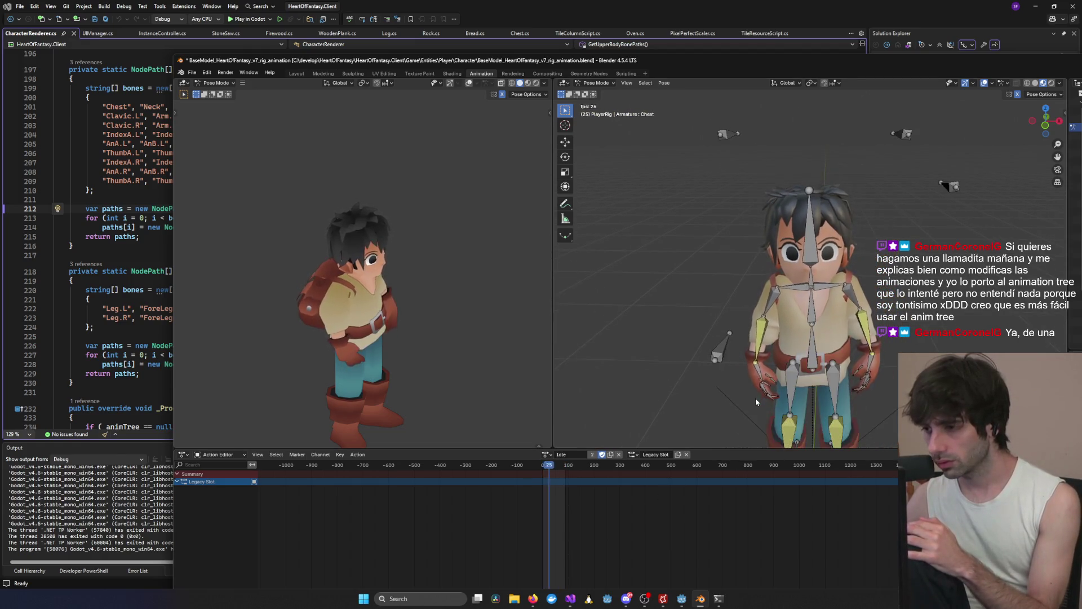
mouse_move(756, 398)
middle_down()
mouse_move(817, 345)
mouse_move(591, 331)
mouse_move(898, 343)
middle_up()
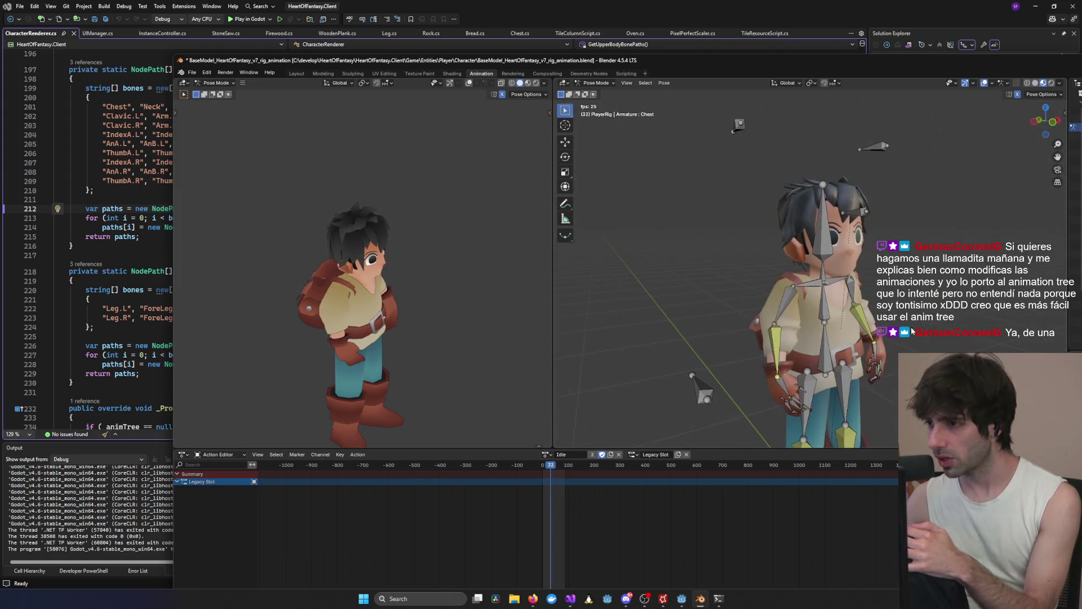
double_click(738, 60)
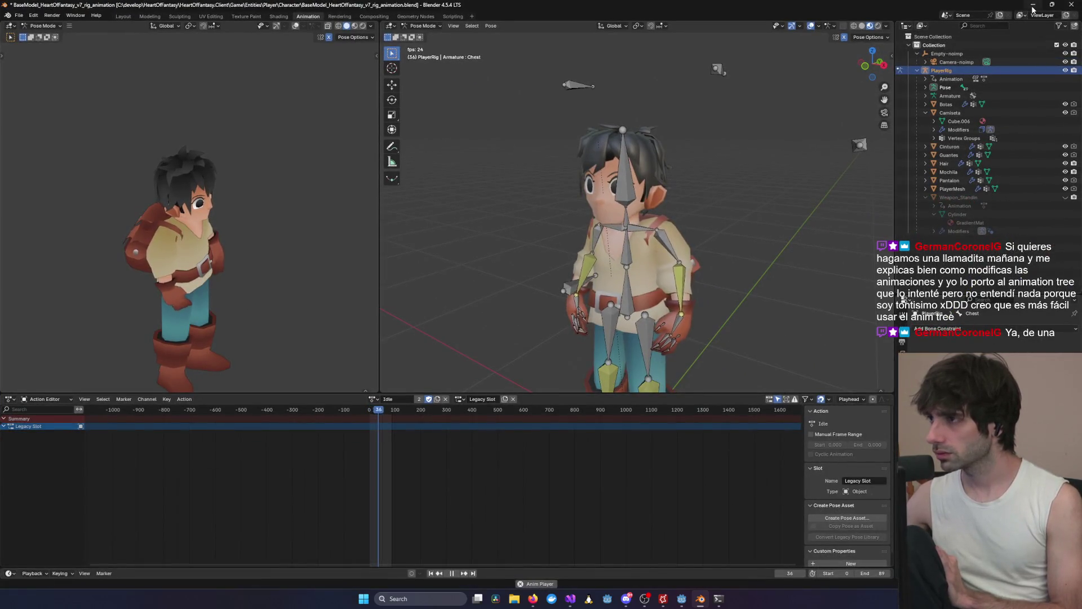
click(1034, 5)
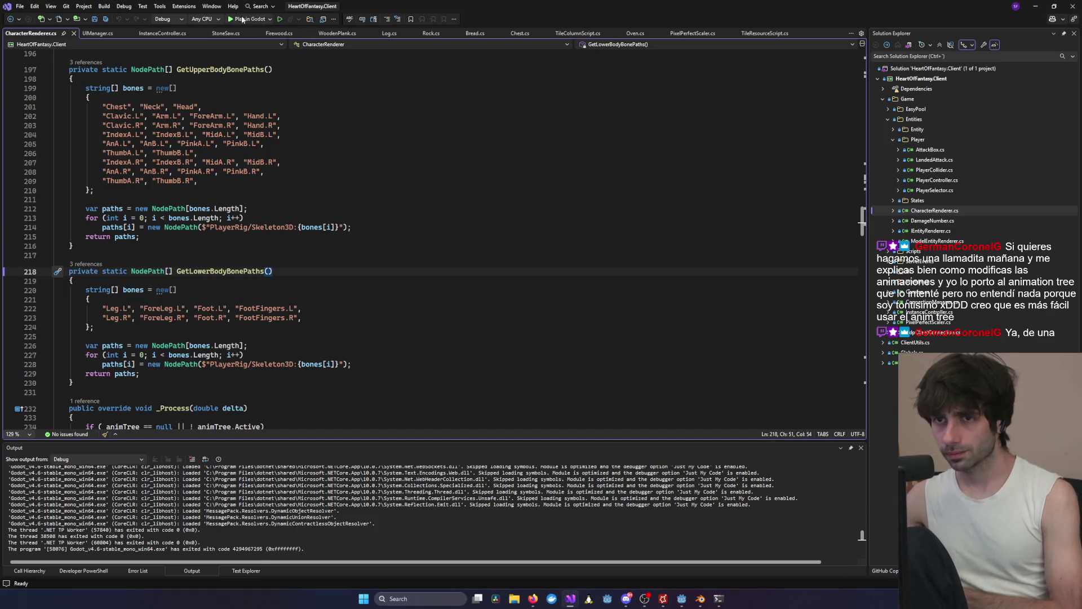
Step: Launch the game in debug mode, log in and enter the world with the existing character
click(242, 19)
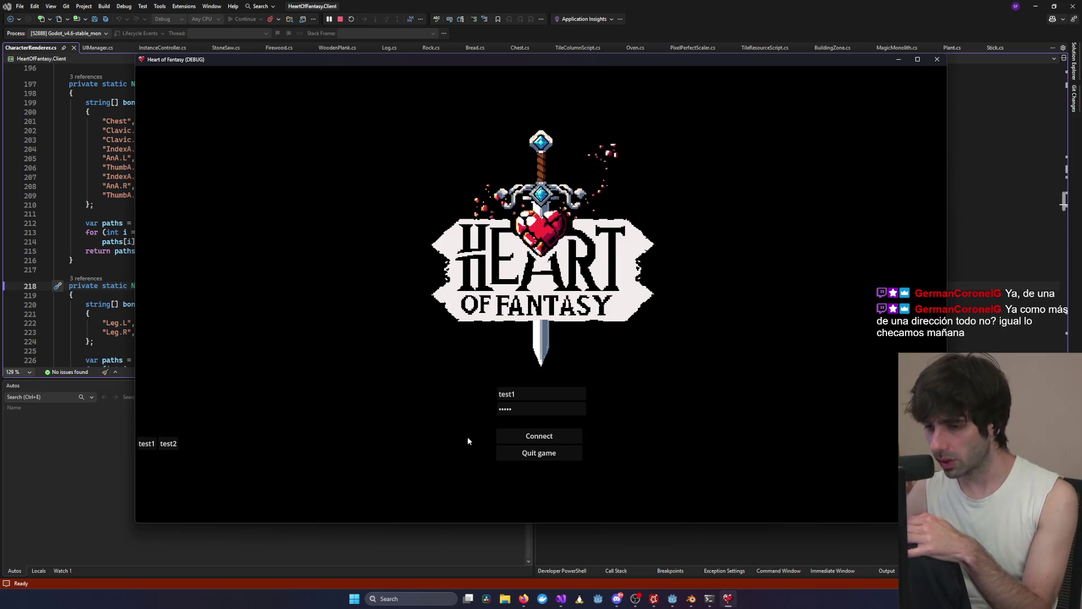
click(536, 437)
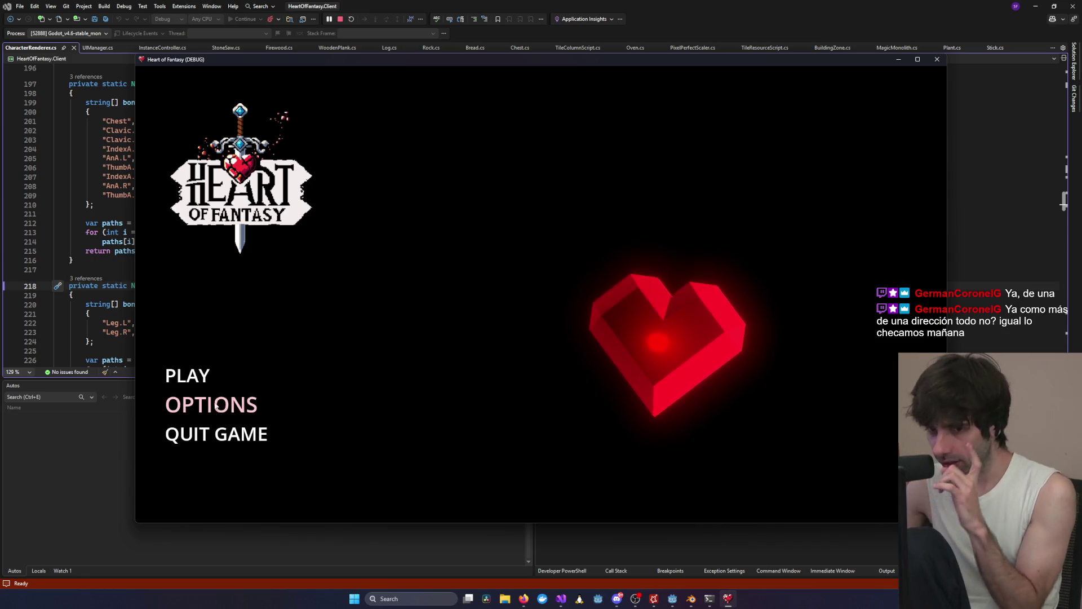
click(189, 375)
click(256, 347)
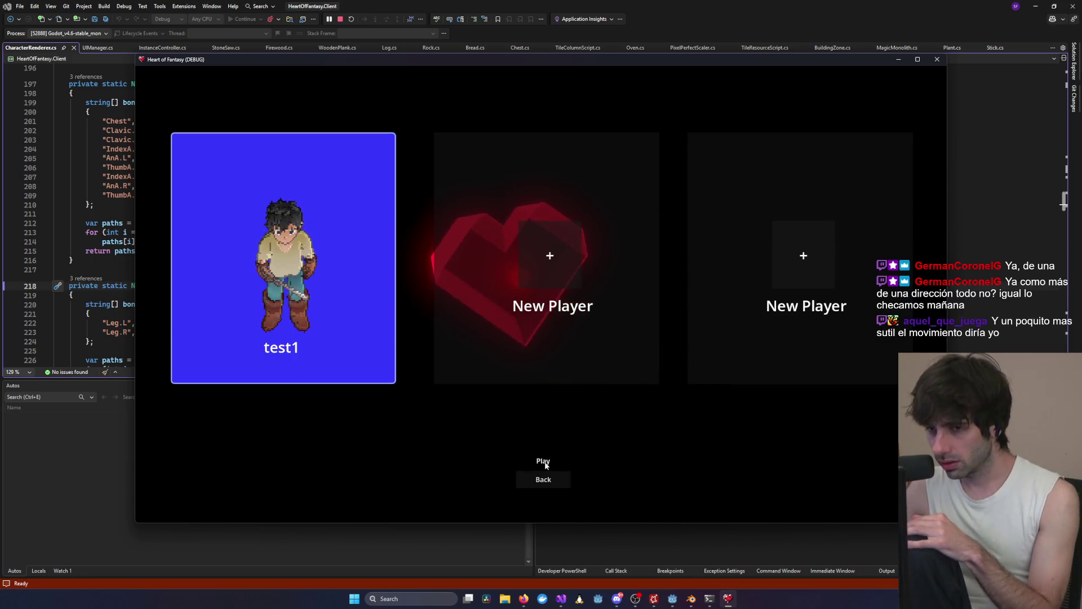
click(545, 463)
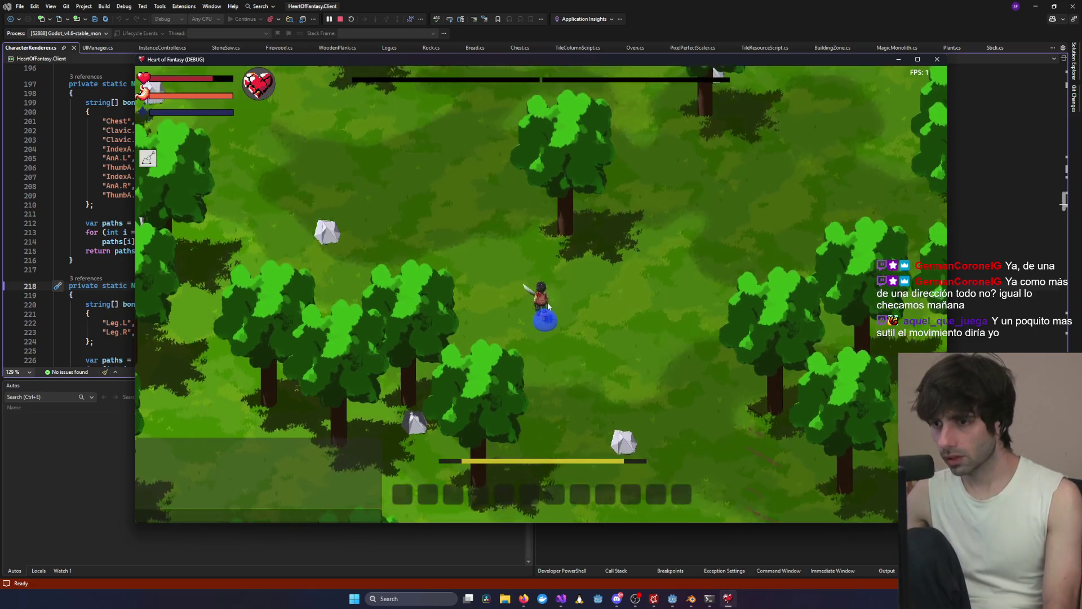
Step: Walk the rigged character around the forest clearing in several directions with WASD
key(w)
key(d)
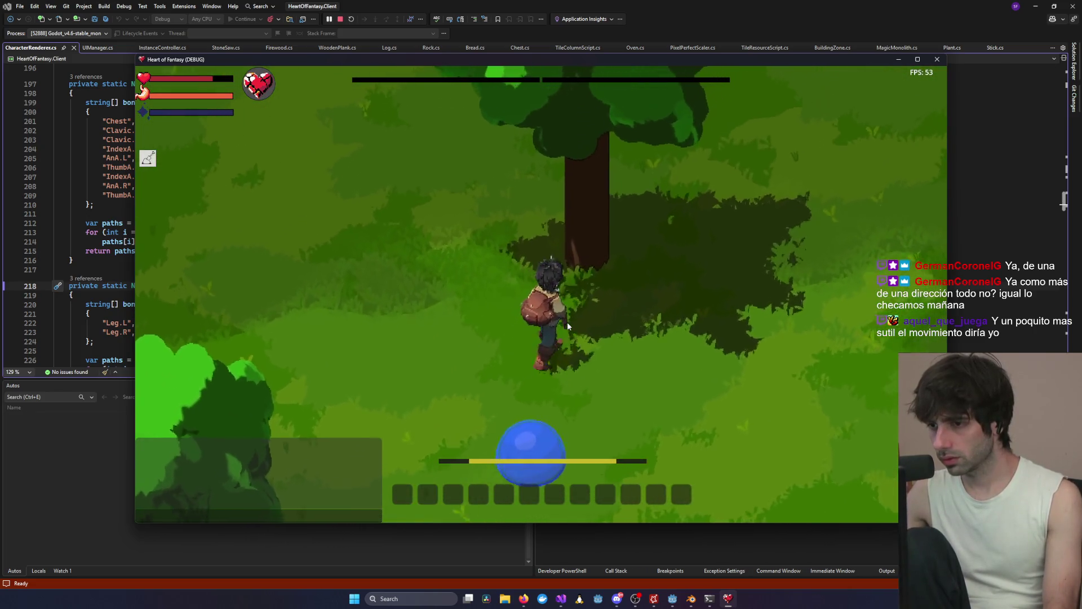
key(s)
key(d)
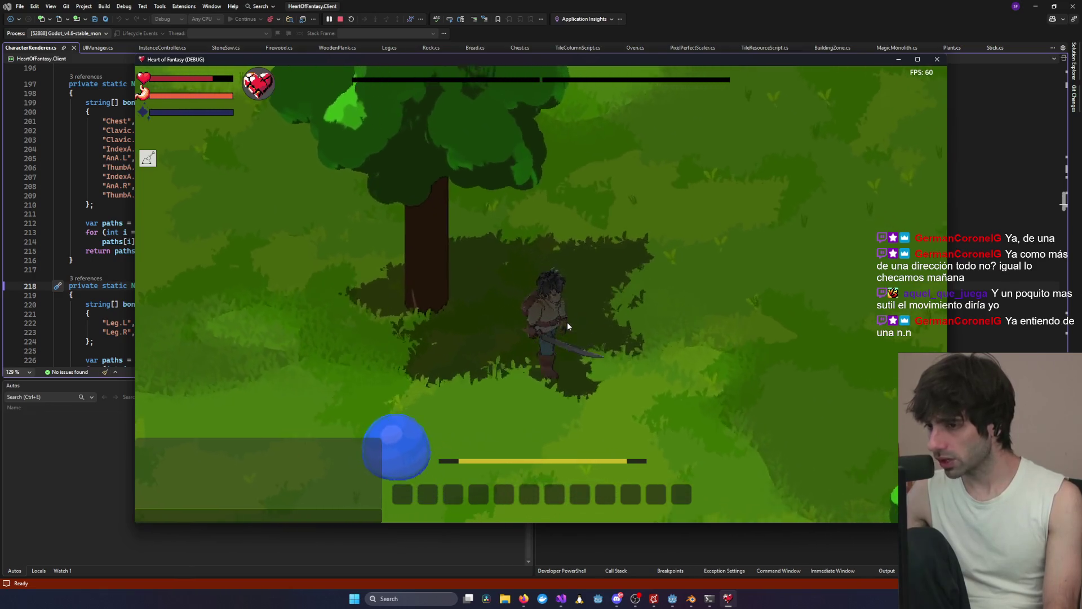
key(s)
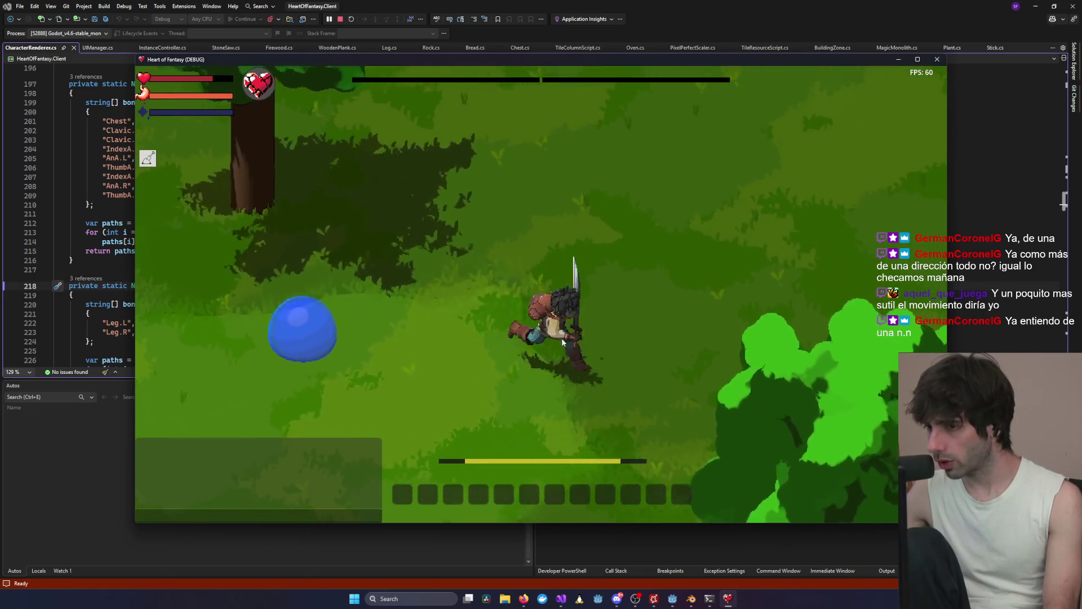
key(a)
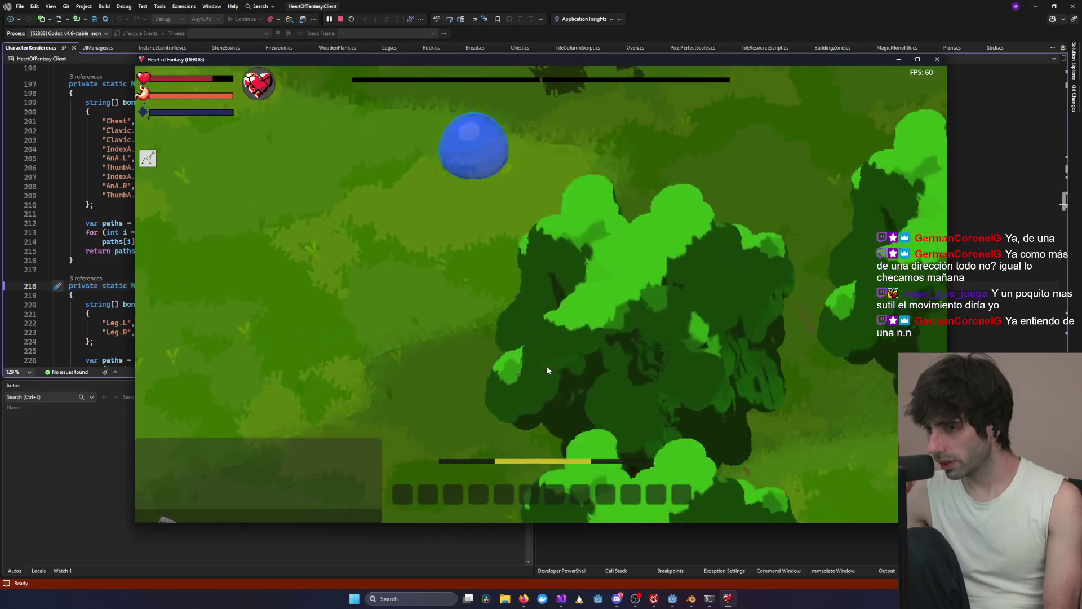
key(w)
key(d)
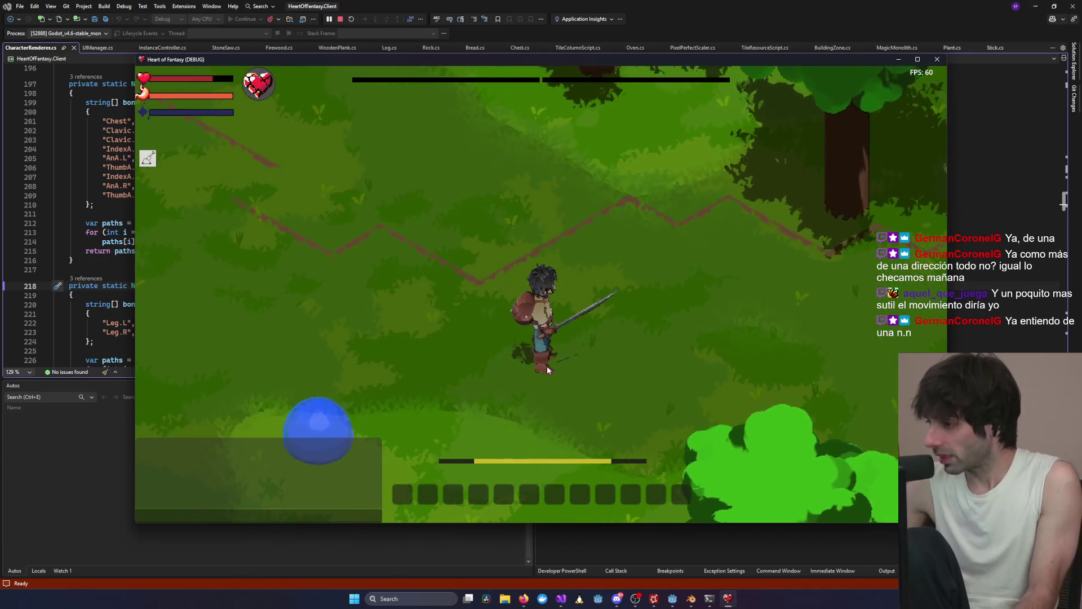
key(w)
key(a)
key(w)
key(d)
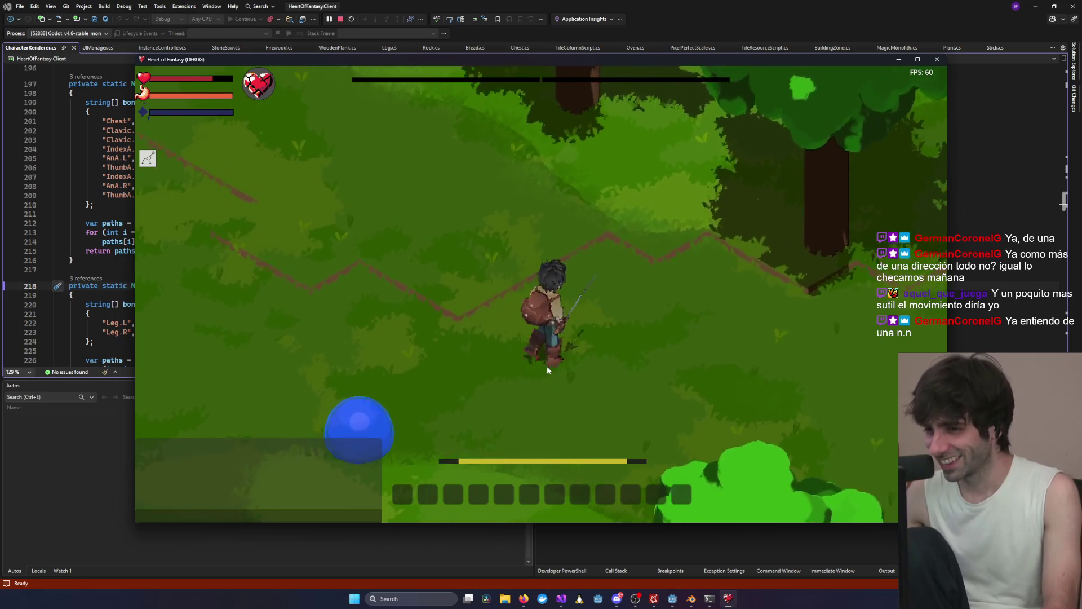
key(w)
Step: Swing the sword twice, then walk left to the blue slime and attack it
click(547, 366)
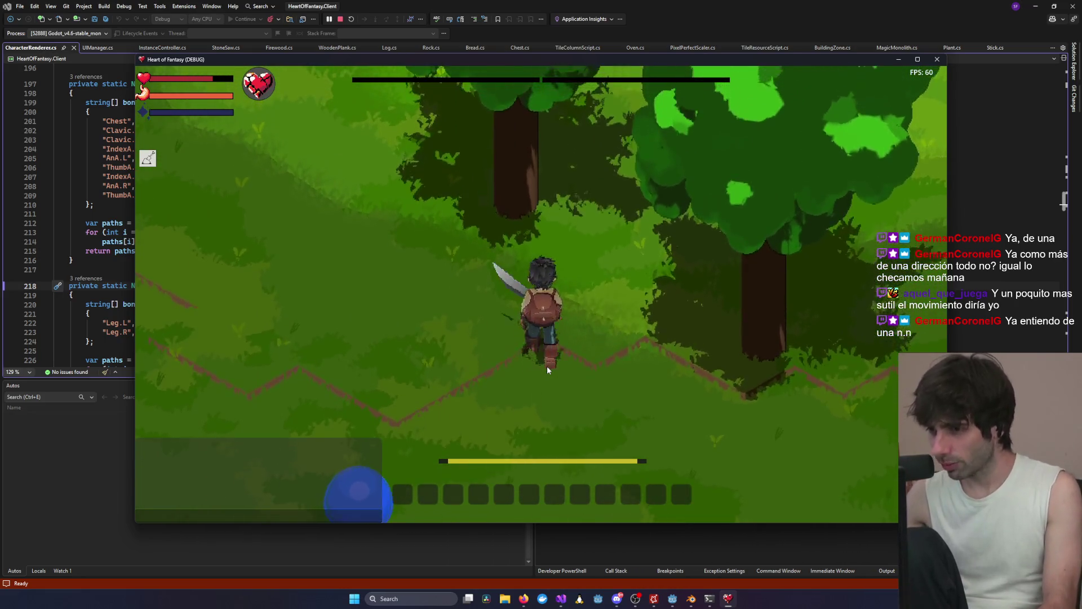
click(547, 366)
key(s)
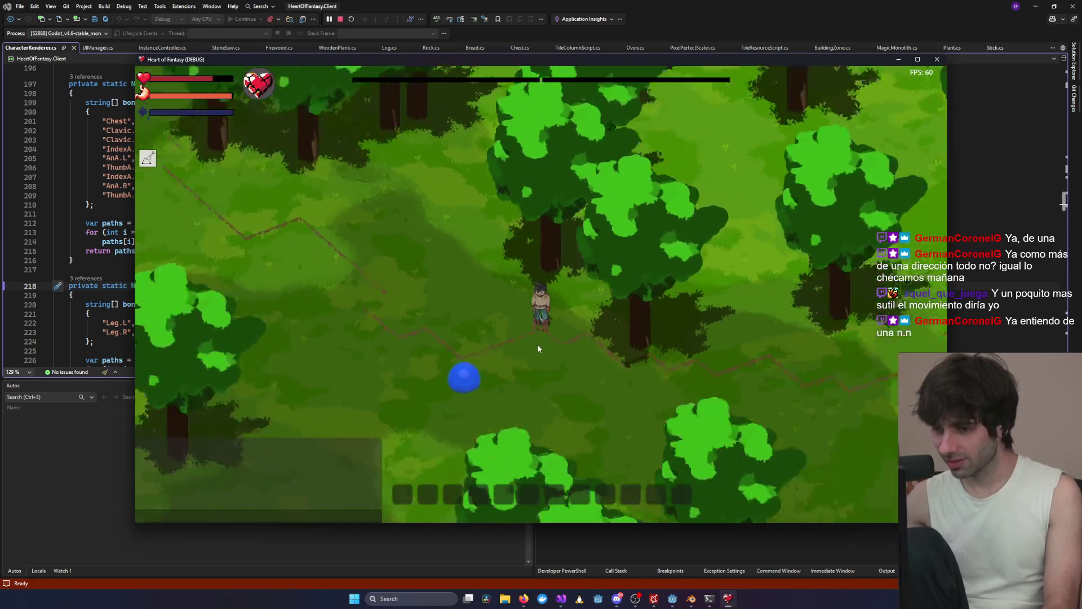
key(a)
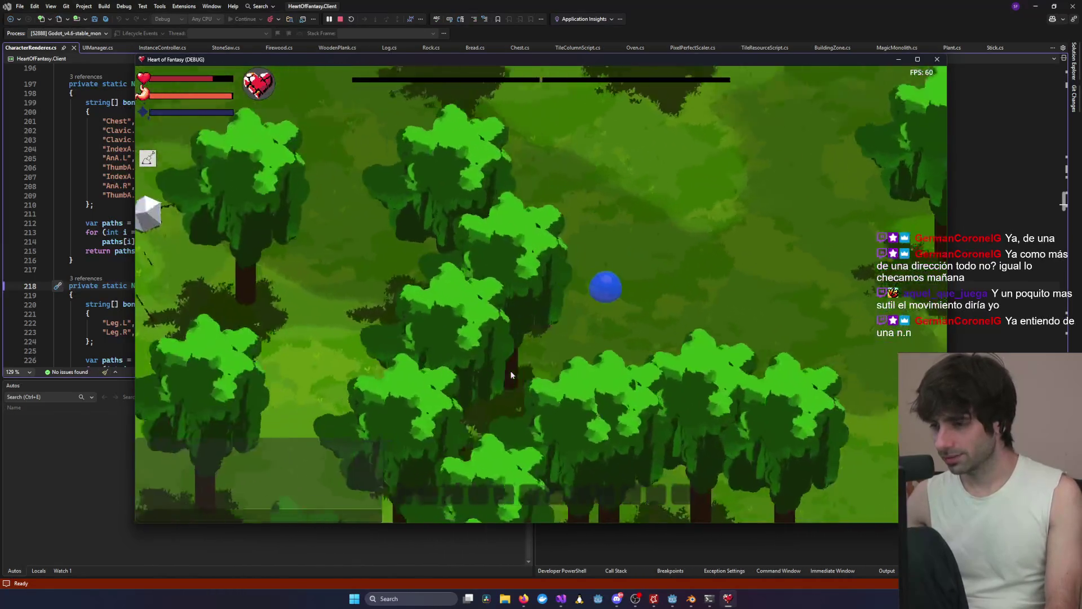
key(a)
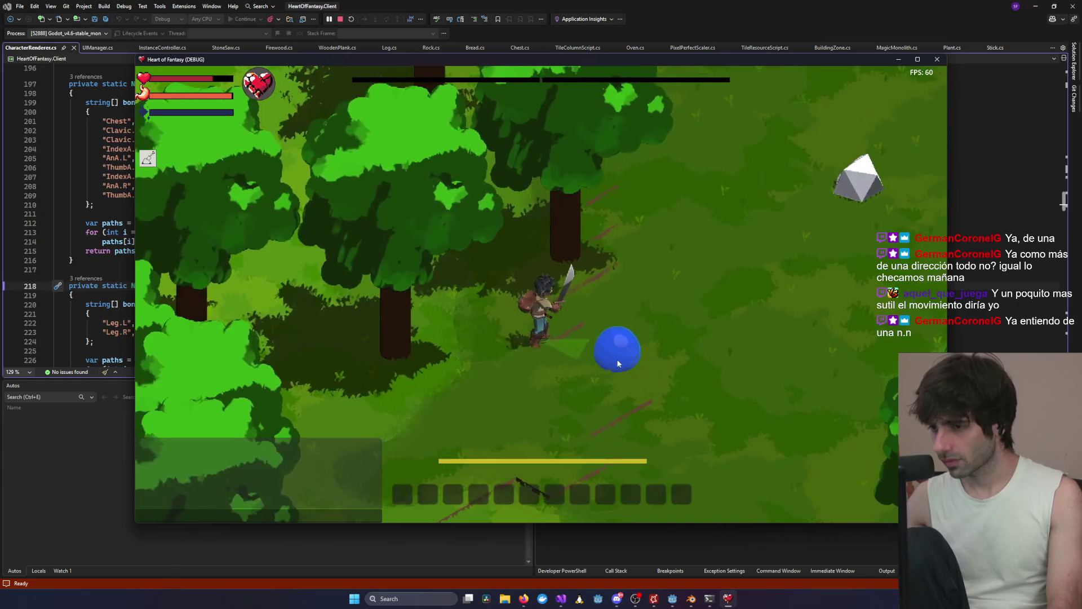
click(621, 360)
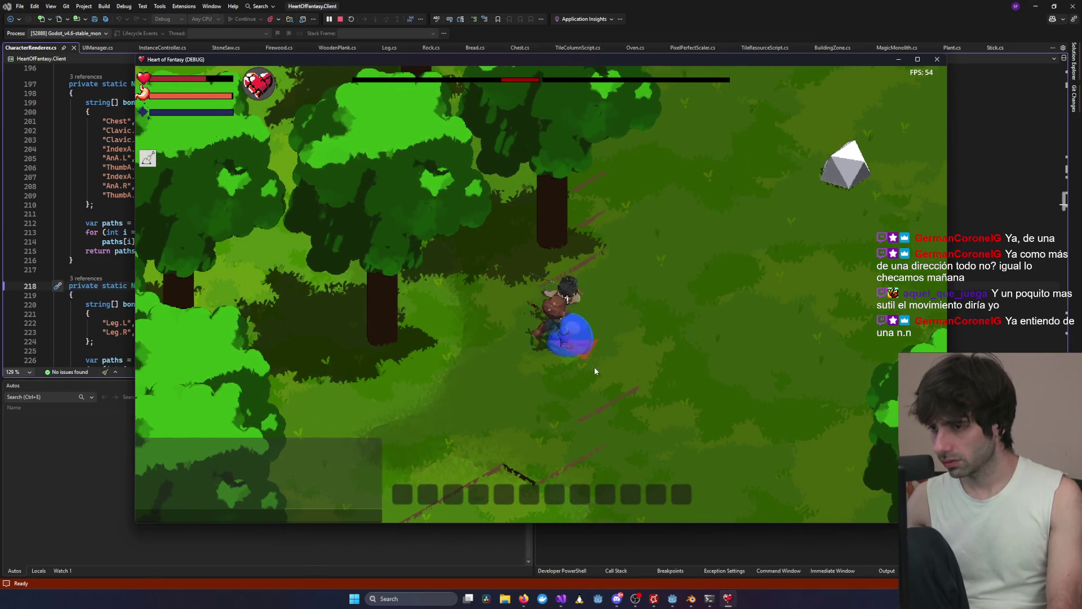
Step: Walk away from the slime down through the forest and zoom the camera out
key(a)
key(s)
key(s)
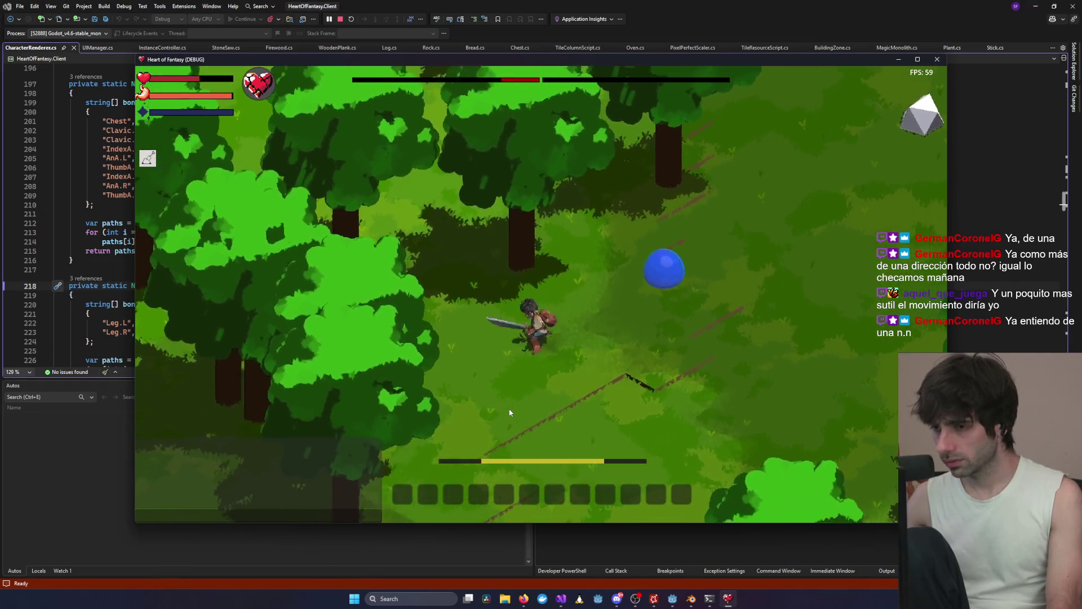
key(s)
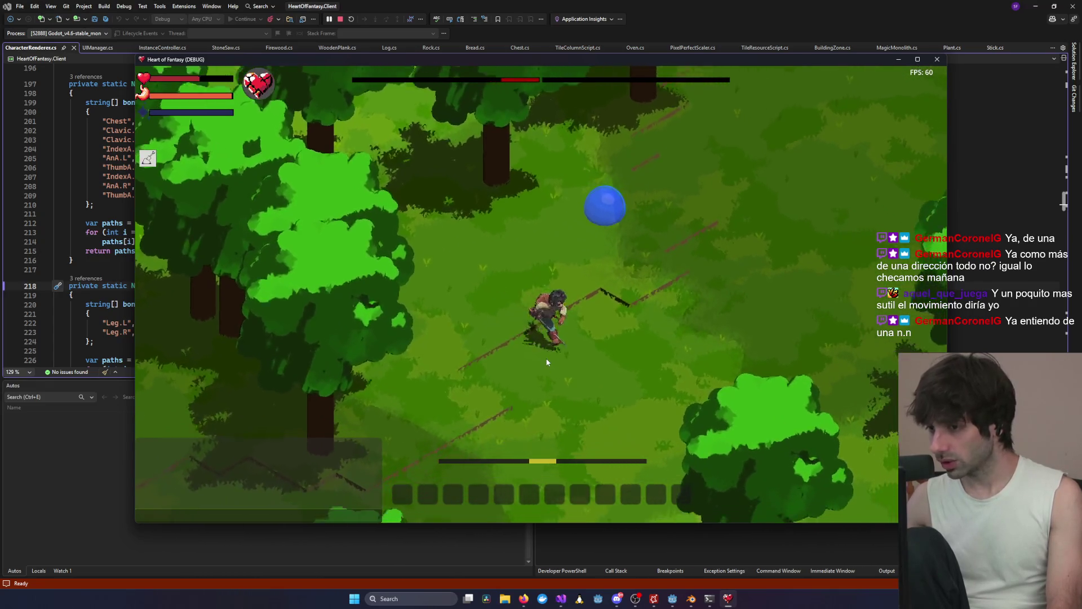
key(s)
key(a)
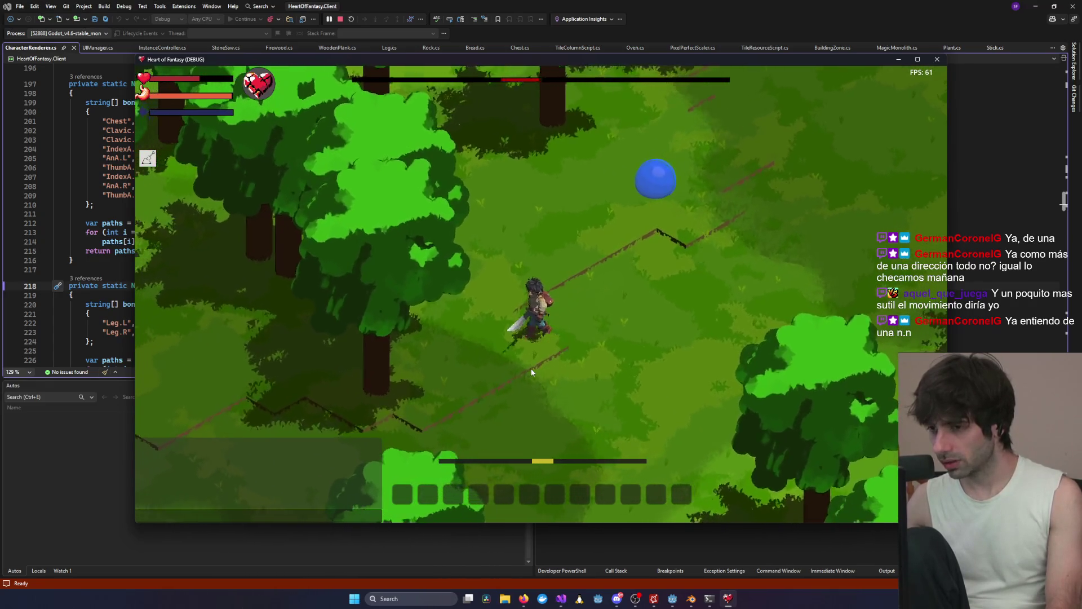
key(s)
key(d)
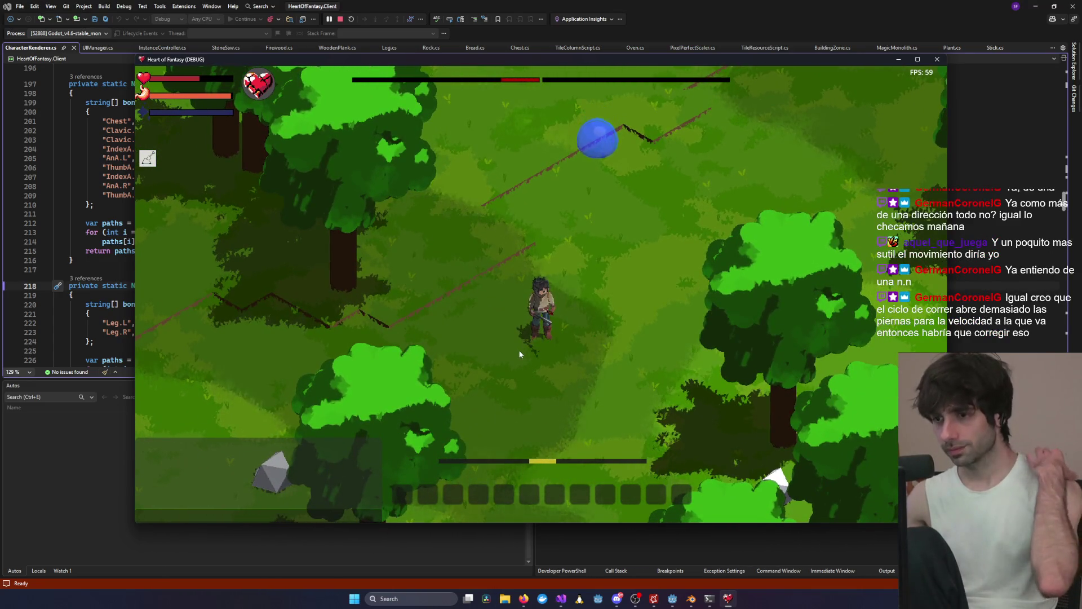
scroll(518, 357, down, 5)
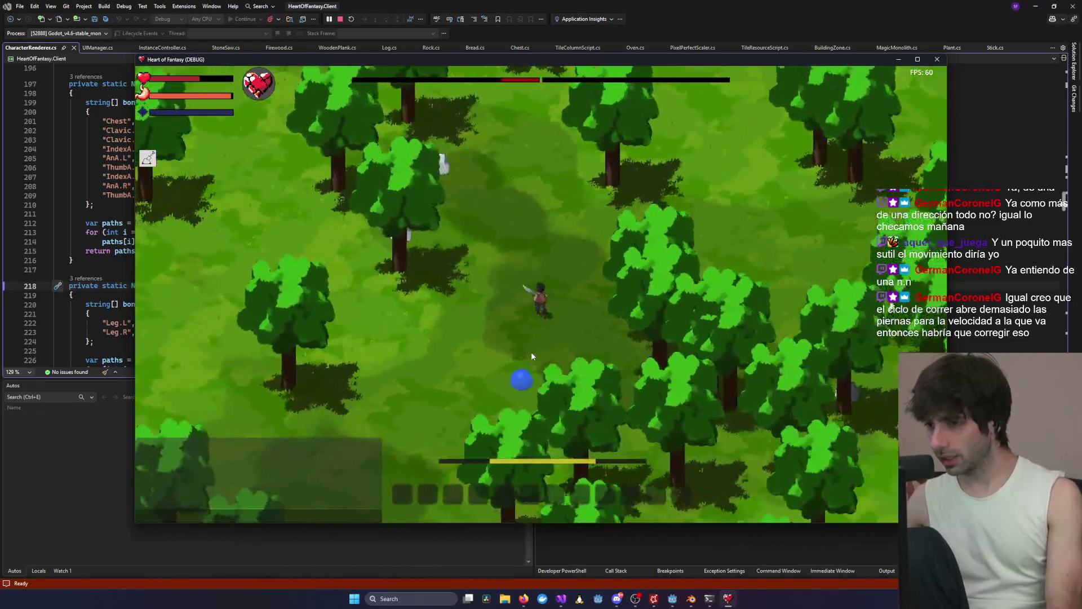
Step: Close the Equipment panel and open the Building menu to show the Clay Oven's required items
key(c)
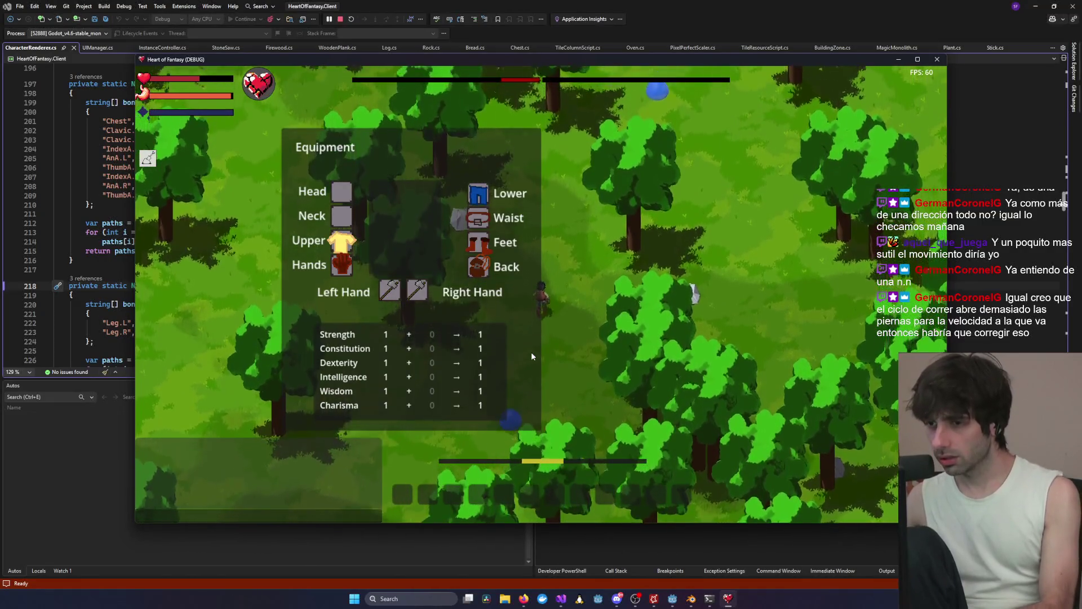
key(c)
key(b)
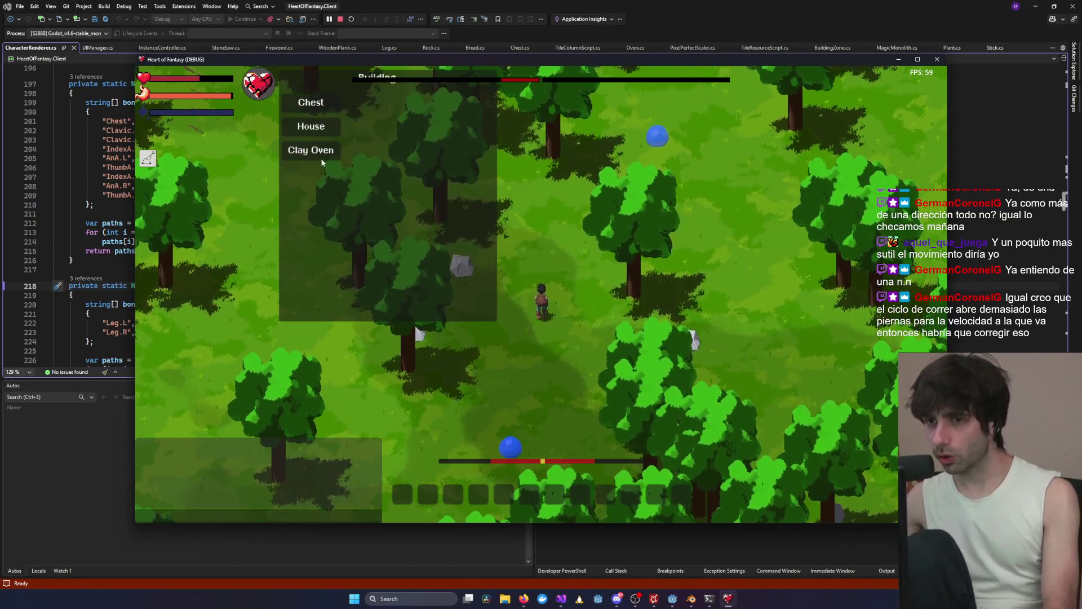
click(310, 150)
scroll(589, 287, up, 3)
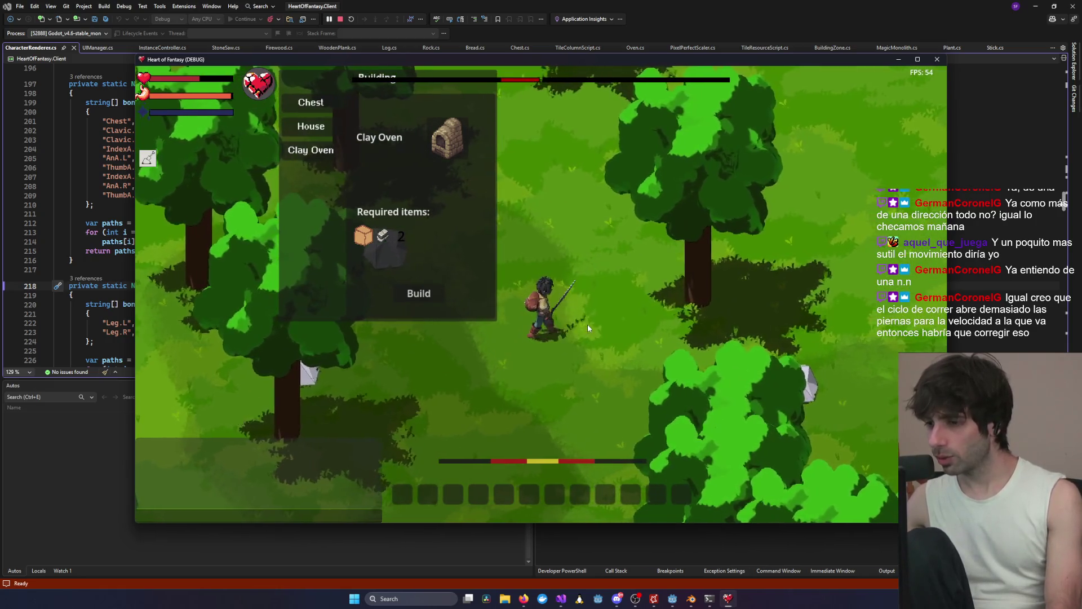
scroll(587, 324, down, 3)
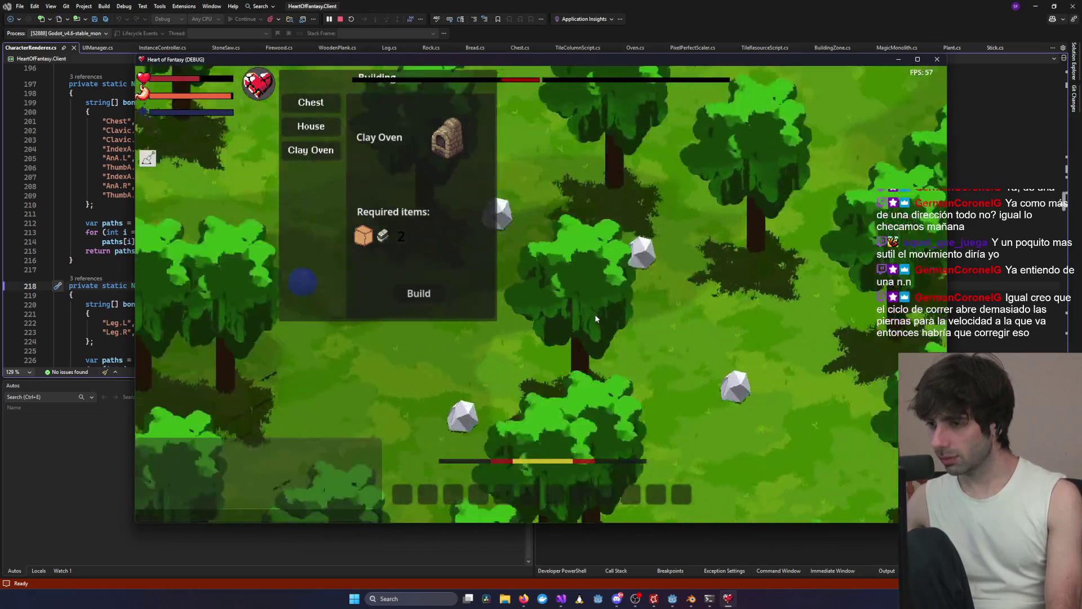
Step: Walk up beside a tree and enter the /creative chat command to toggle creative mode
key(s)
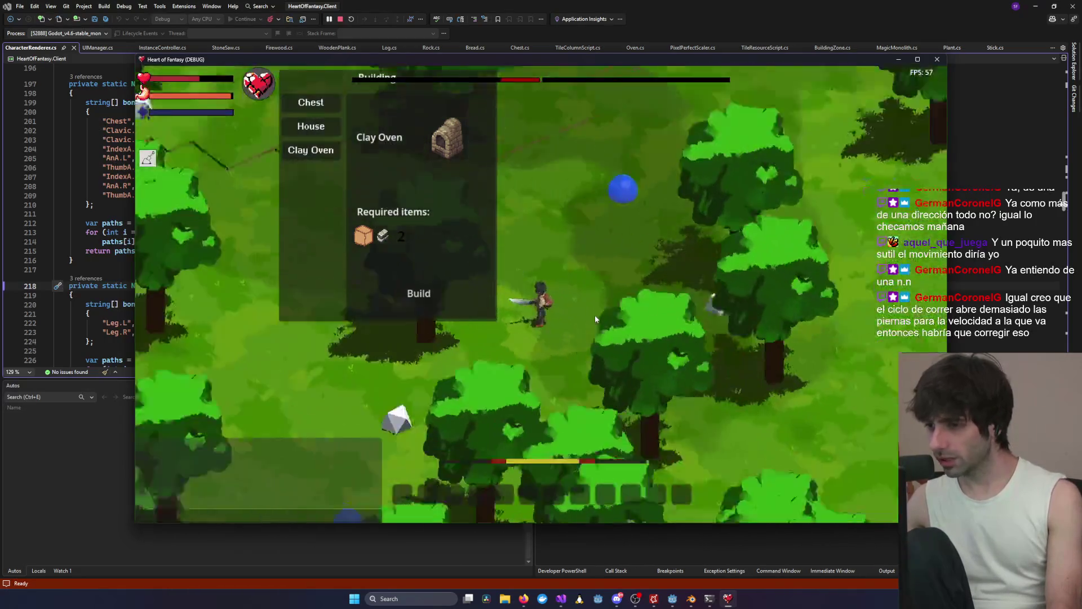
key(w)
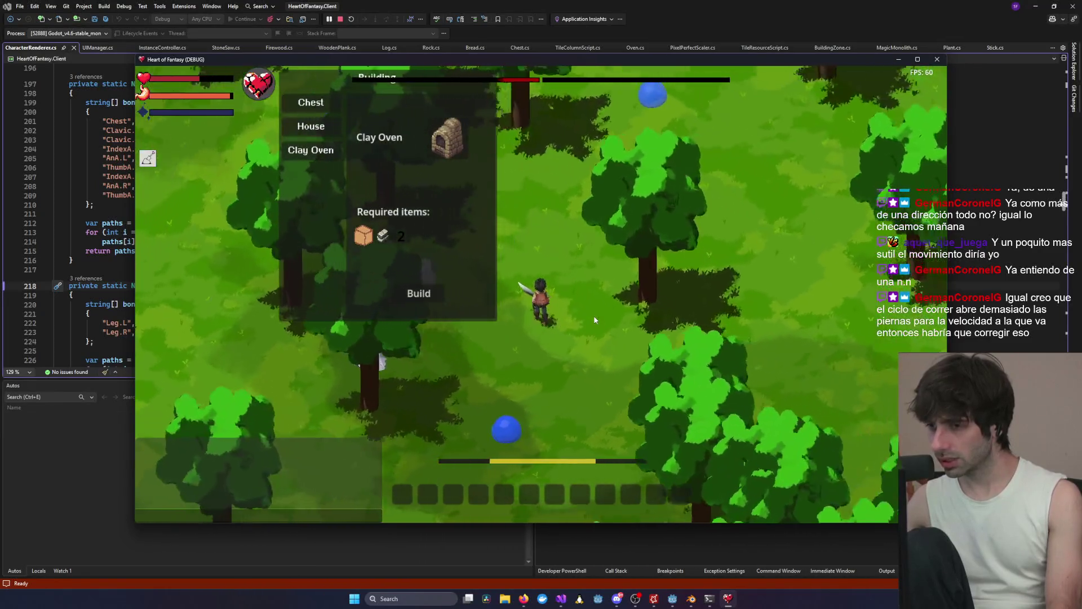
key(w)
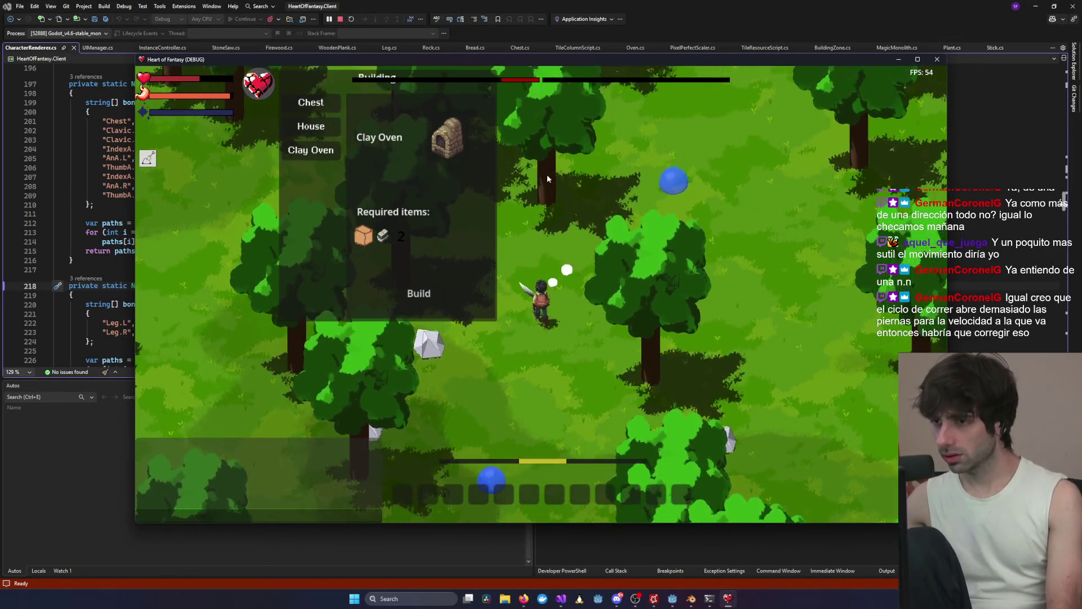
click(273, 517)
text(/creative)
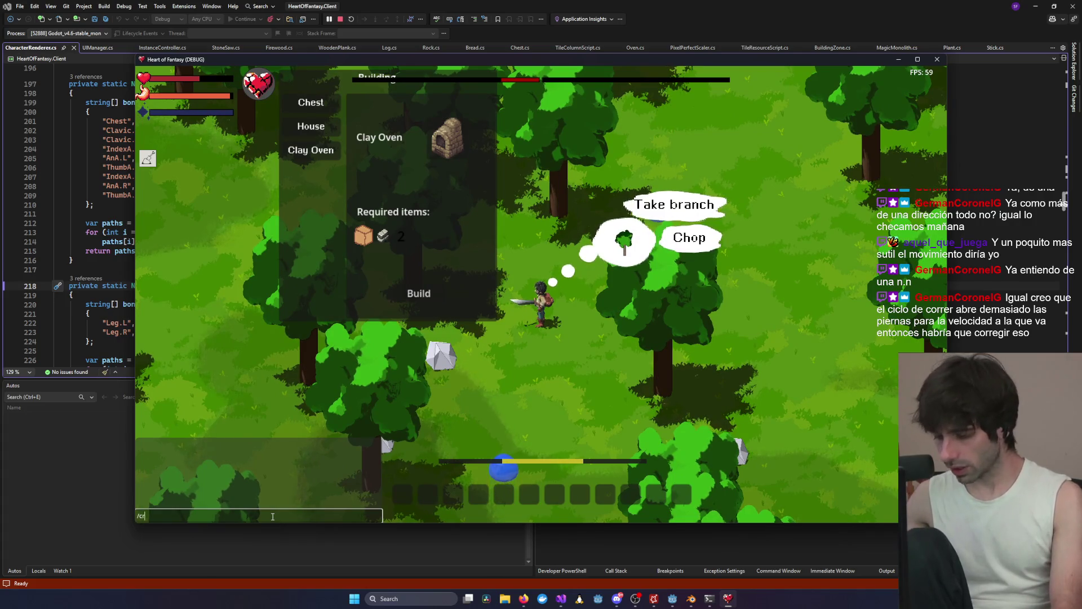
key(Return)
Step: Walk up to a tree, chop it, then head across the map up-left
key(w)
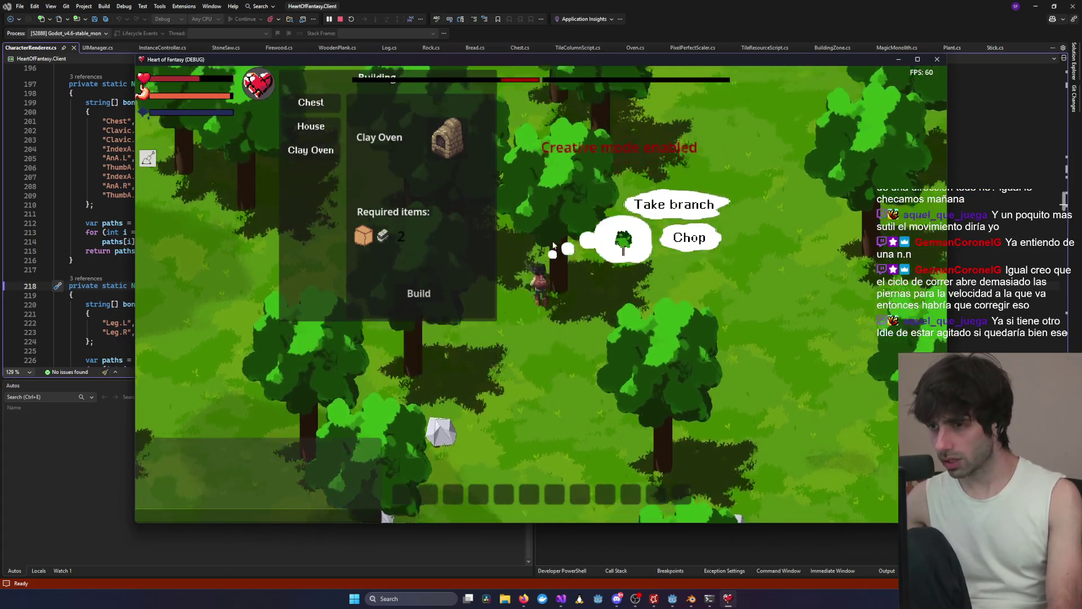
click(671, 242)
scroll(668, 260, up, 2)
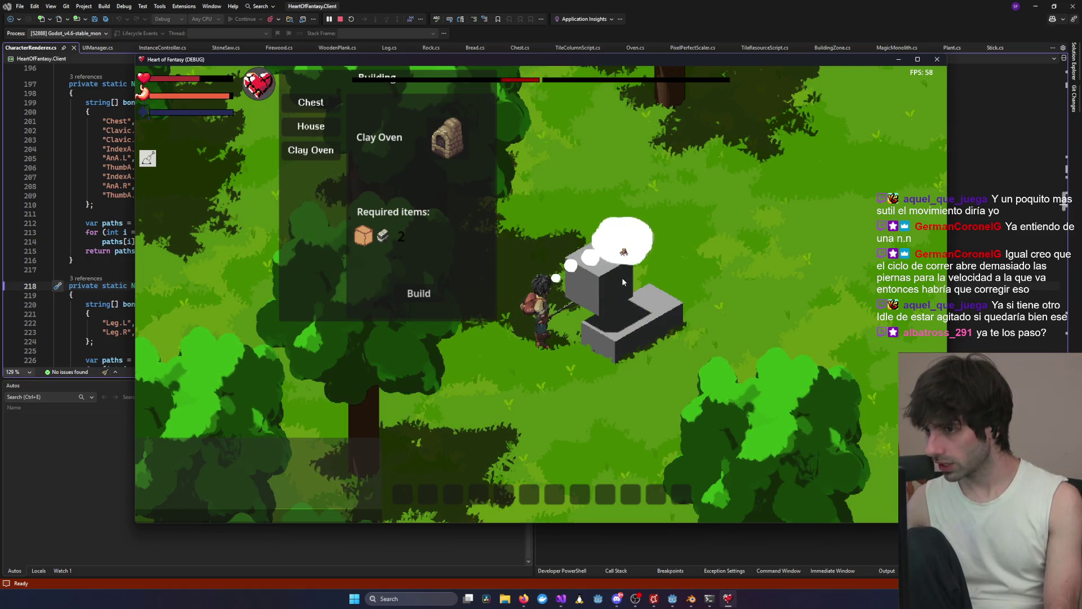
key(s)
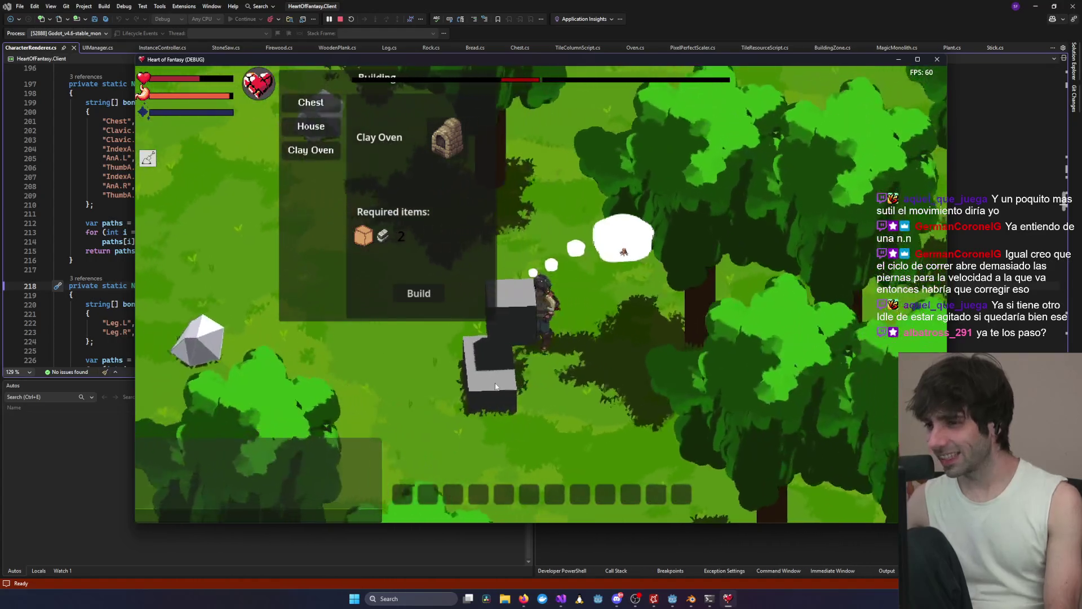
key(w)
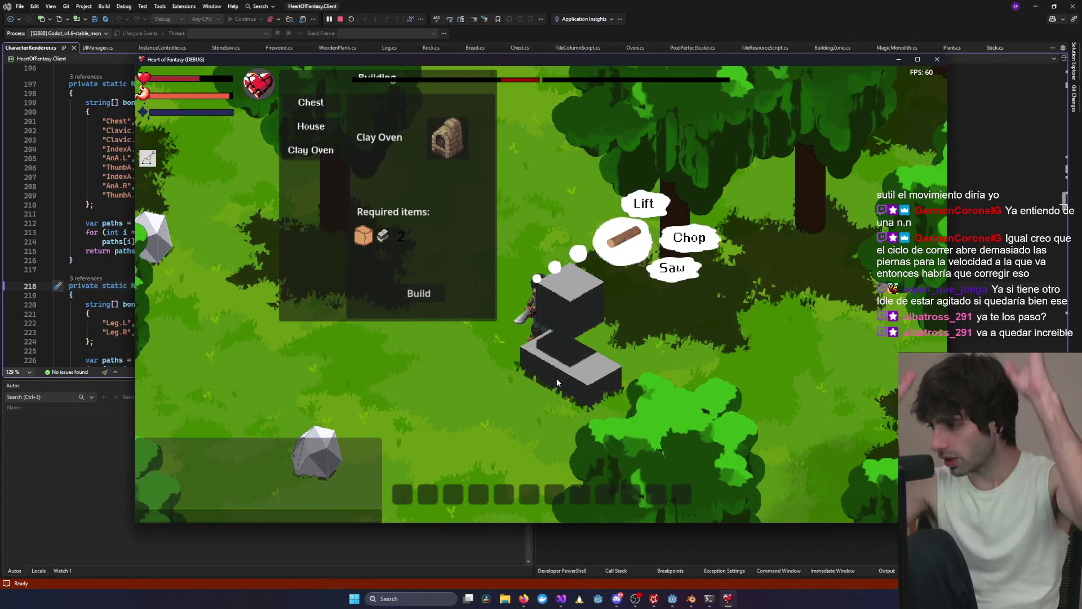
Step: Walk to the rock and lift it, carrying it toward the upper right
click(368, 428)
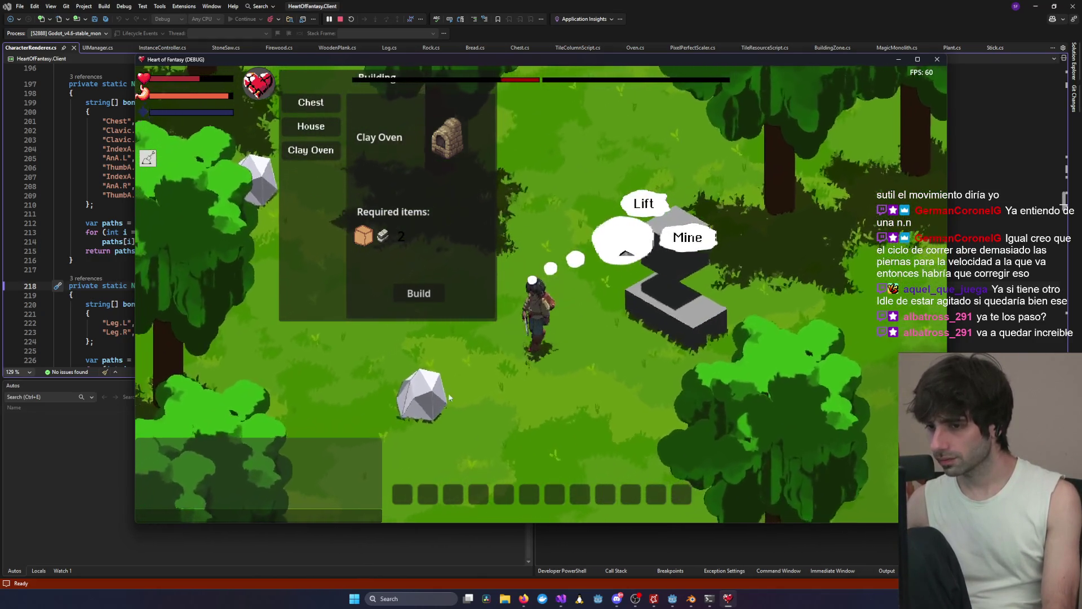
click(465, 388)
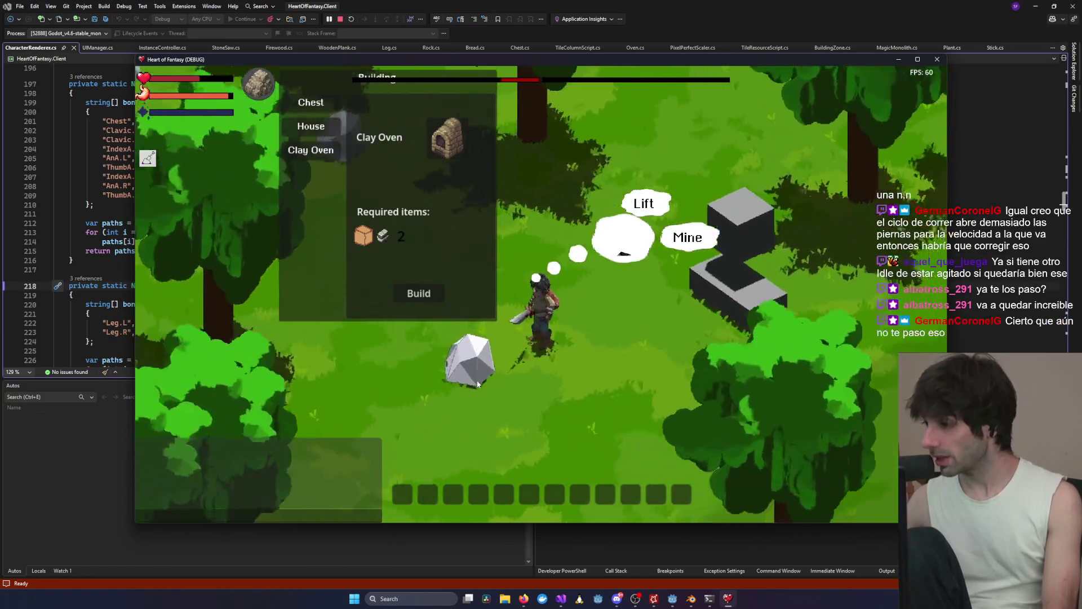
click(577, 373)
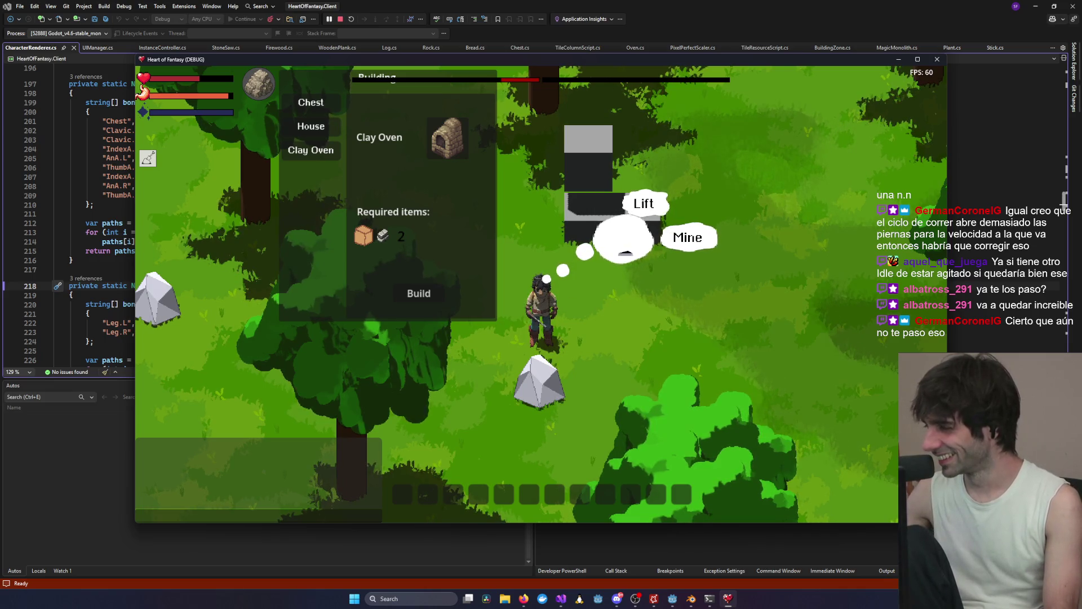
Step: Switch to the browser and back, walk right and up, then start placing the Clay Oven
key(alt+Tab)
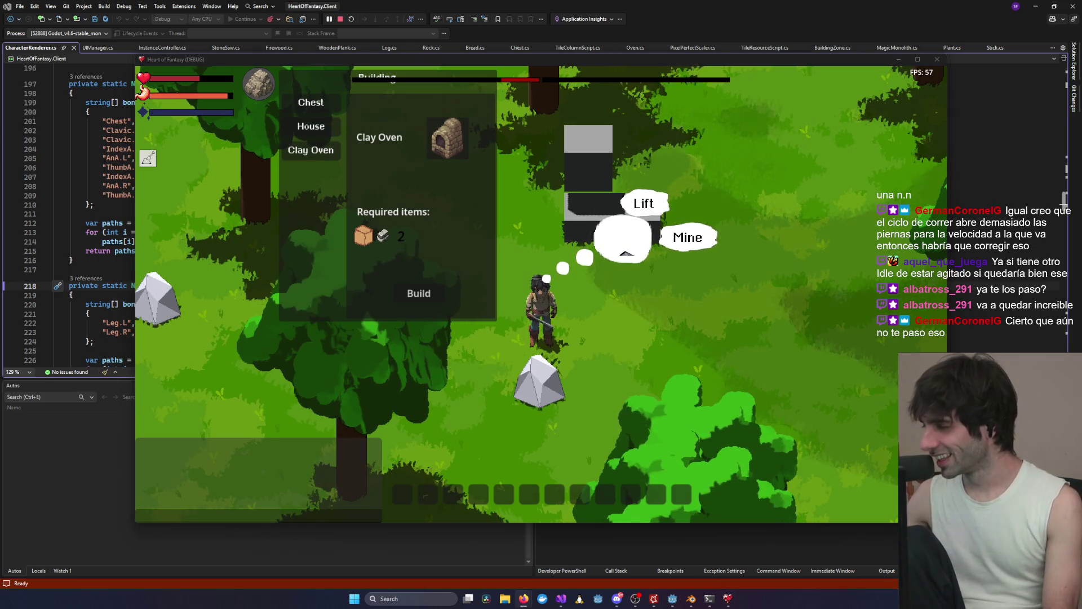
click(611, 347)
key(d)
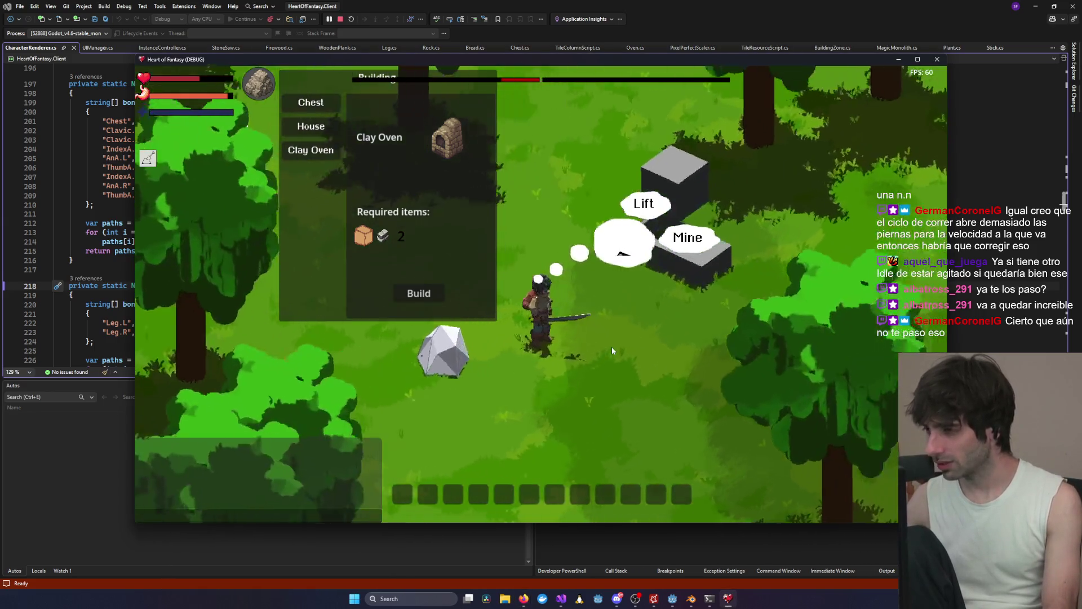
key(w)
key(d)
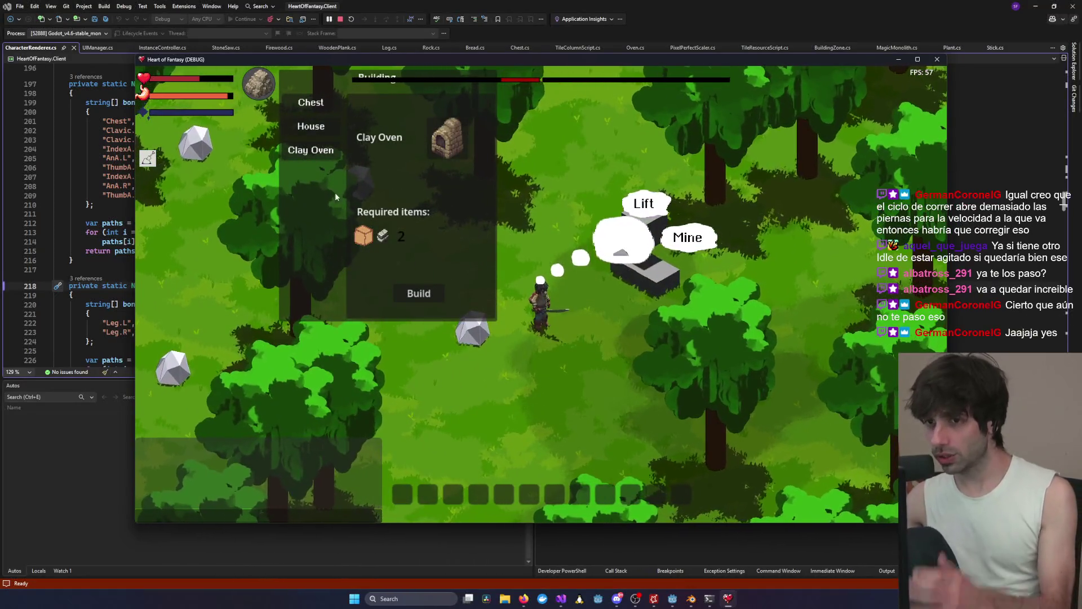
click(427, 294)
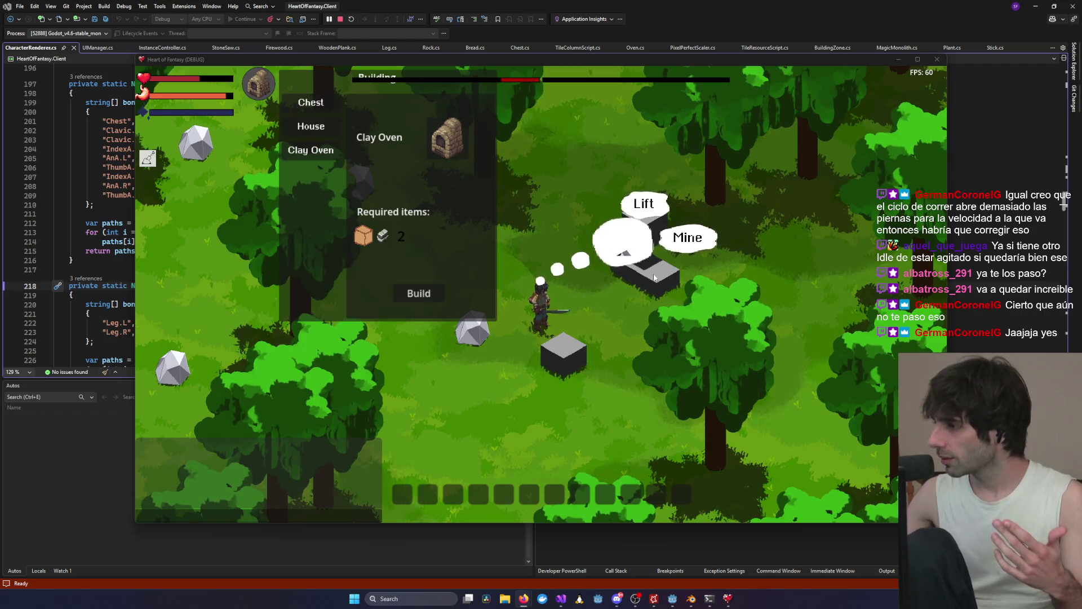
Step: Leave the game for the Google Images results for 'horno arcilla primitivo'
key(alt+Tab)
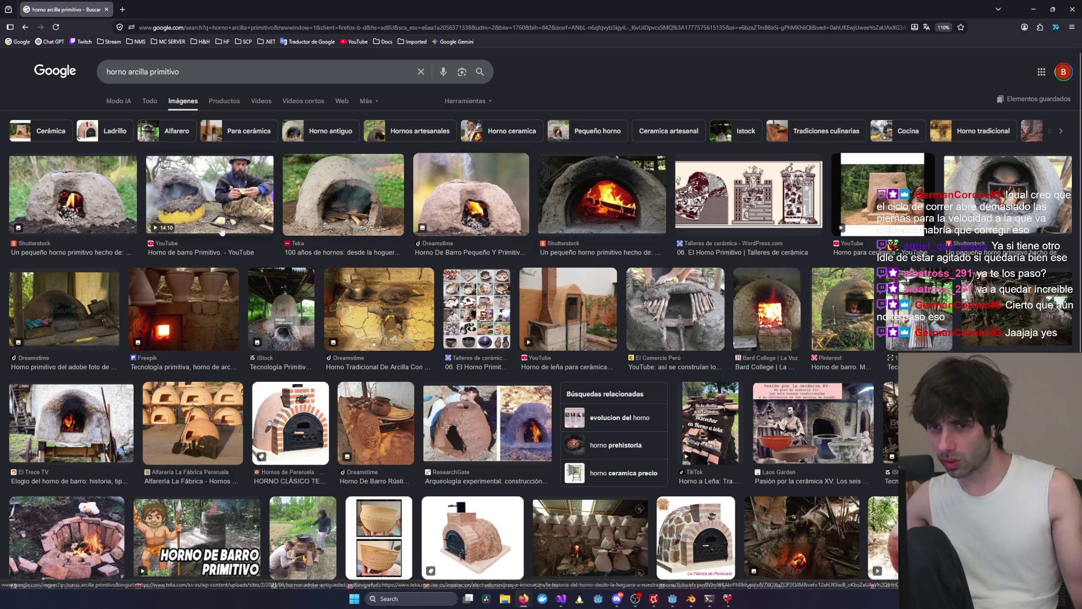
Step: Scroll through the 'horno arcilla primitivo' oven images and back up, then return to the game
scroll(129, 269, down, 2)
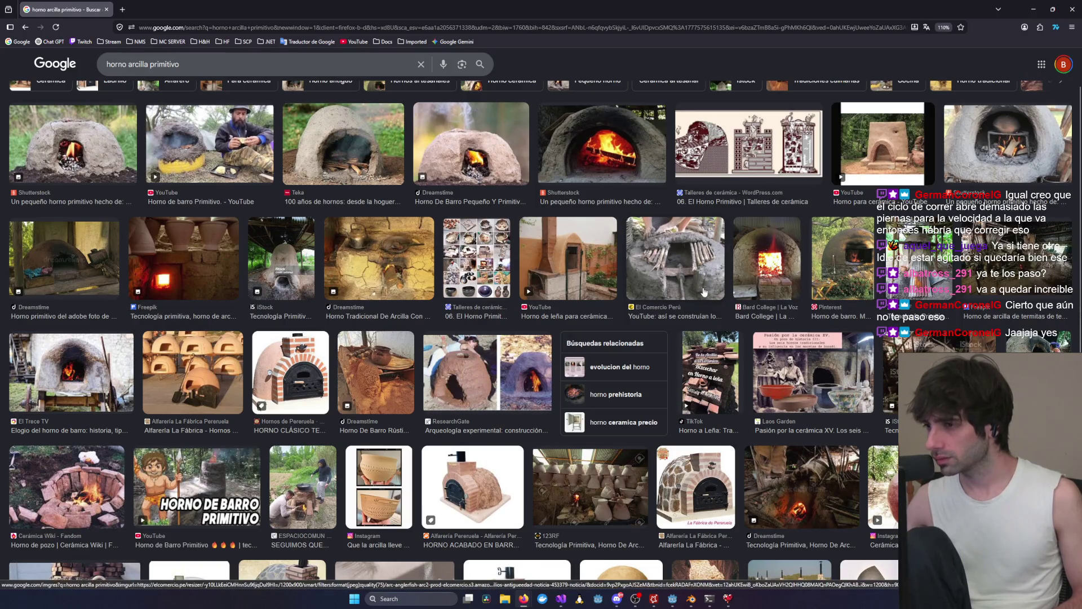
scroll(703, 292, up, 2)
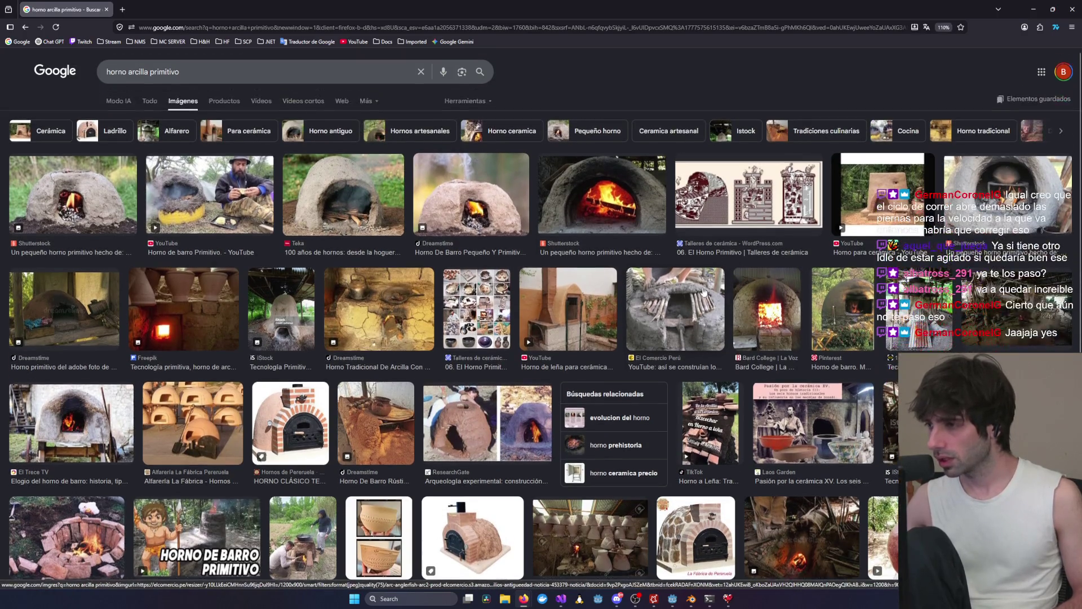
key(alt+Tab)
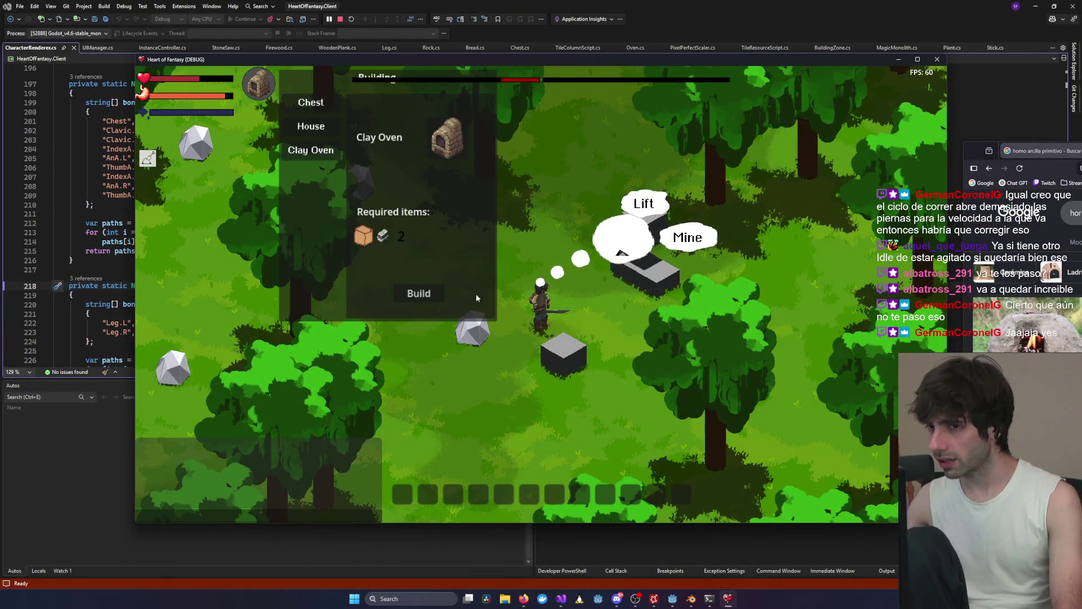
Step: Zoom the game camera, walk the character a short way right and refocus the game window
scroll(525, 377, down, 5)
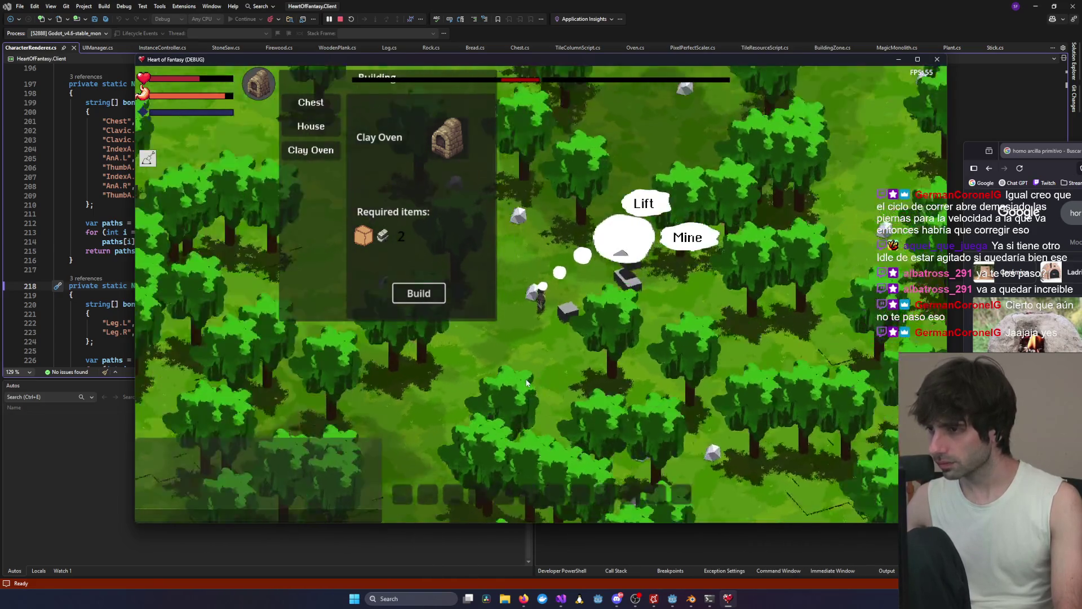
scroll(528, 383, down, 3)
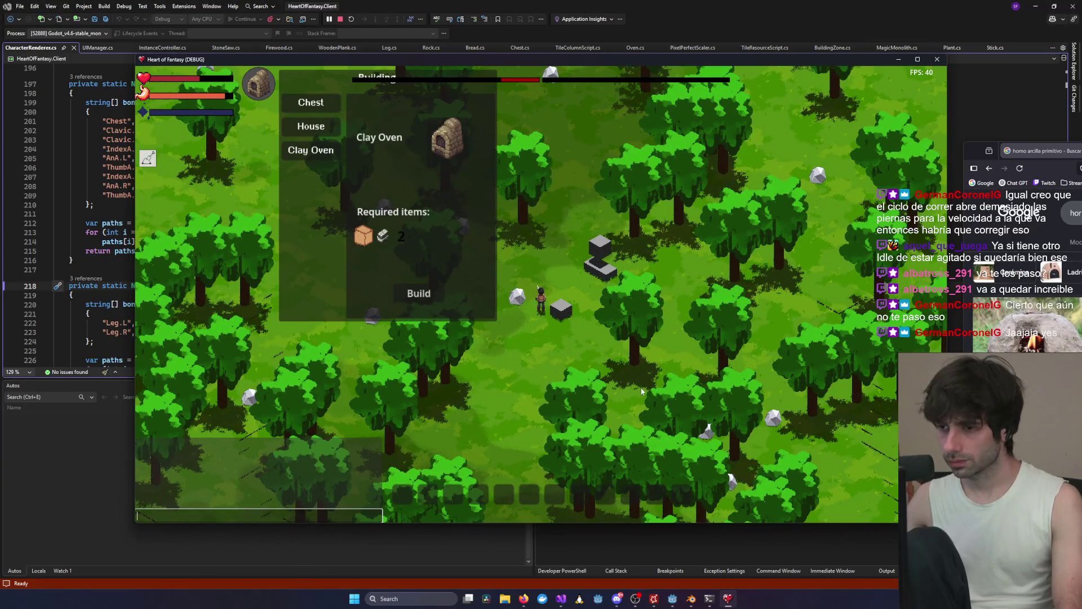
scroll(553, 368, up, 5)
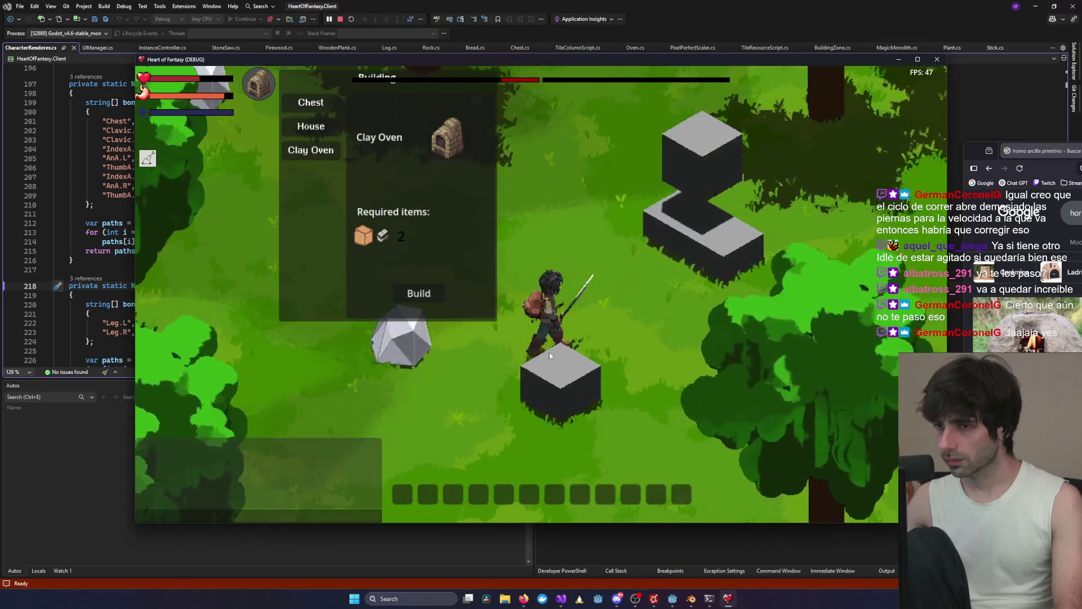
key(d)
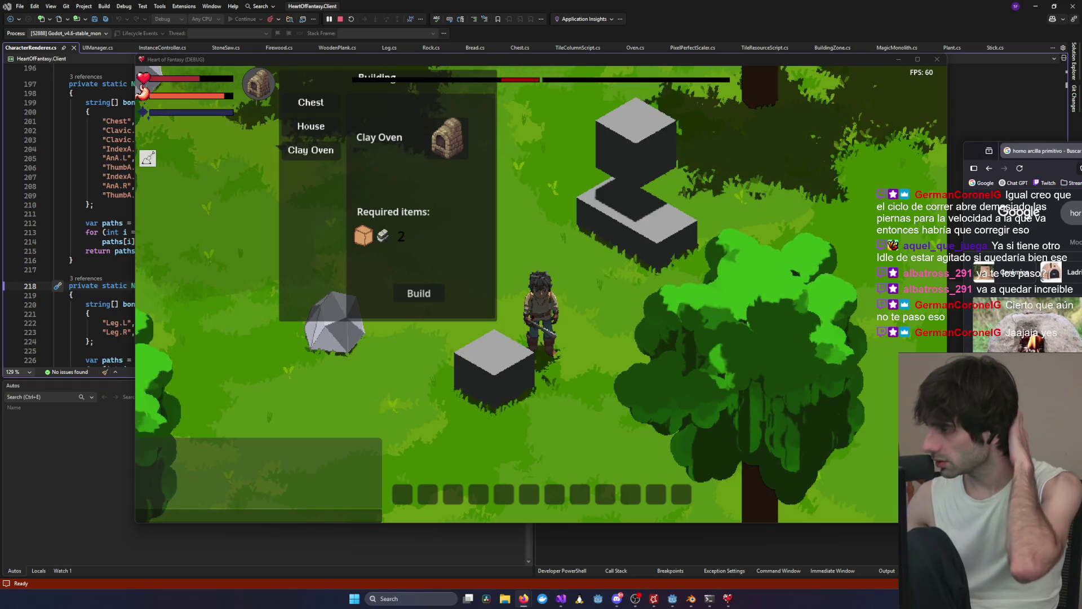
click(1065, 198)
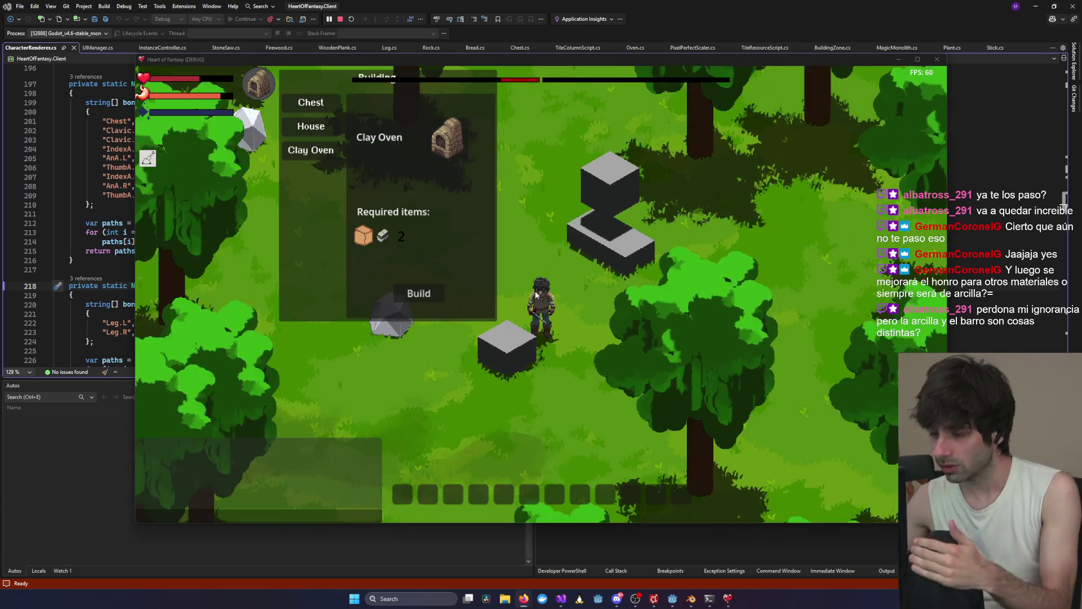
Step: Zoom the game camera in and out repeatedly to look over the character beside the cube
scroll(500, 300, up, 2)
scroll(437, 340, down, 3)
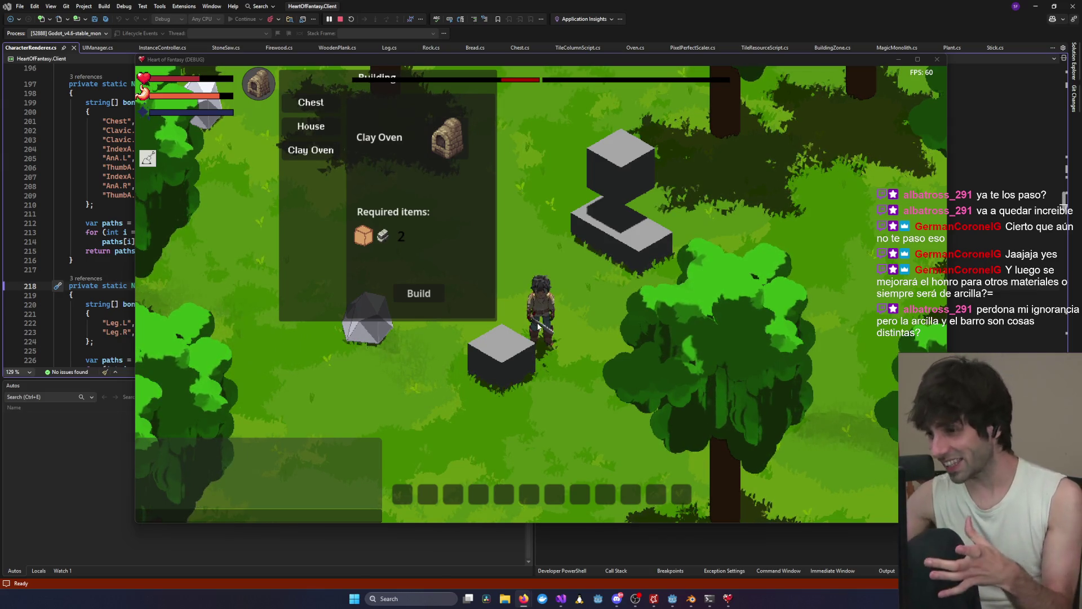
scroll(789, 271, down, 5)
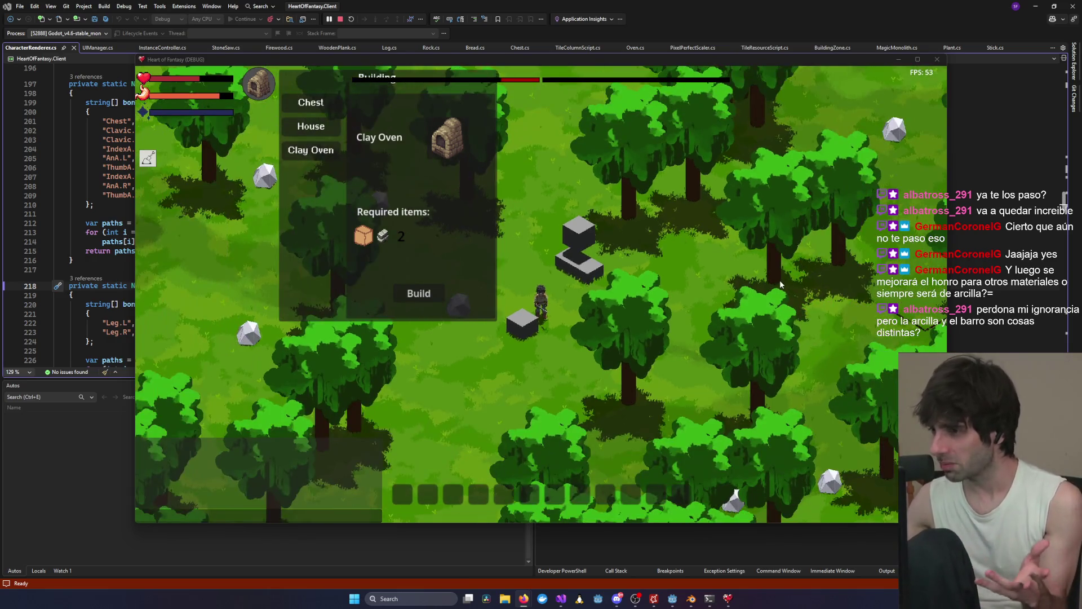
scroll(780, 285, down, 2)
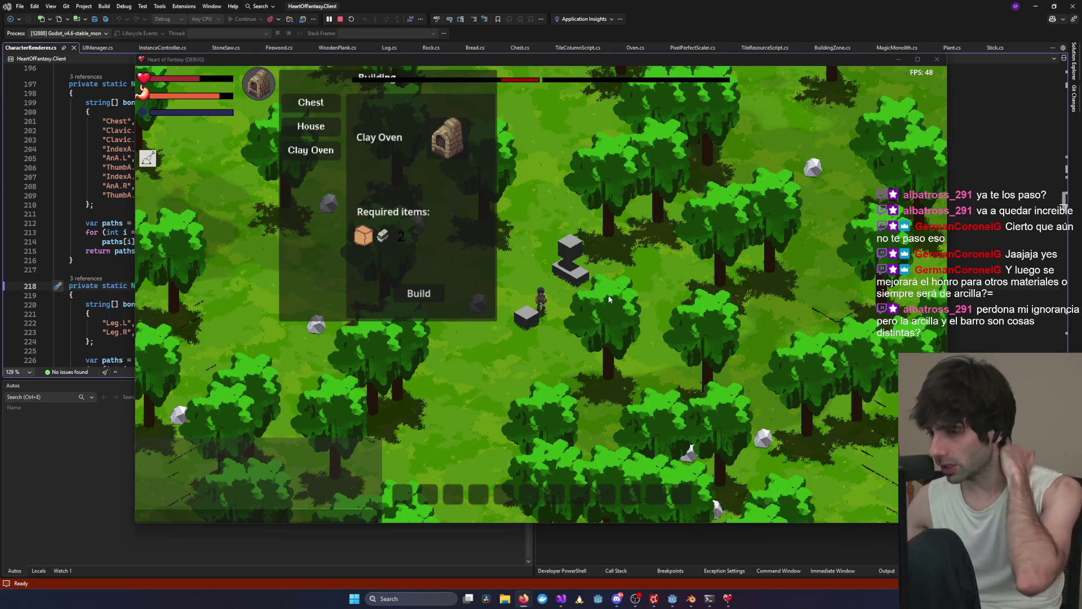
scroll(535, 312, up, 3)
scroll(517, 307, up, 2)
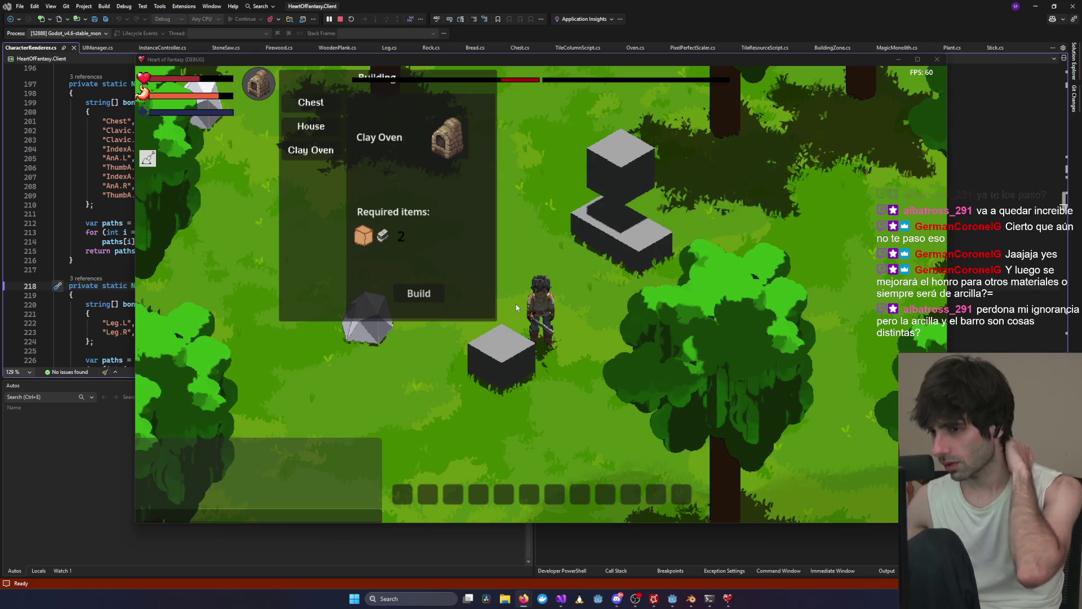
scroll(517, 306, down, 3)
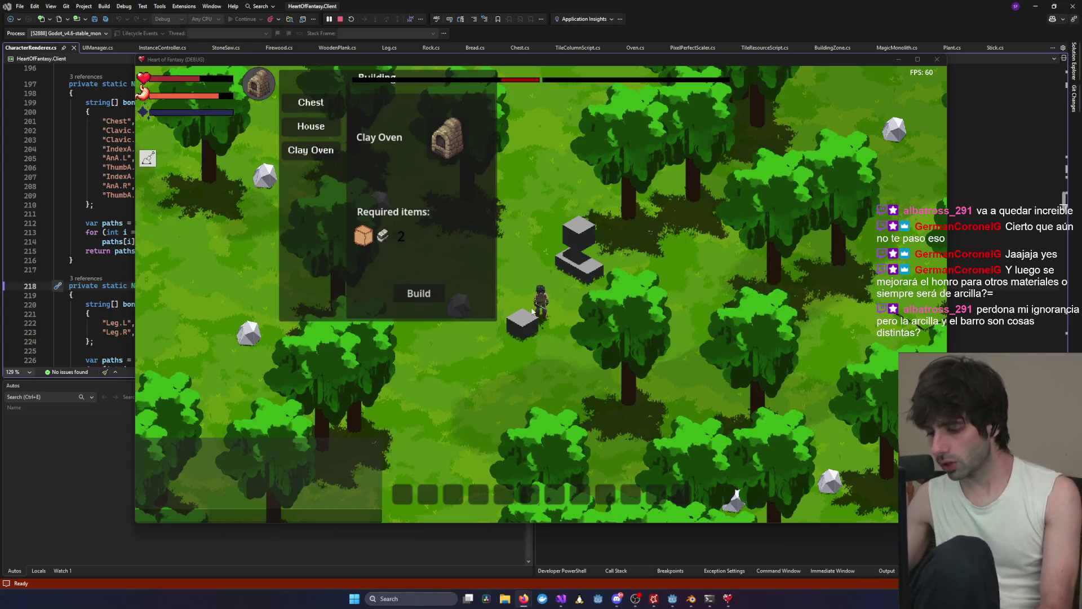
scroll(515, 341, up, 3)
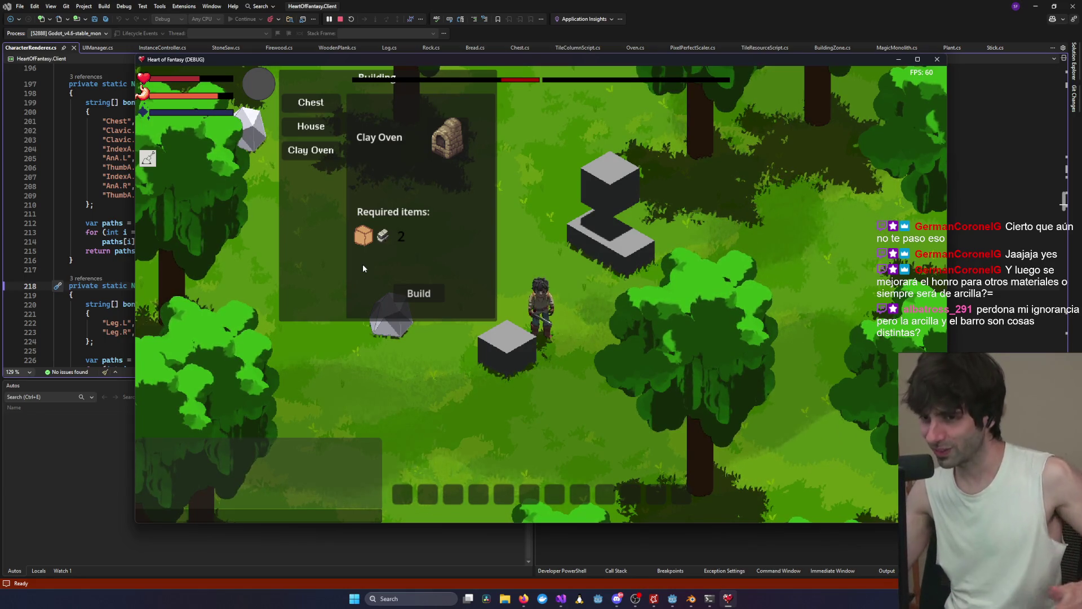
Step: Open the cube's build options and the inventory, then clear the chat focus and walk upward
click(611, 236)
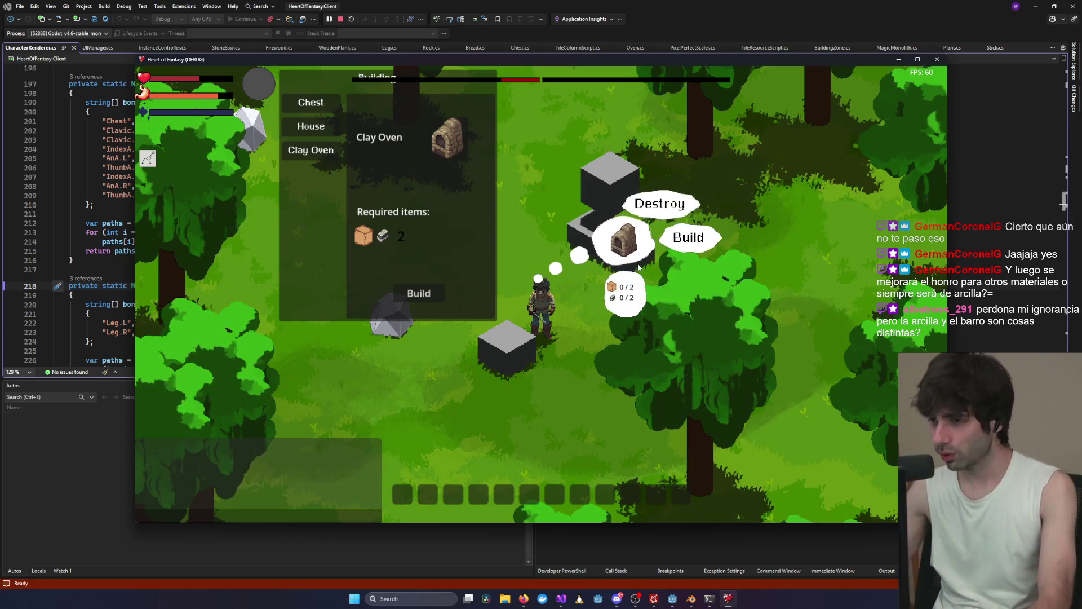
key(i)
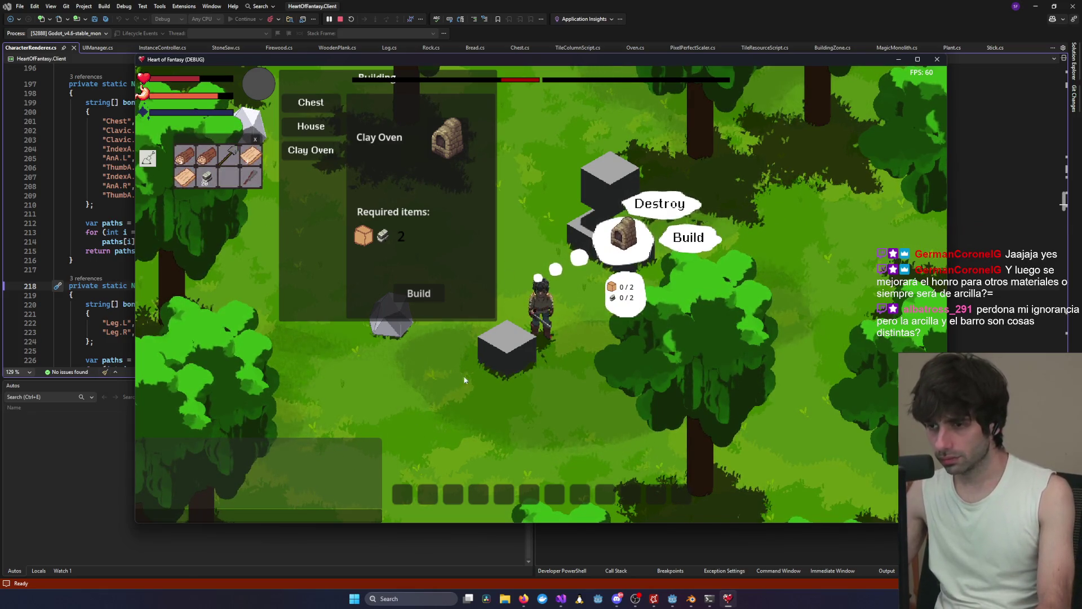
click(359, 469)
click(317, 518)
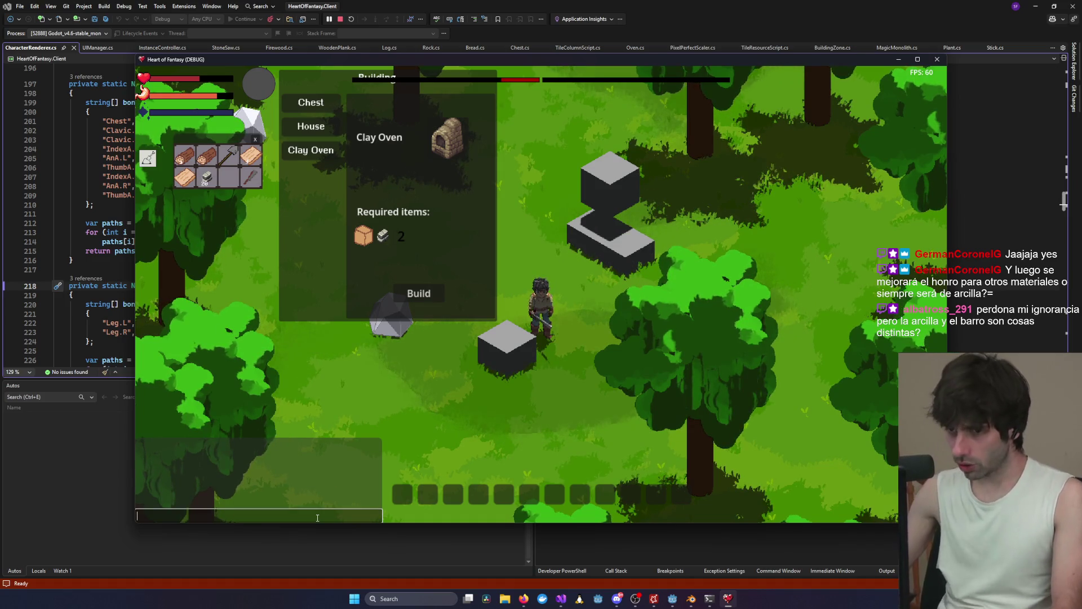
text(w)
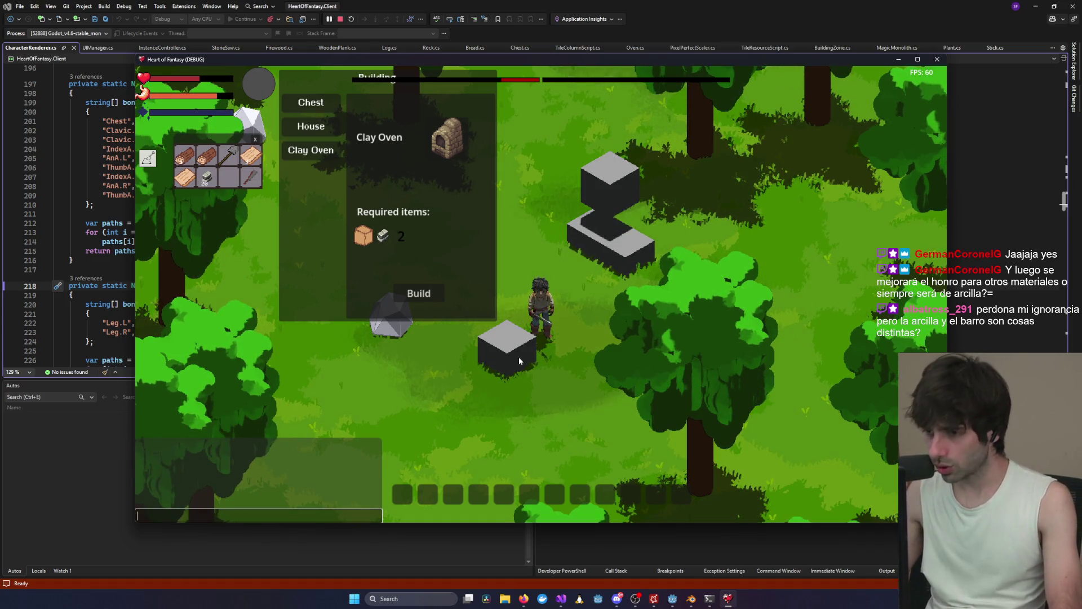
click(639, 286)
key(w)
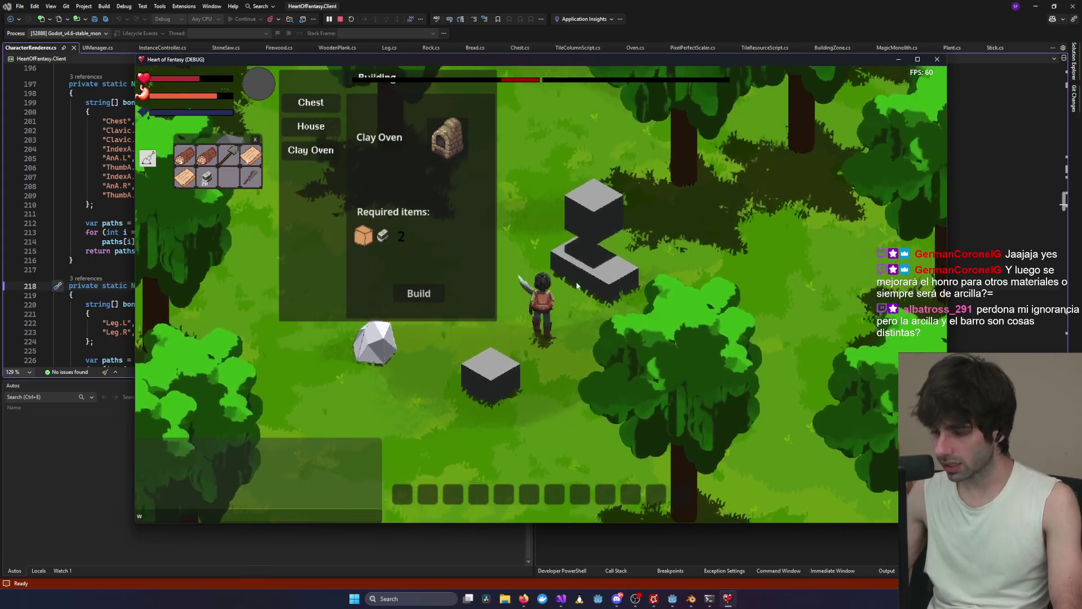
Step: Check the Equipment panel, close the building menu, and walk to the log to show its actions
key(c)
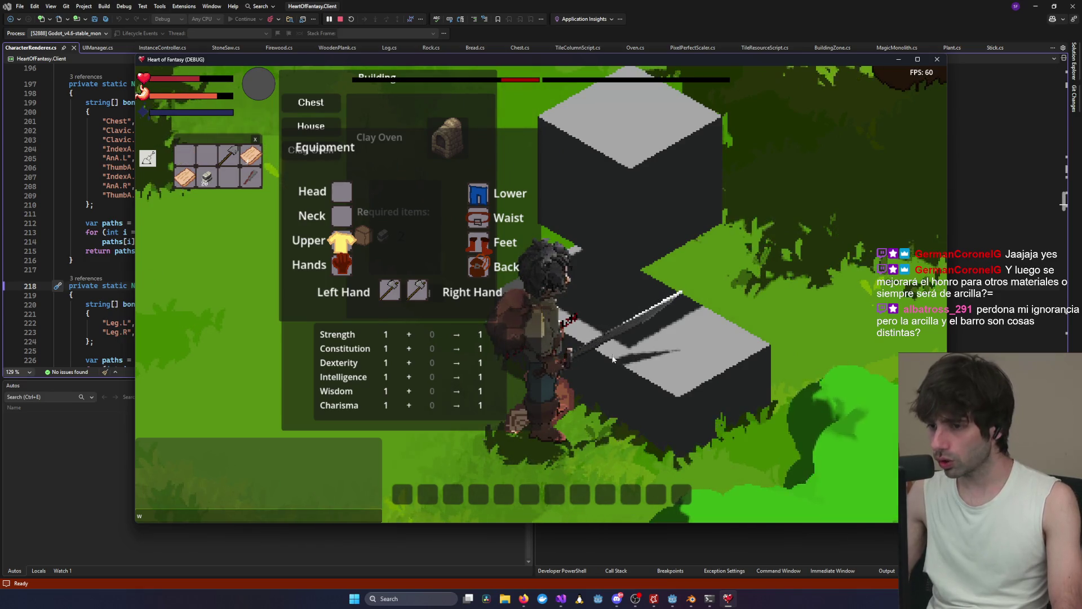
scroll(372, 203, down, 3)
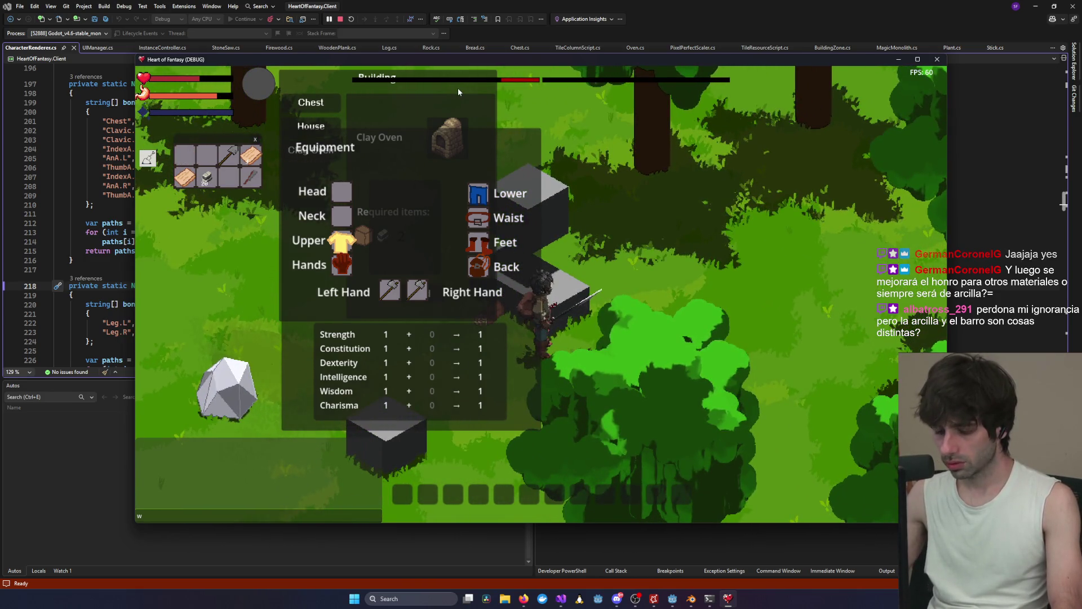
key(c)
key(b)
key(w+d)
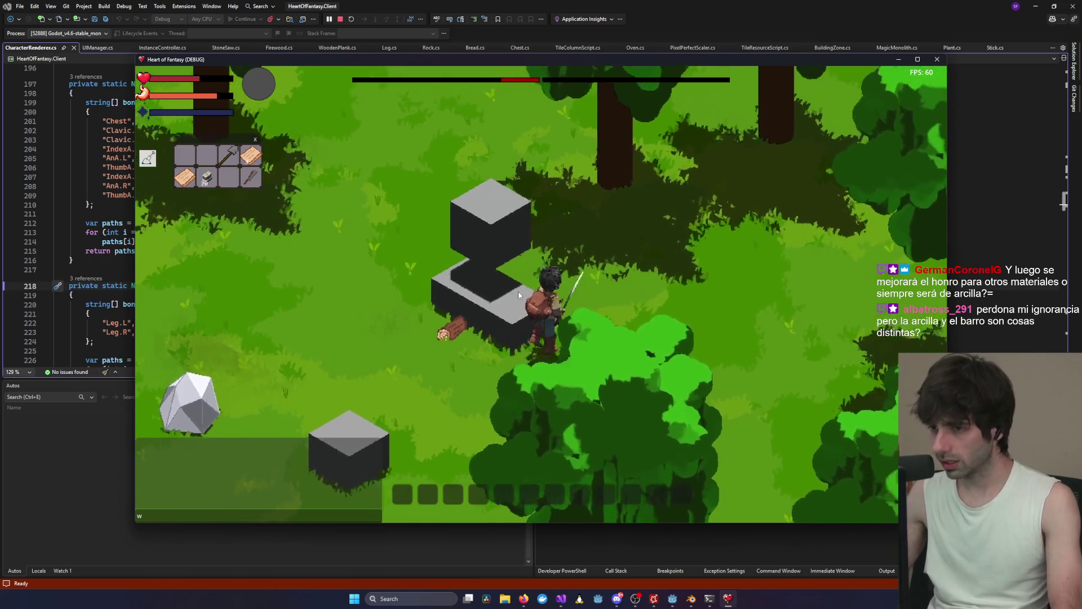
key(e)
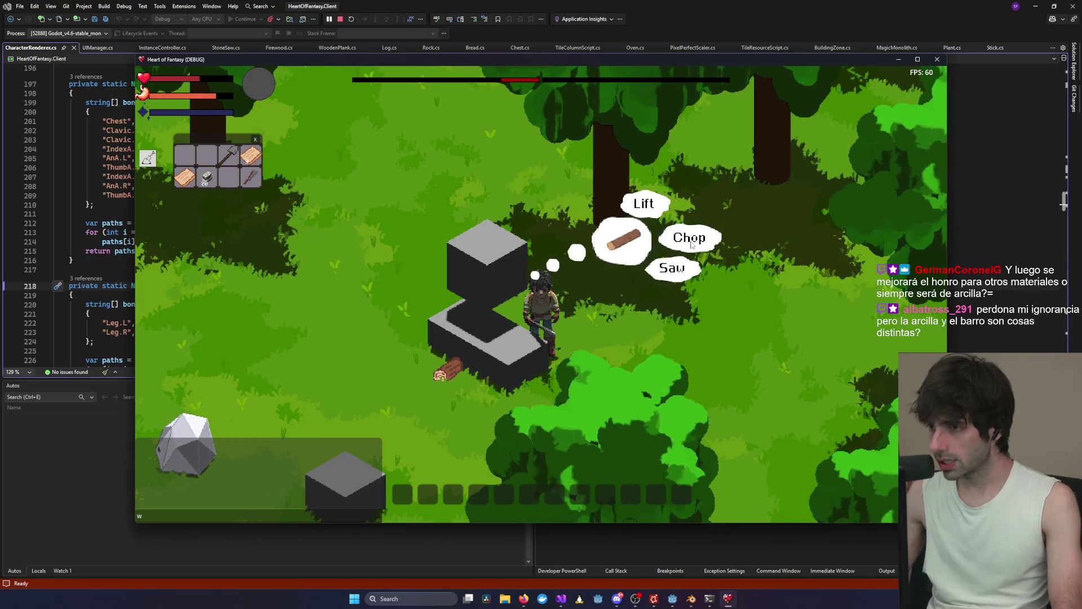
Step: Start sawing the log, move the inventory beside the character and drop the planks
click(690, 238)
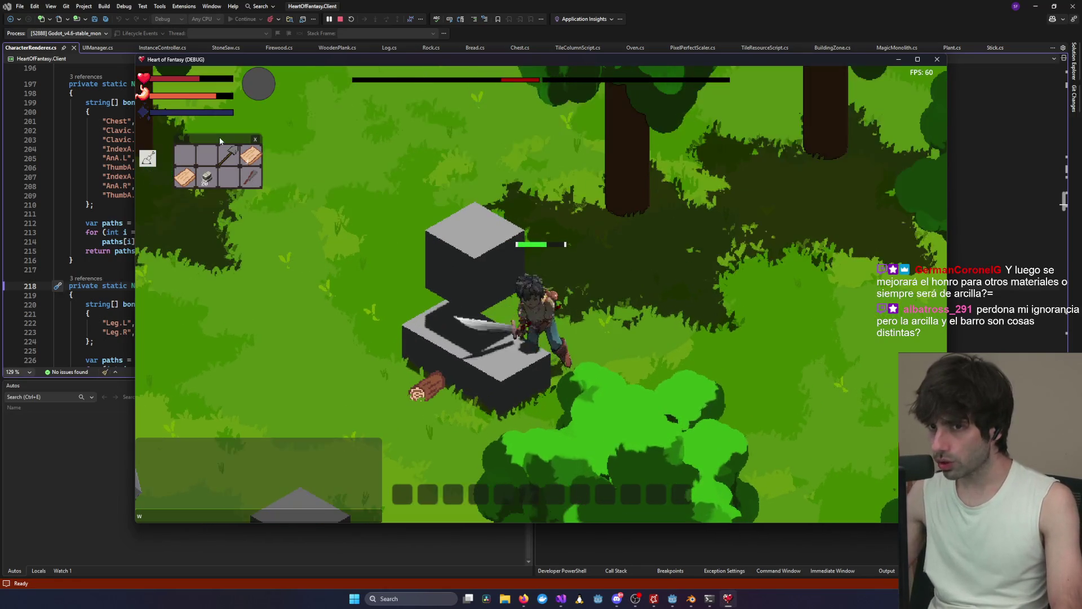
mouse_move(218, 137)
mouse_down()
mouse_move(432, 215)
mouse_move(654, 223)
mouse_up()
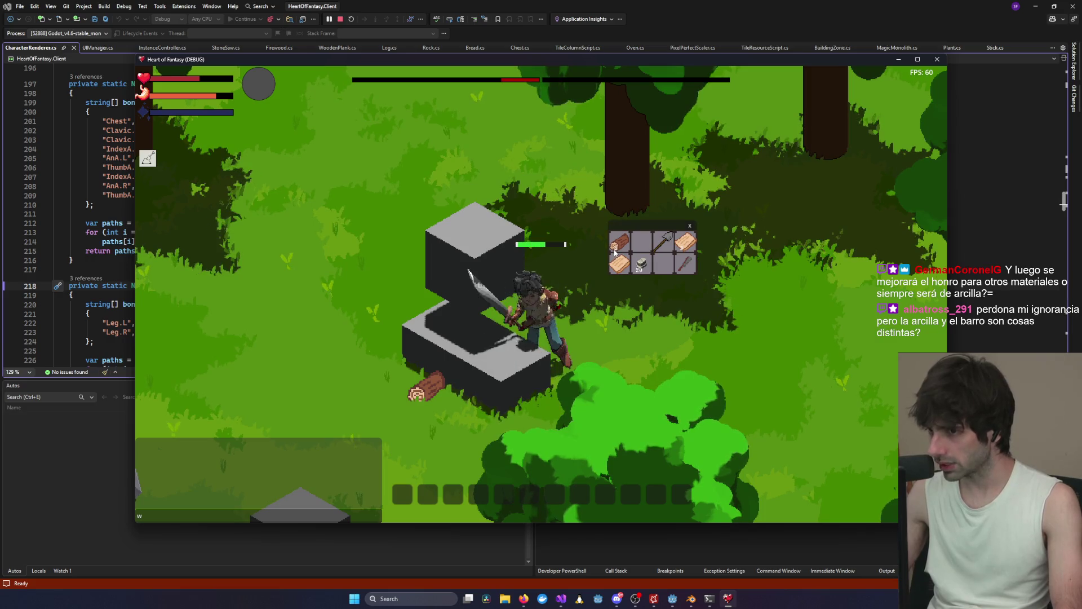
click(620, 266)
key(d)
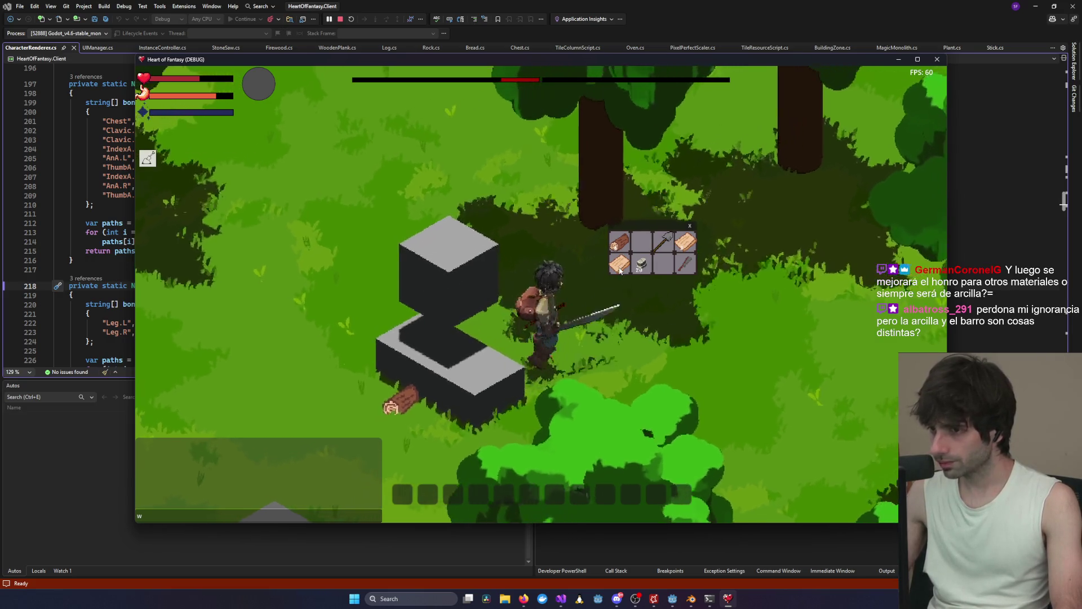
key(s)
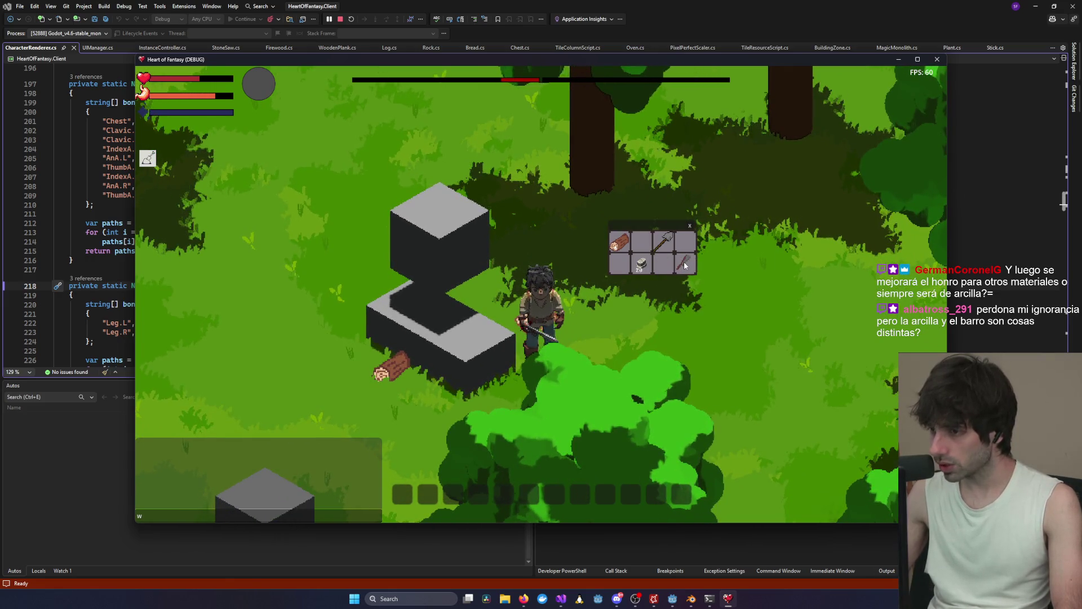
Step: Equip the tool in the right hand from the Equipment panel, then saw the log again
key(c)
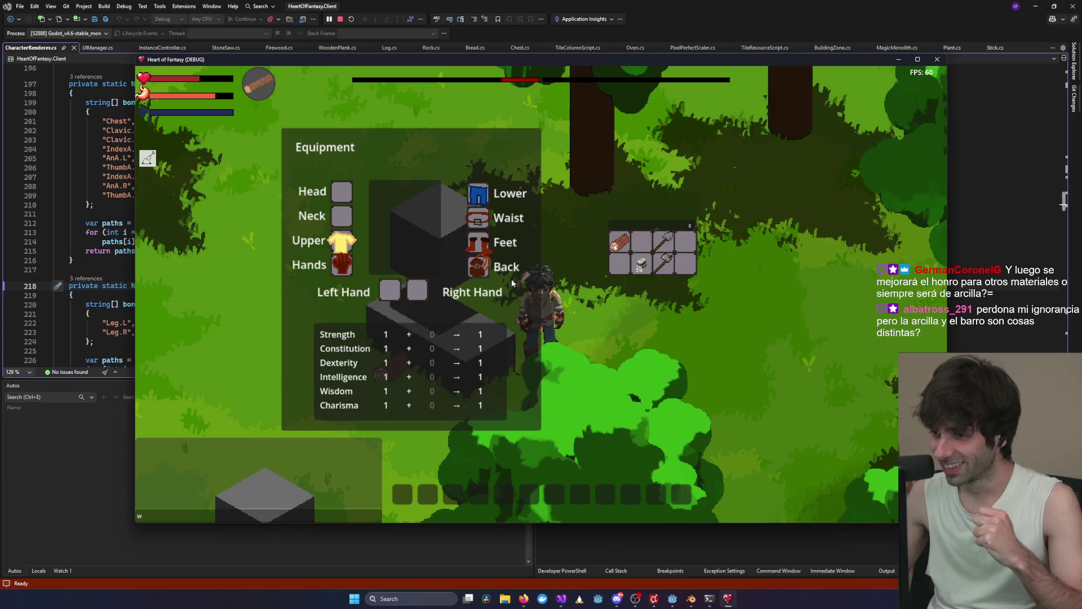
drag(684, 267, 417, 291)
key(c)
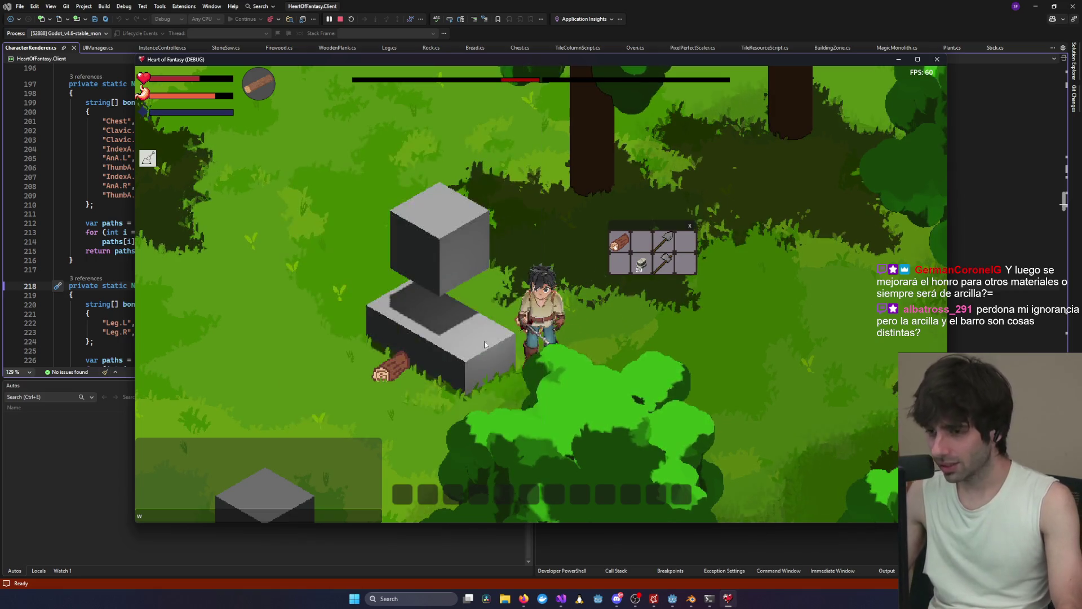
click(482, 334)
key(c)
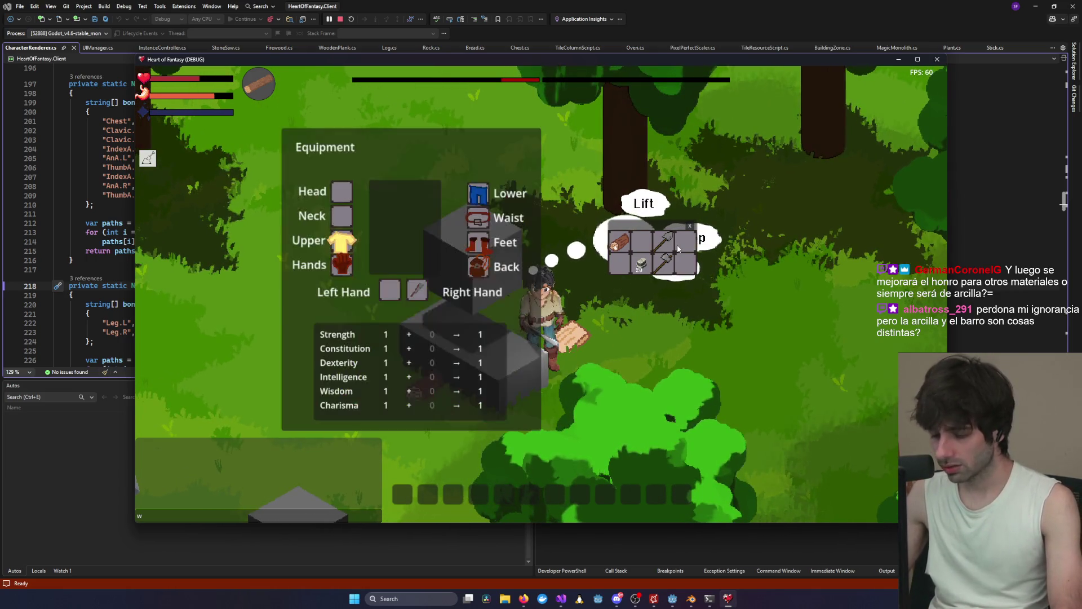
key(c)
key(i)
click(677, 269)
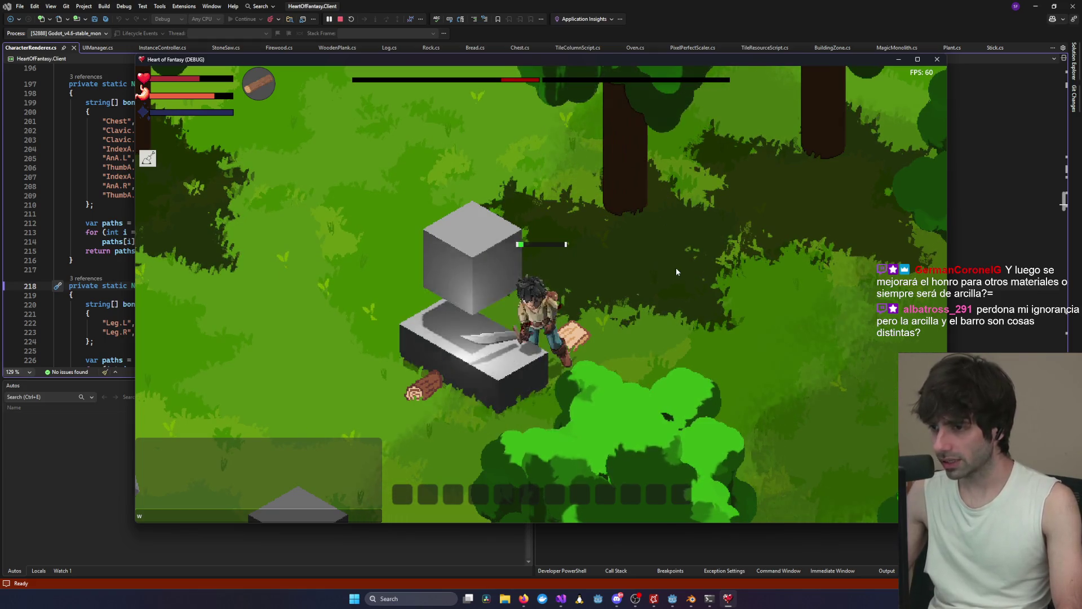
key(i)
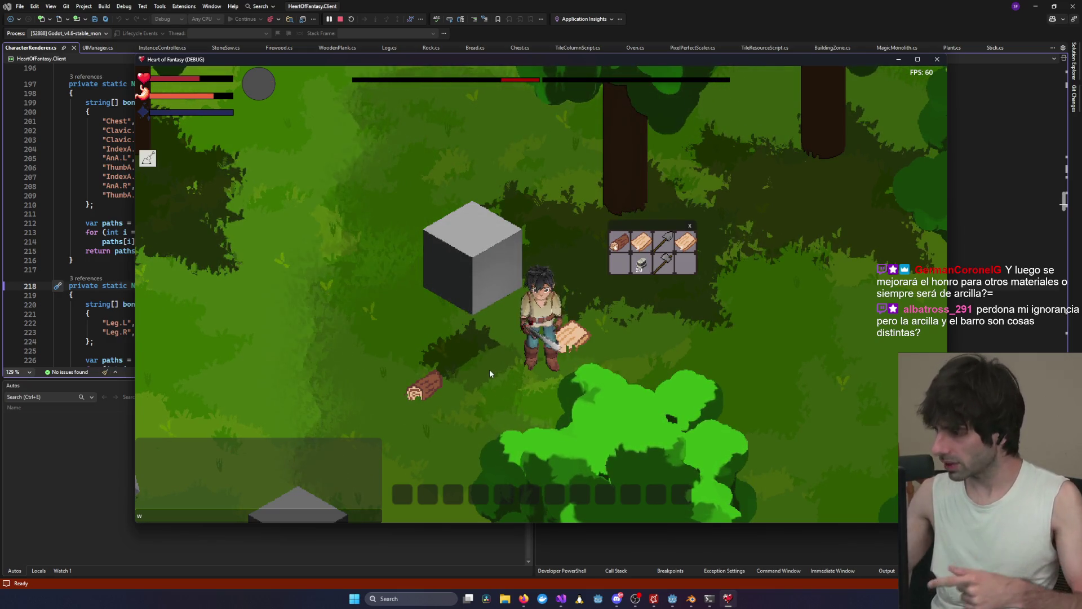
Step: Walk down-left through the forest to a rock and drag the inventory panel to the top right
key(s)
key(a)
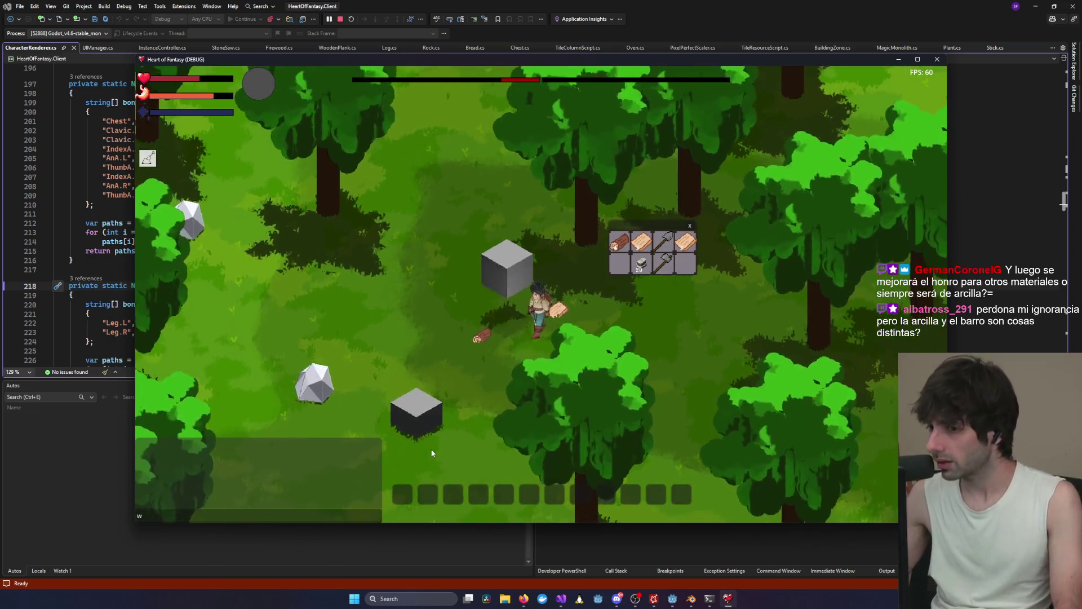
key(a)
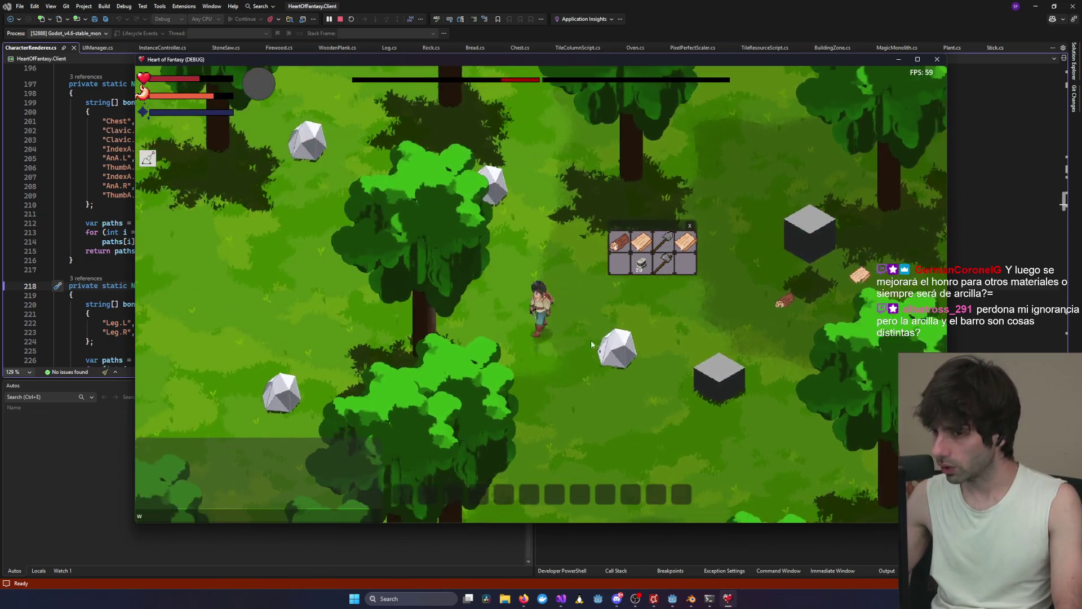
key(s)
key(a)
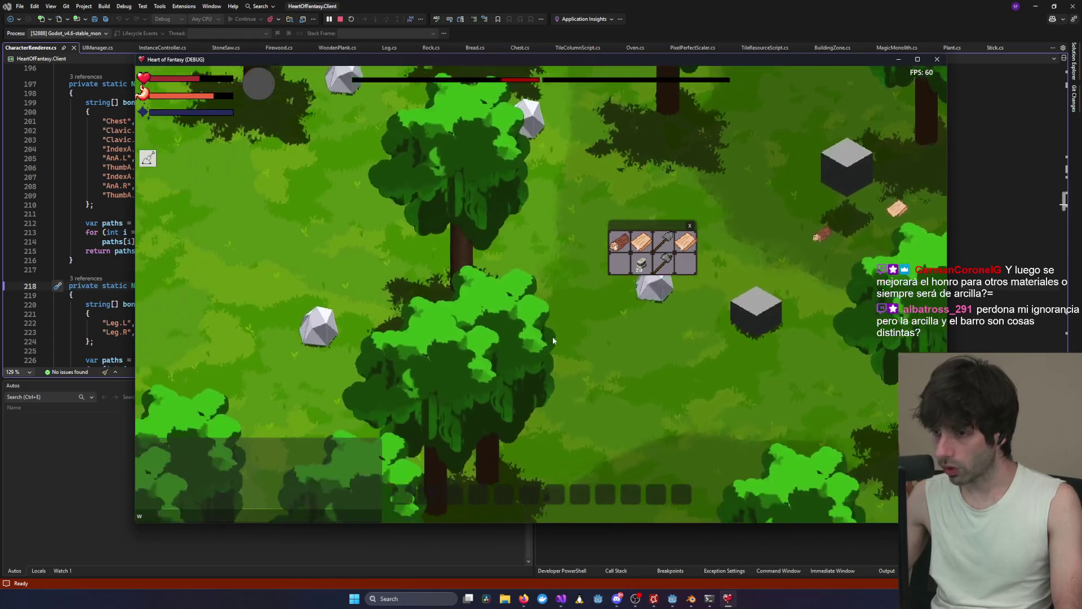
key(d)
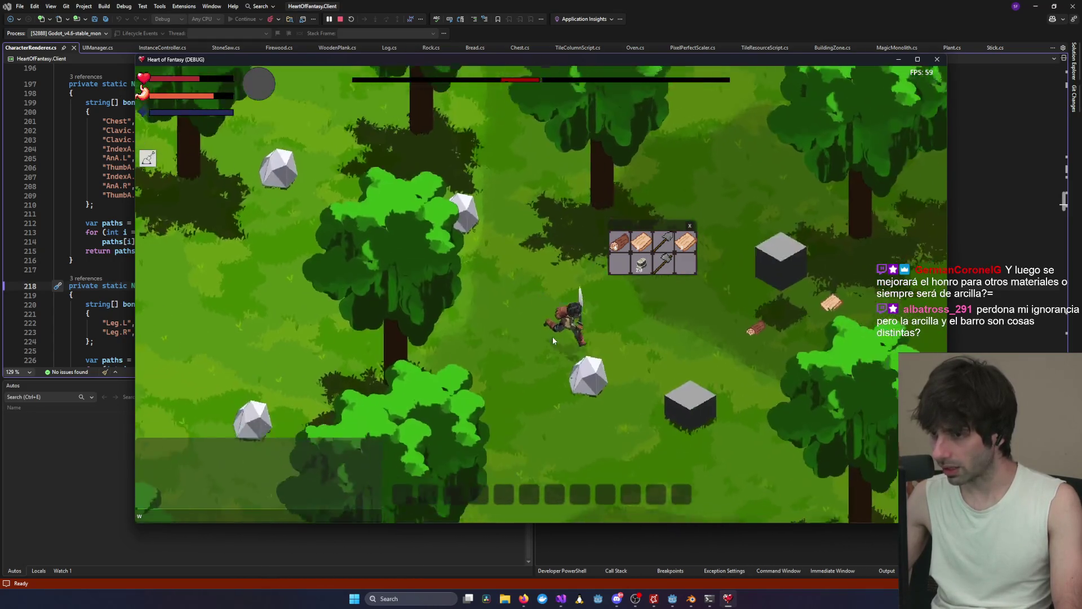
key(a)
mouse_move(687, 231)
mouse_down()
mouse_move(758, 141)
mouse_move(799, 121)
mouse_up()
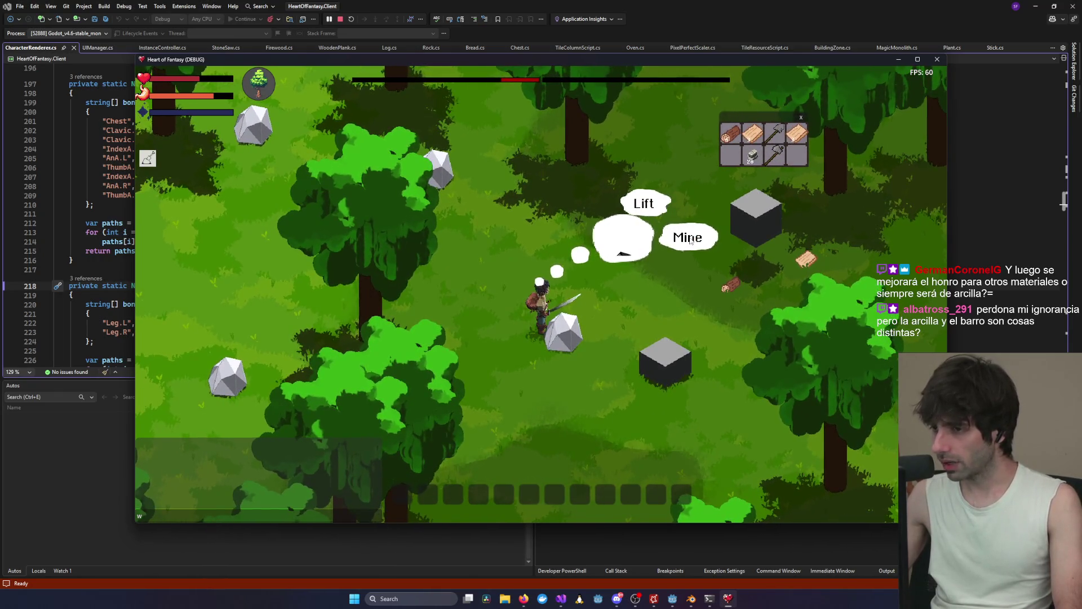
Step: Equip the pickaxe in the Left Hand and mine the nearby rock
key(c)
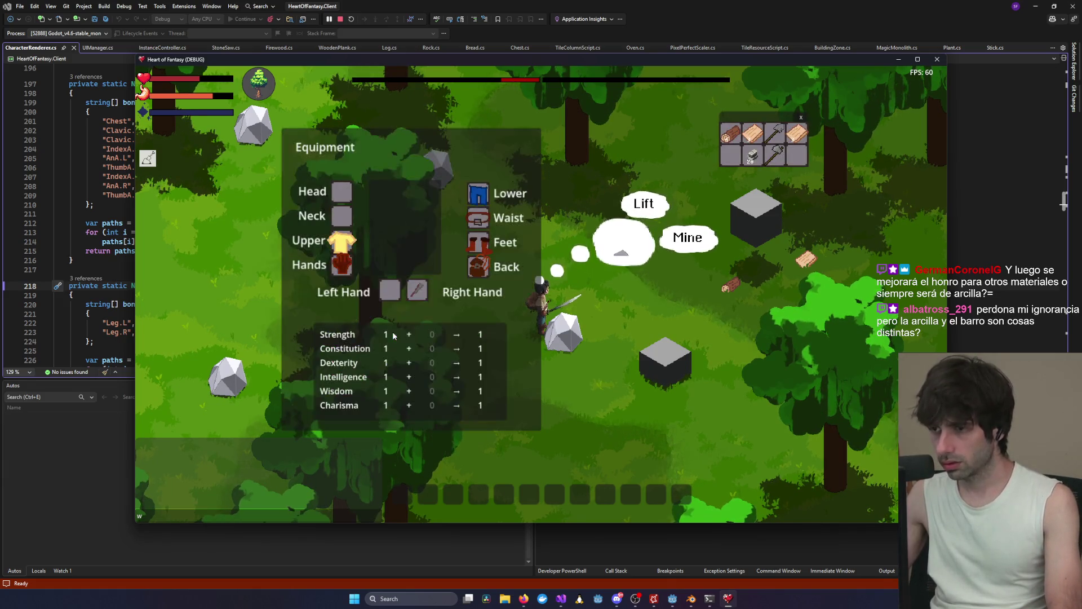
click(770, 156)
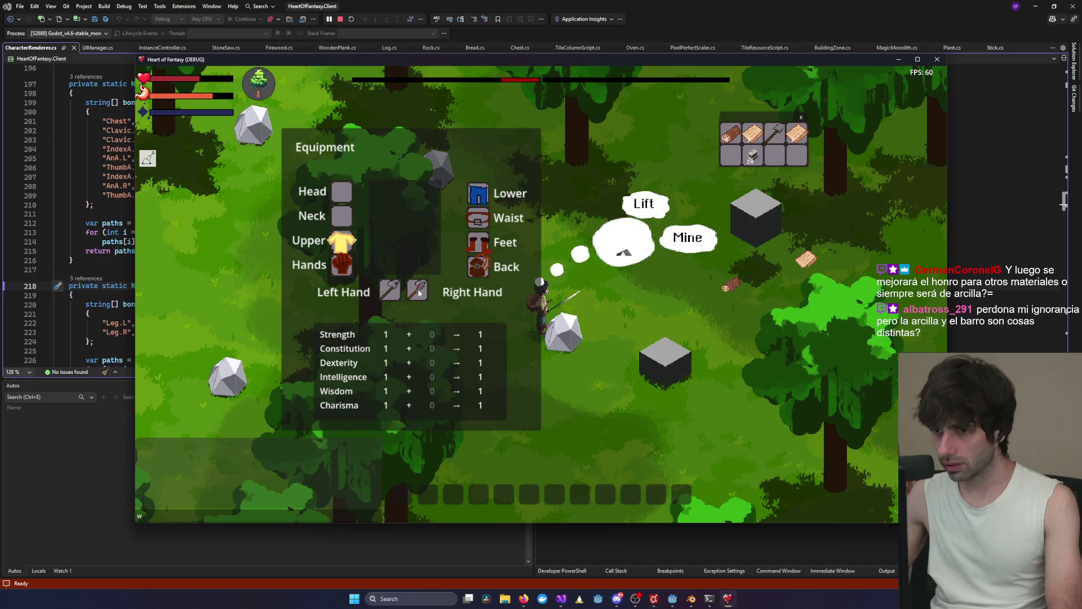
click(675, 240)
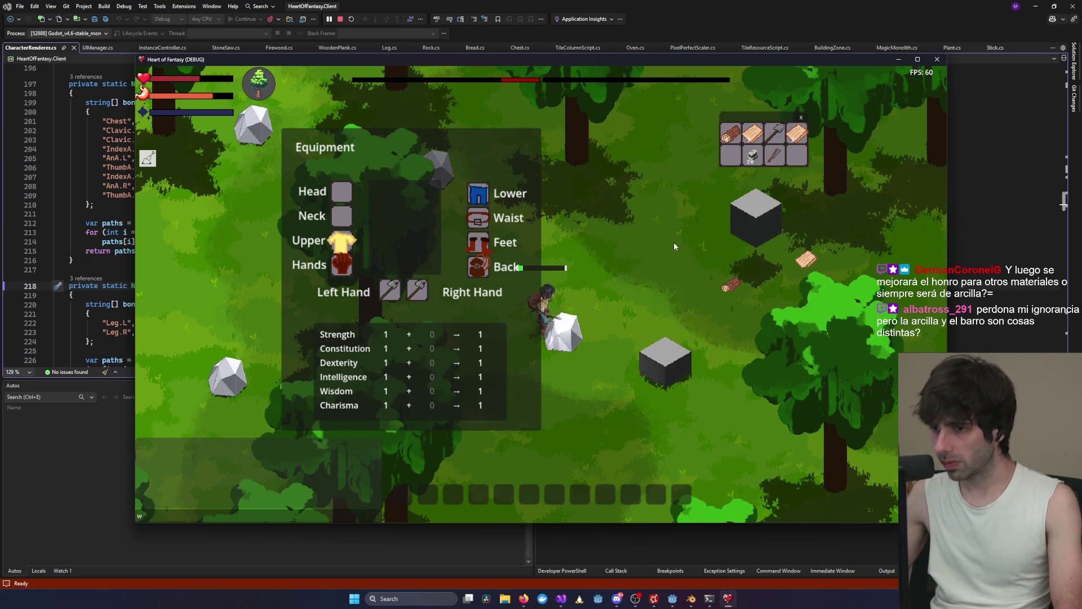
Step: Move the equipment and inventory panels aside, unequip the pickaxe and pick up a weapon item
drag(485, 122, 357, 137)
drag(761, 117, 638, 166)
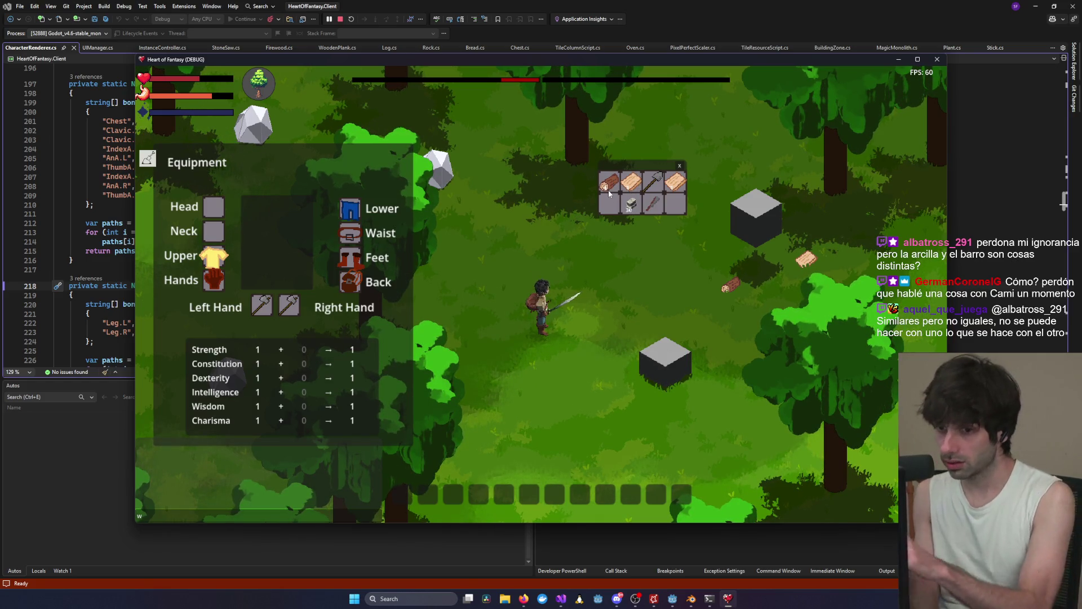
drag(300, 302, 388, 280)
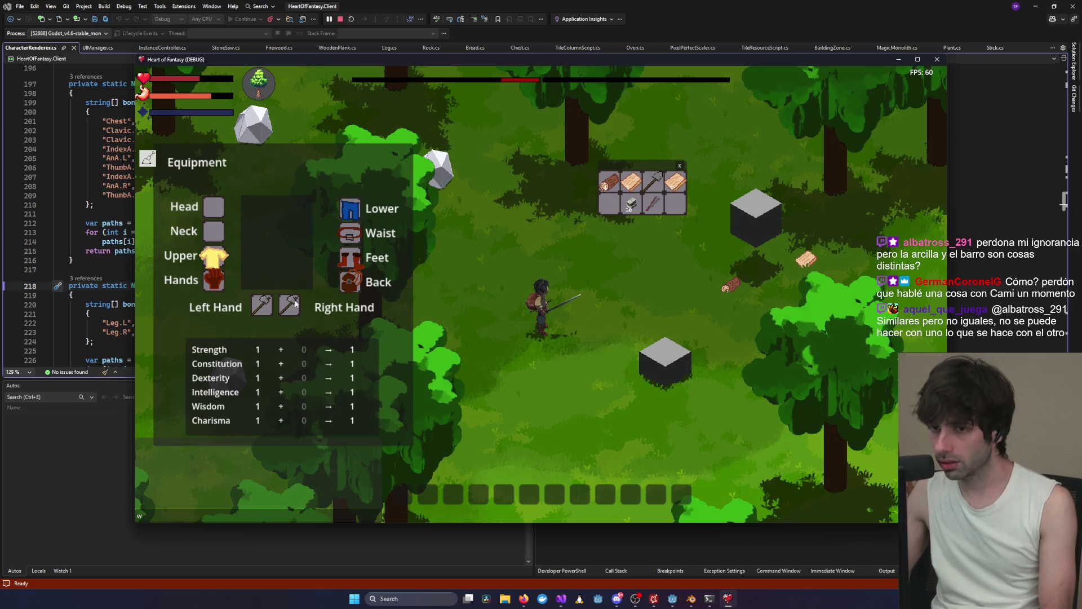
mouse_move(652, 204)
mouse_down()
mouse_move(545, 258)
mouse_move(613, 210)
mouse_up()
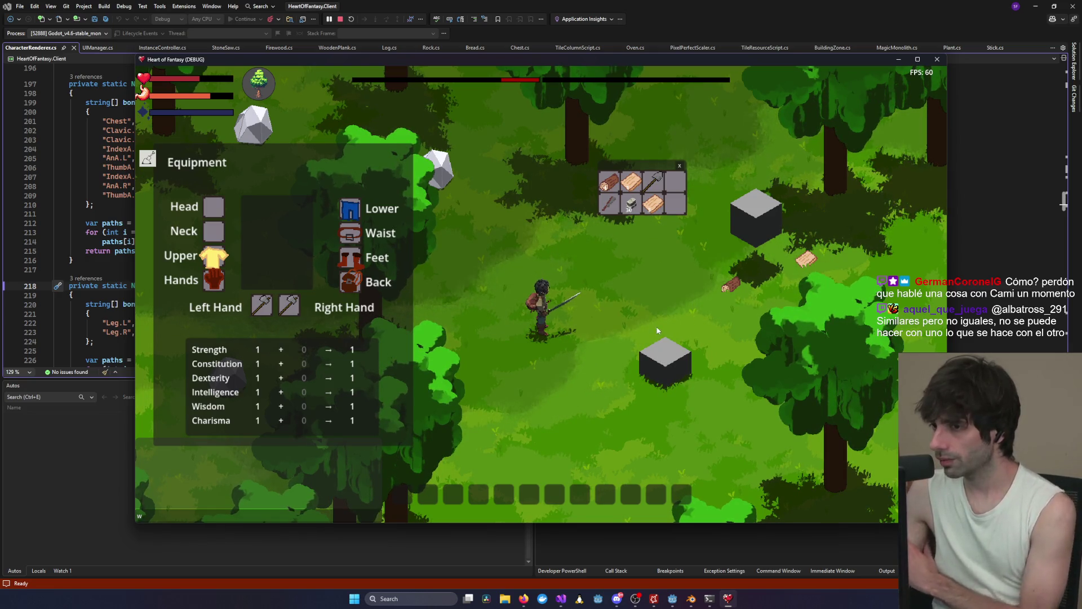
Step: Walk the character upward through the forest to the second rock
key(w)
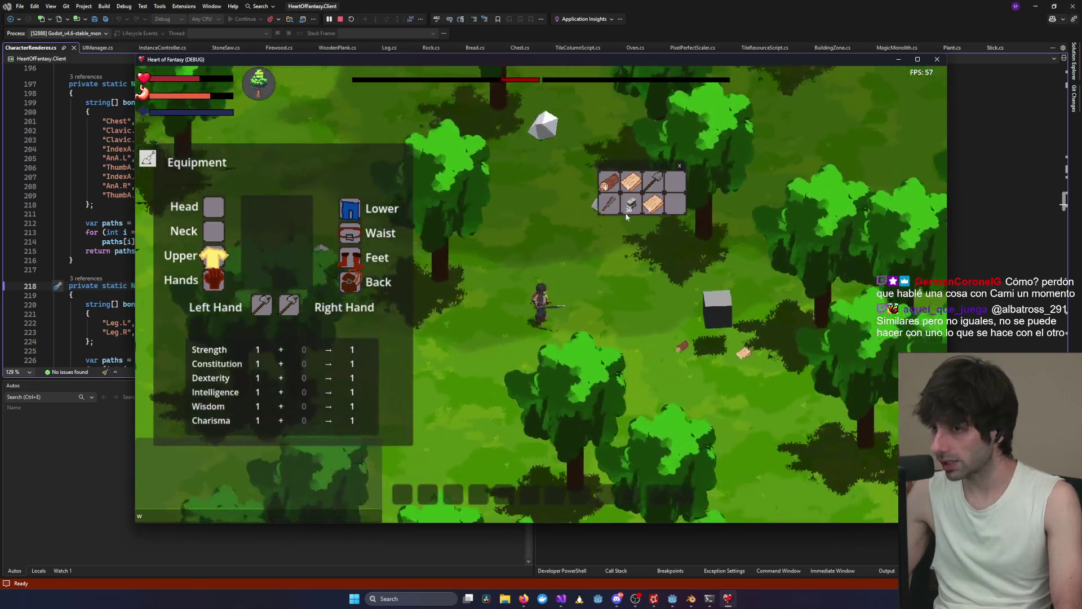
key(w)
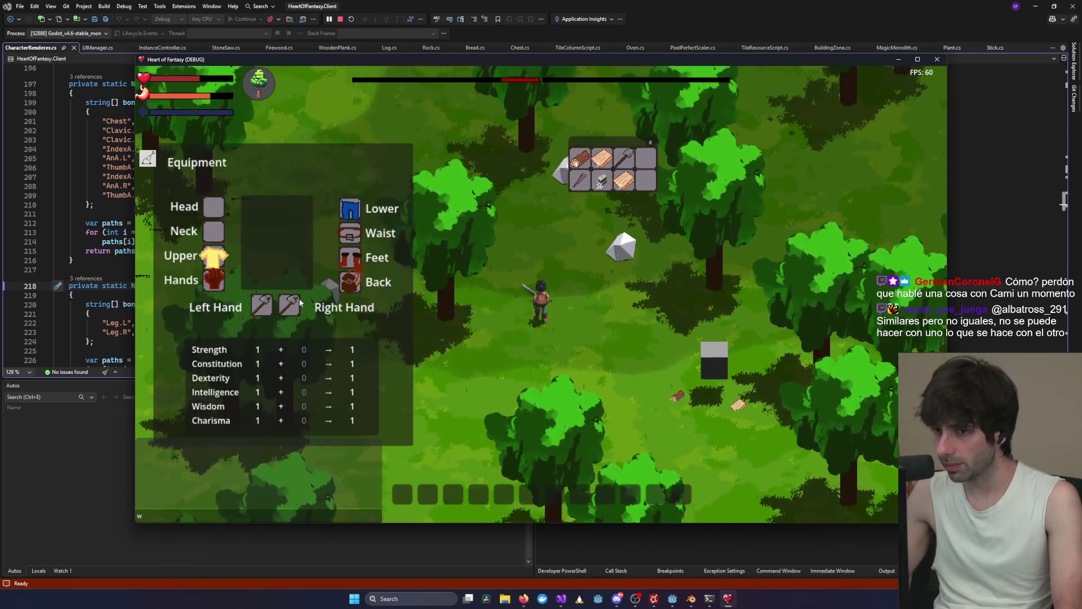
key(w)
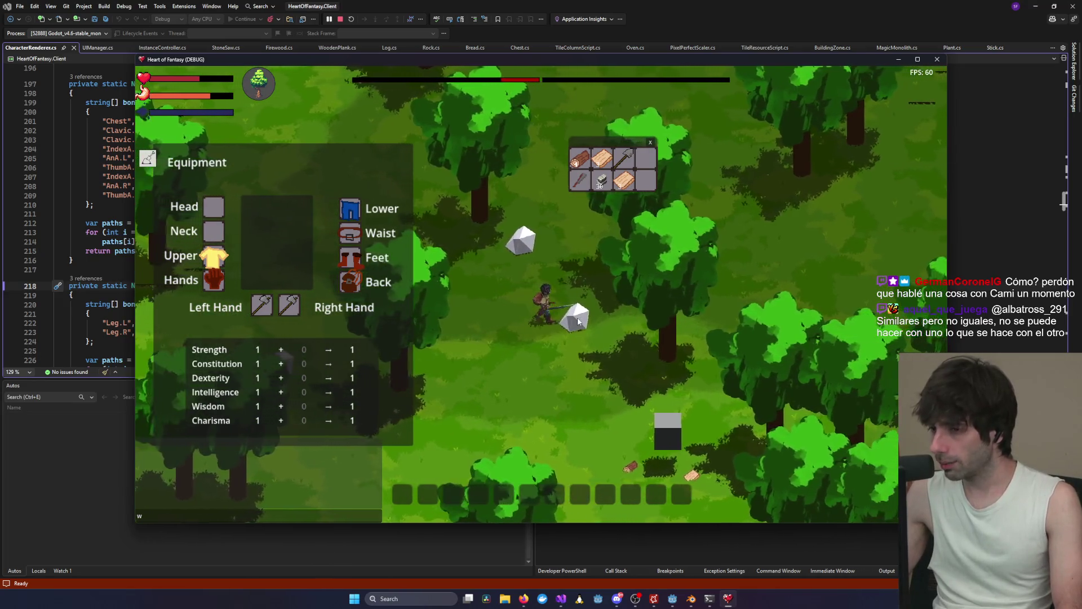
scroll(597, 202, up, 5)
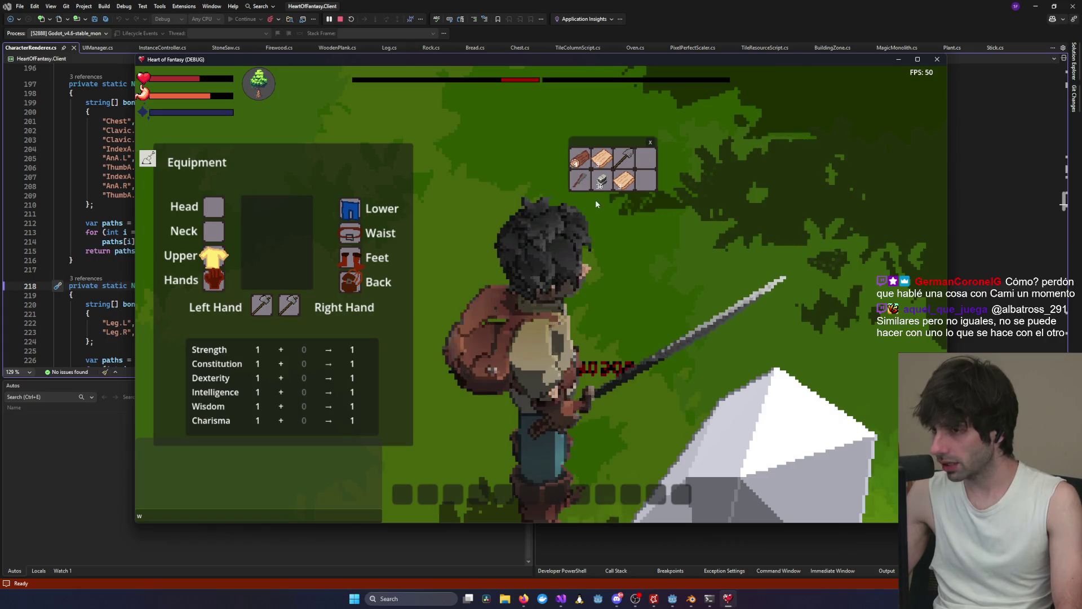
scroll(596, 209, down, 5)
Step: Mine the rock with the pickaxe and move the inventory panel next to the character
click(612, 358)
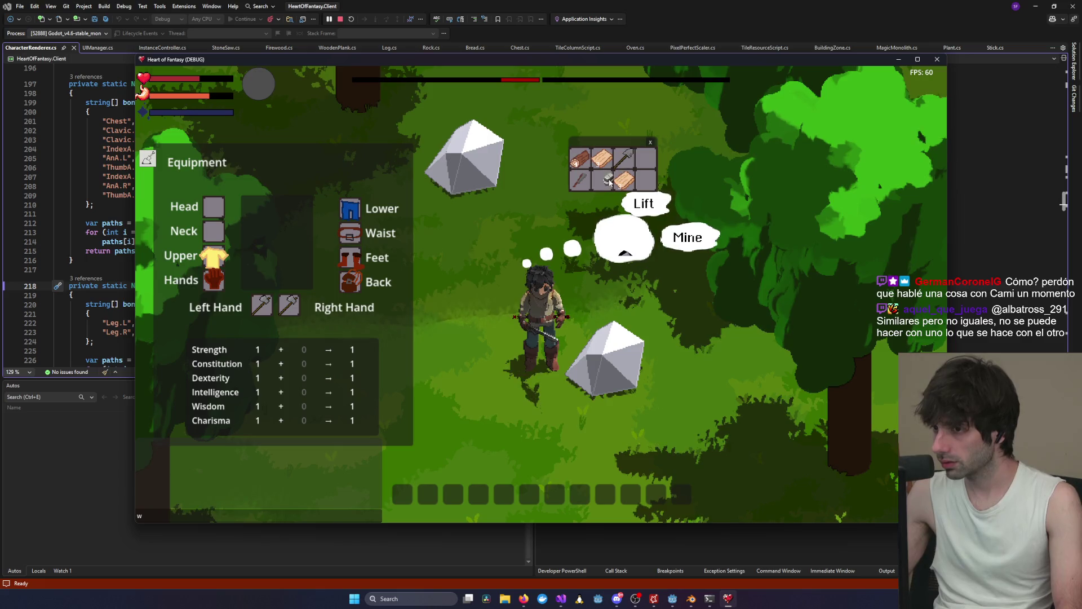
click(684, 323)
click(683, 318)
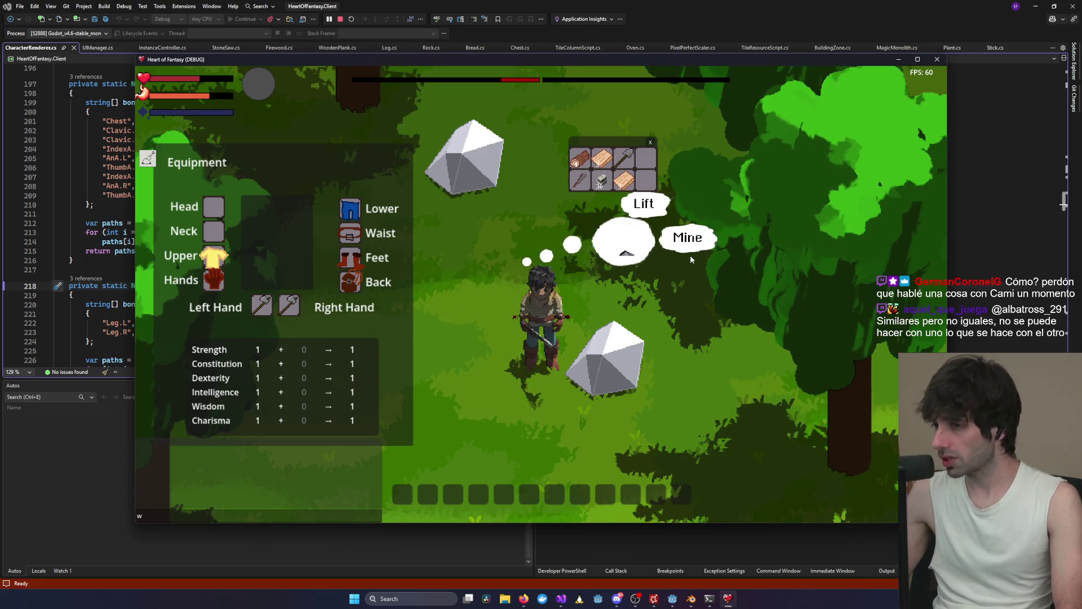
click(683, 239)
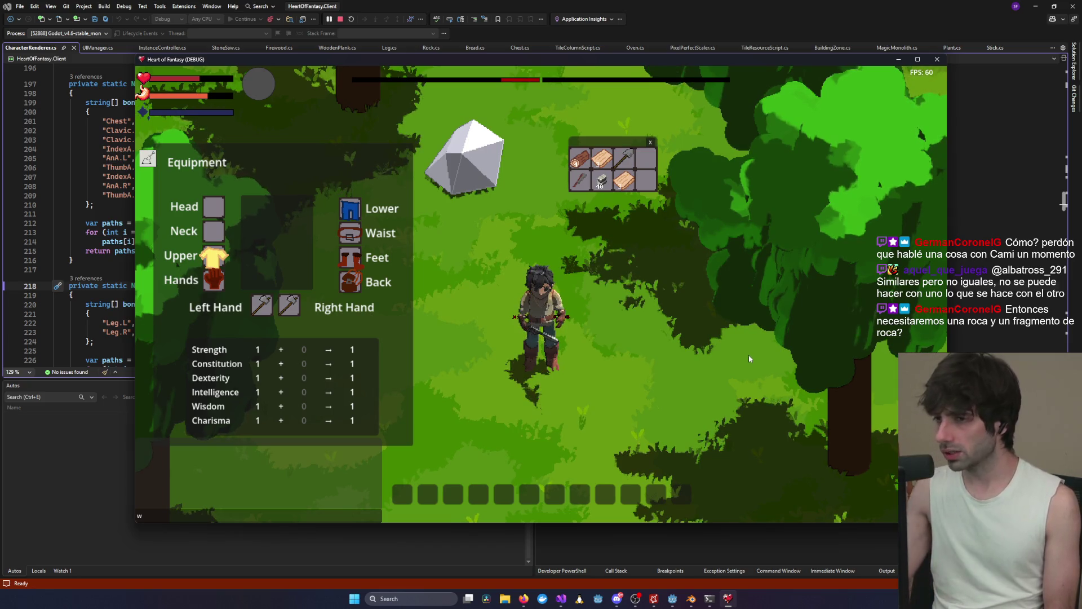
drag(598, 144, 553, 213)
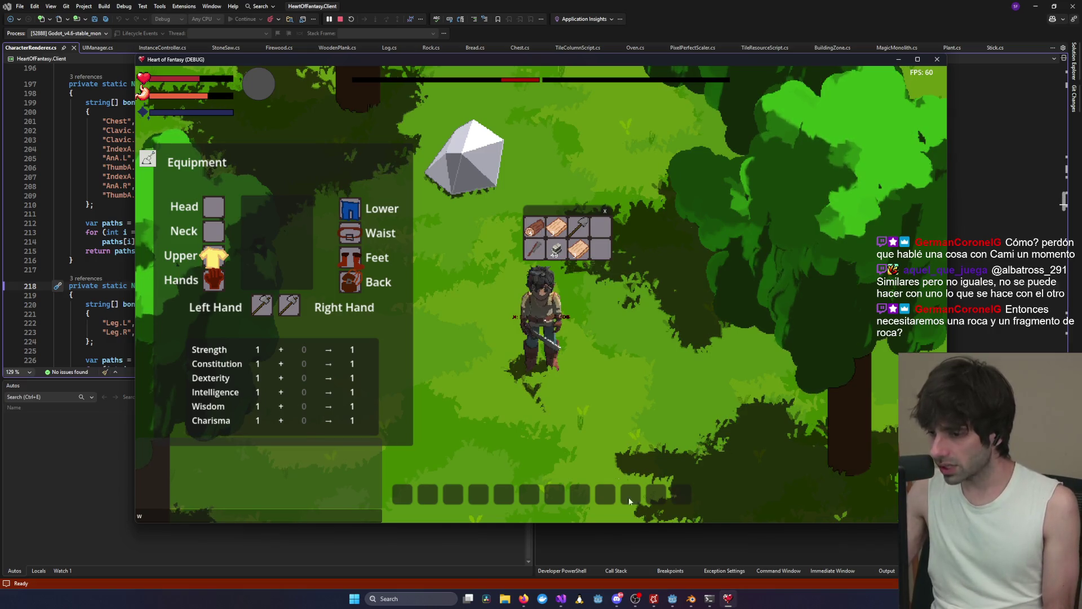
mouse_move(673, 601)
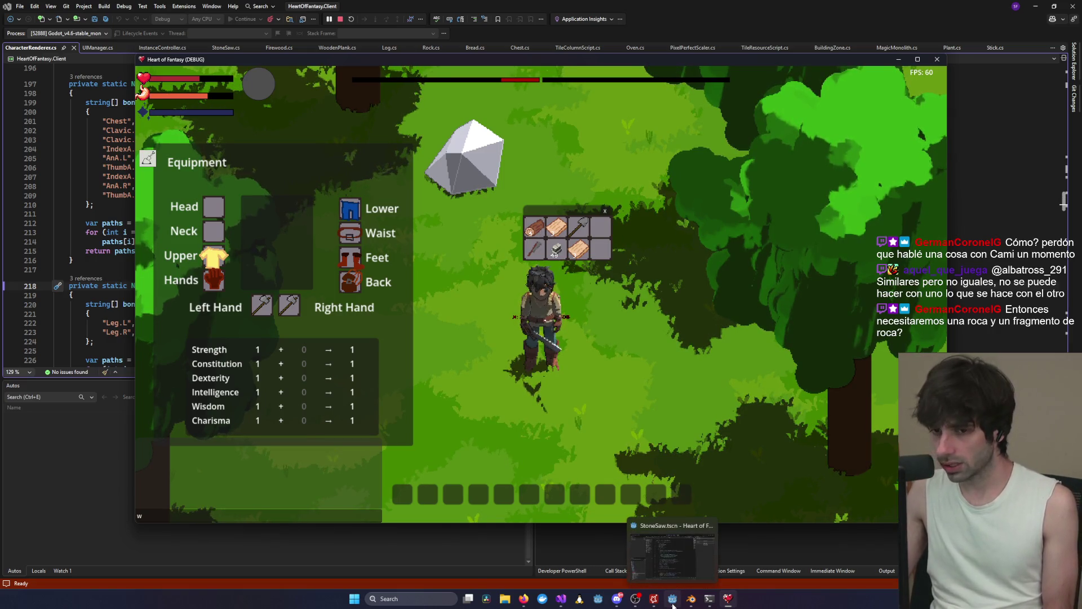
click(674, 600)
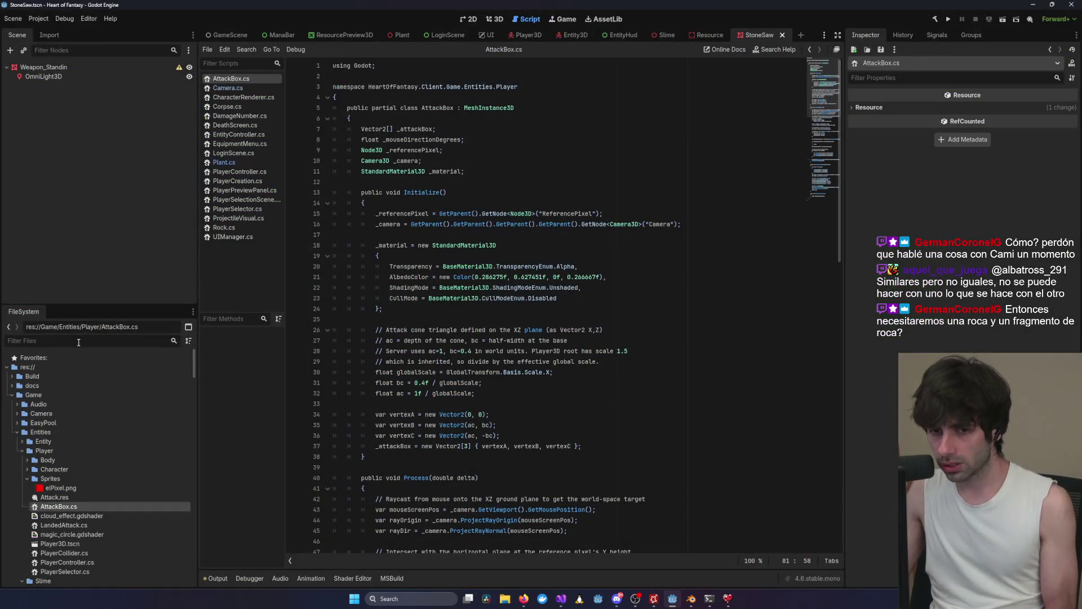
text(Items)
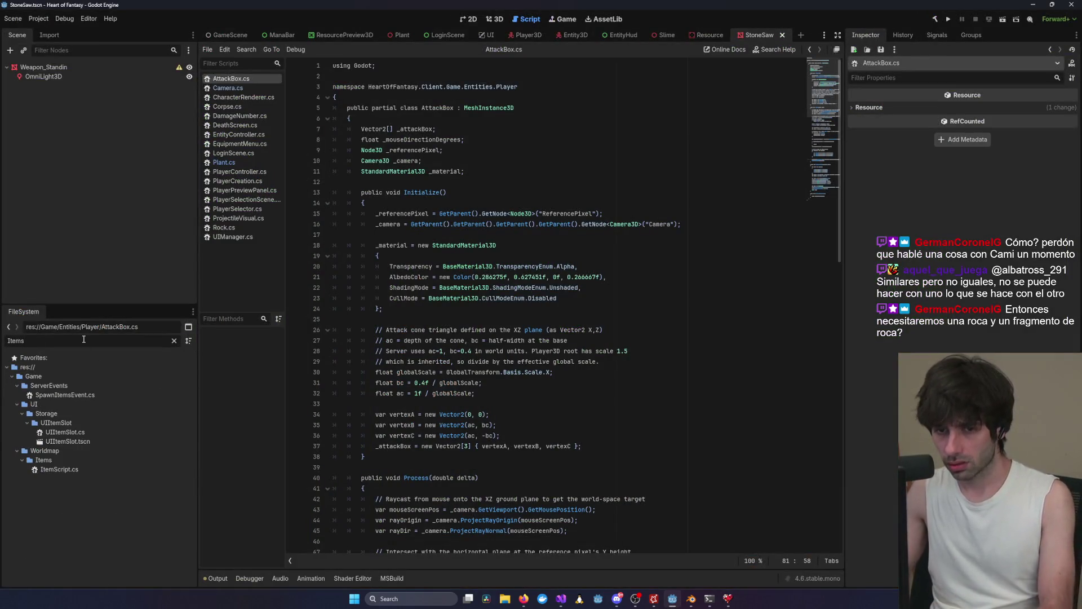
click(57, 459)
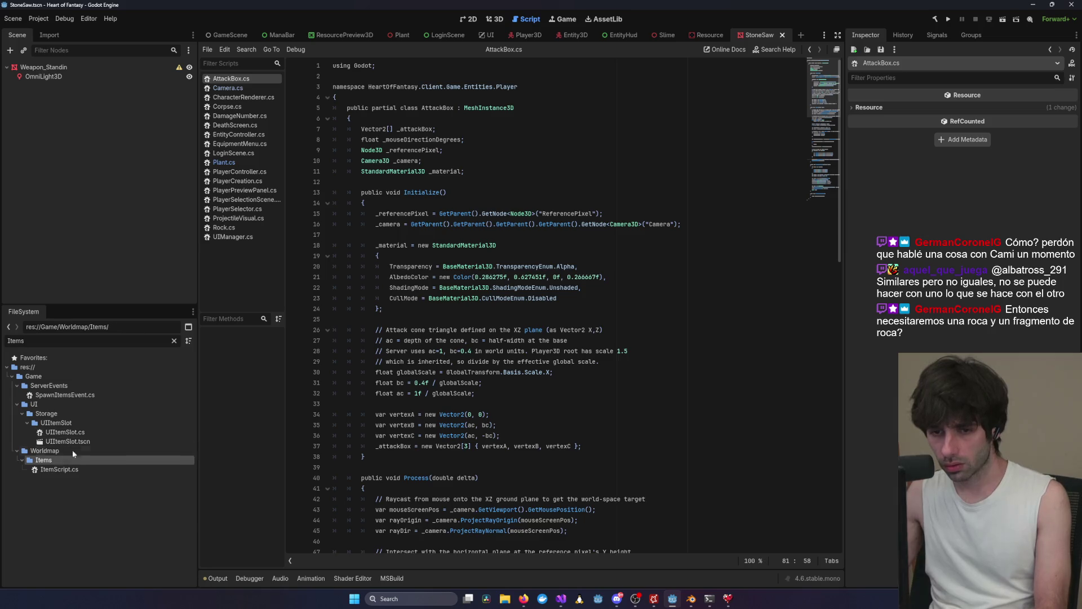
click(174, 340)
key(alt+Tab)
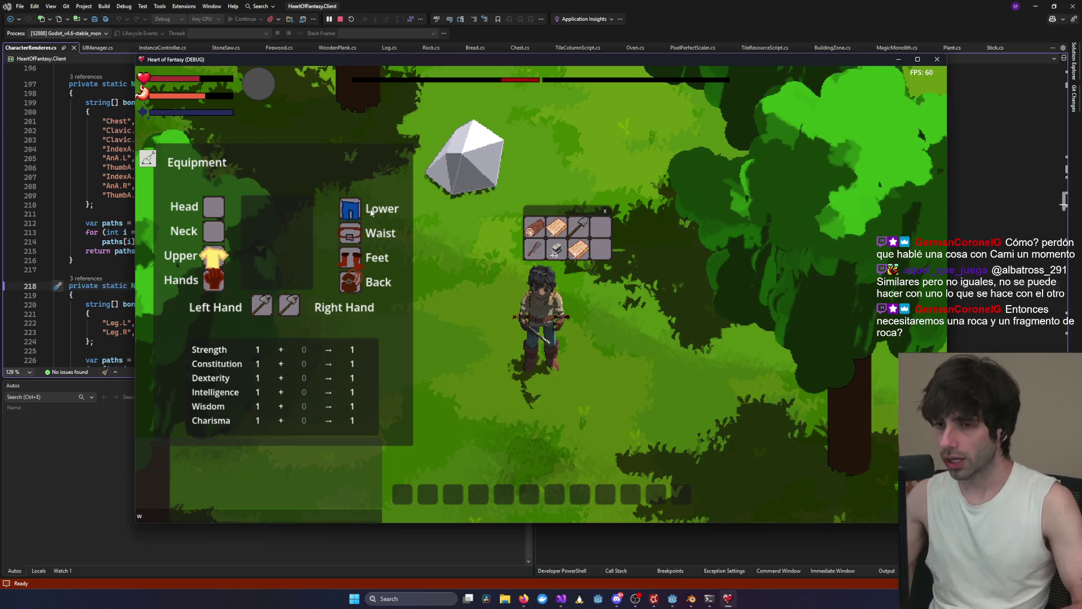
Step: Walk the character north and back down, and reposition the inventory panel
scroll(559, 327, up, 5)
scroll(559, 327, down, 4)
key(w)
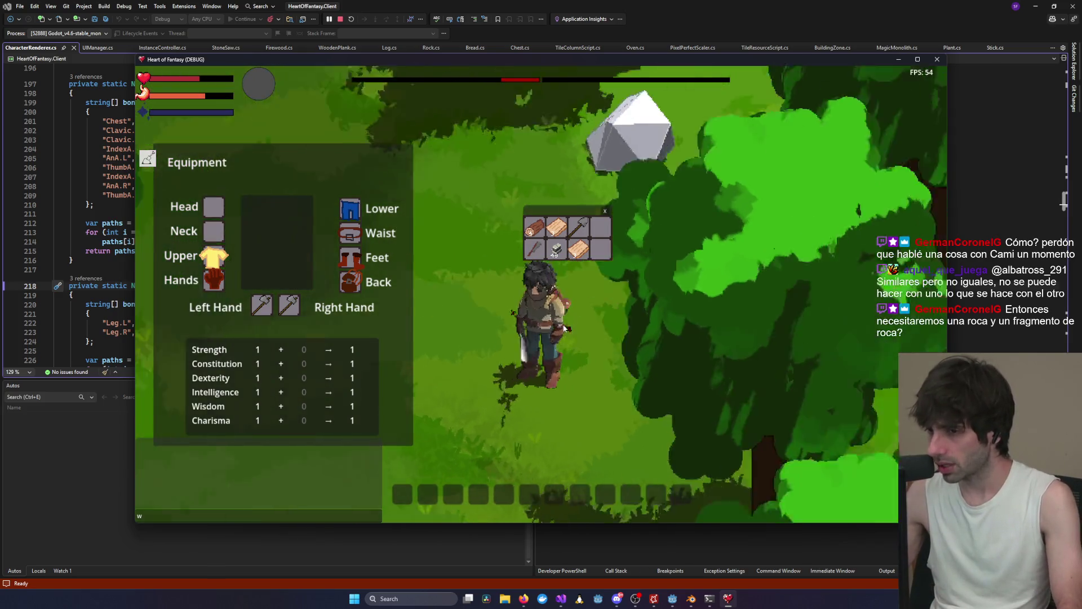
key(s)
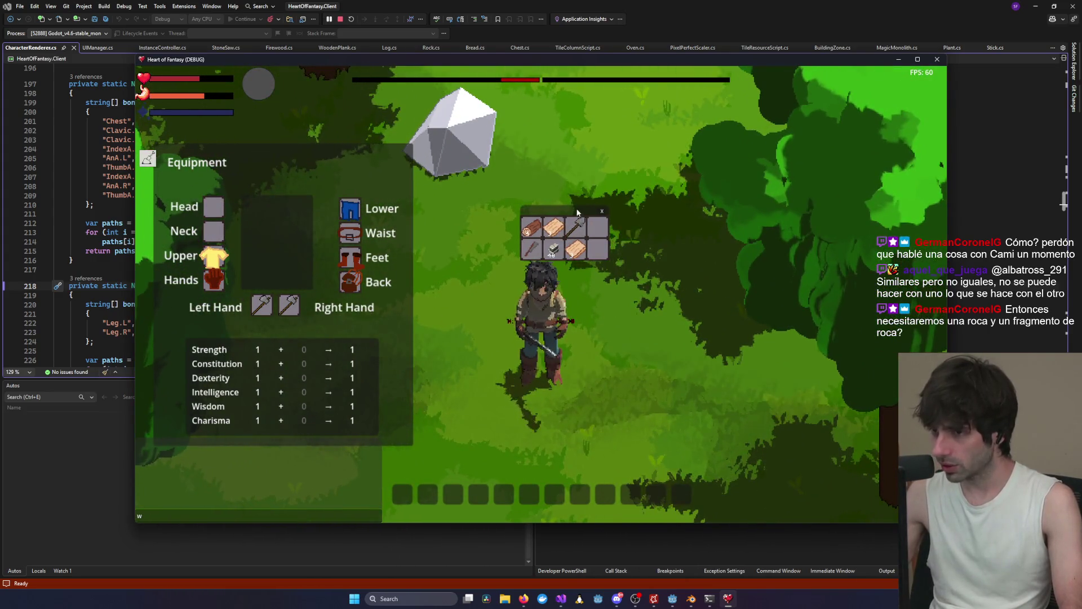
mouse_move(558, 223)
mouse_down()
mouse_move(565, 204)
mouse_move(593, 391)
mouse_up()
Step: Walk left, pick the planks back up into the inventory, and head up-left to another rock
scroll(593, 391, up, 3)
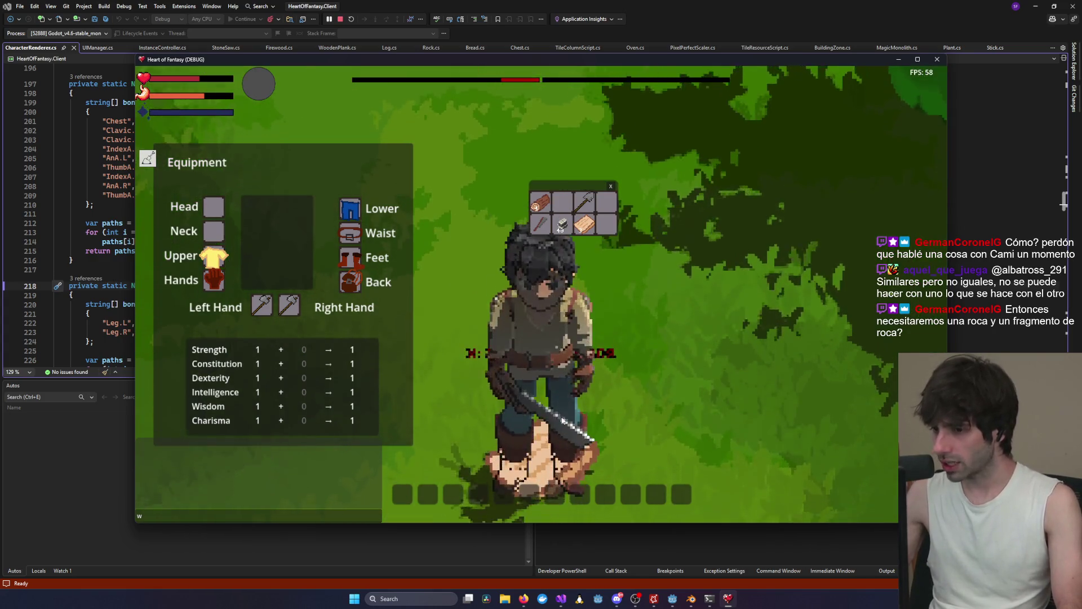
key(w)
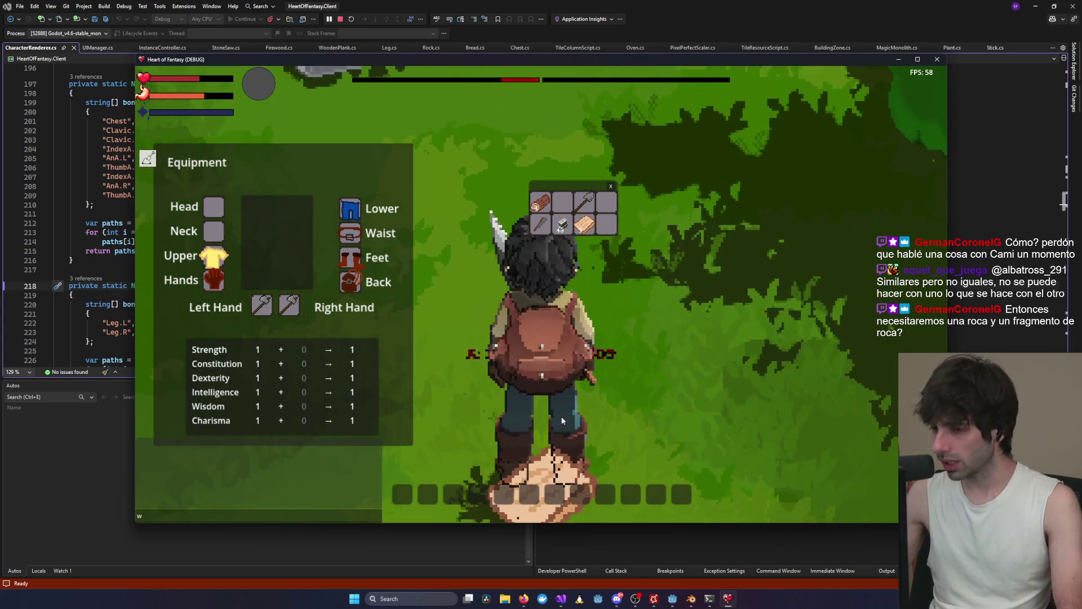
key(s)
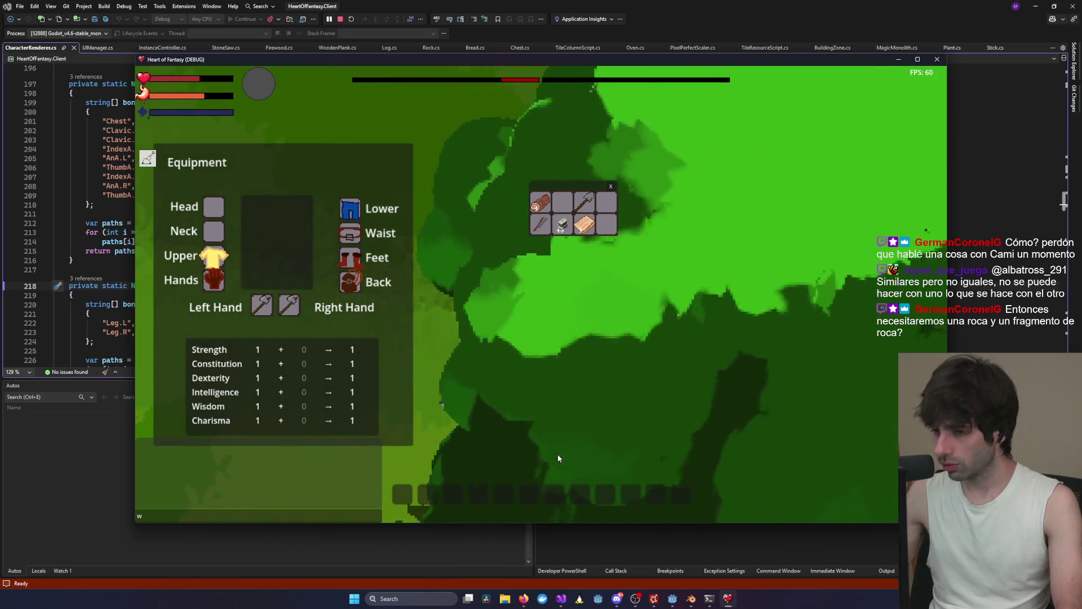
key(a)
scroll(563, 458, down, 2)
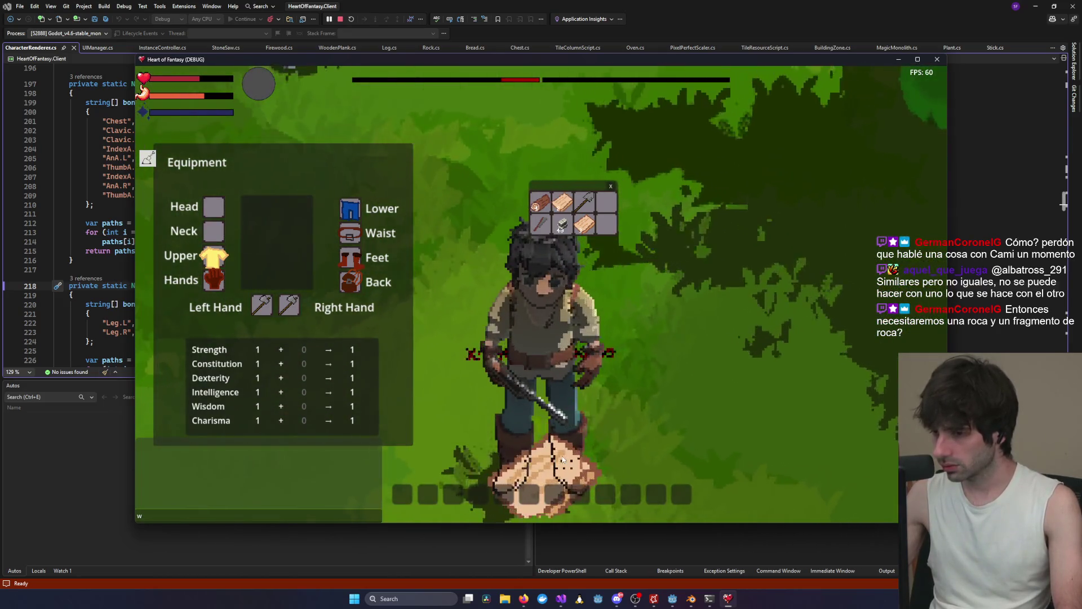
click(562, 455)
scroll(562, 455, down, 2)
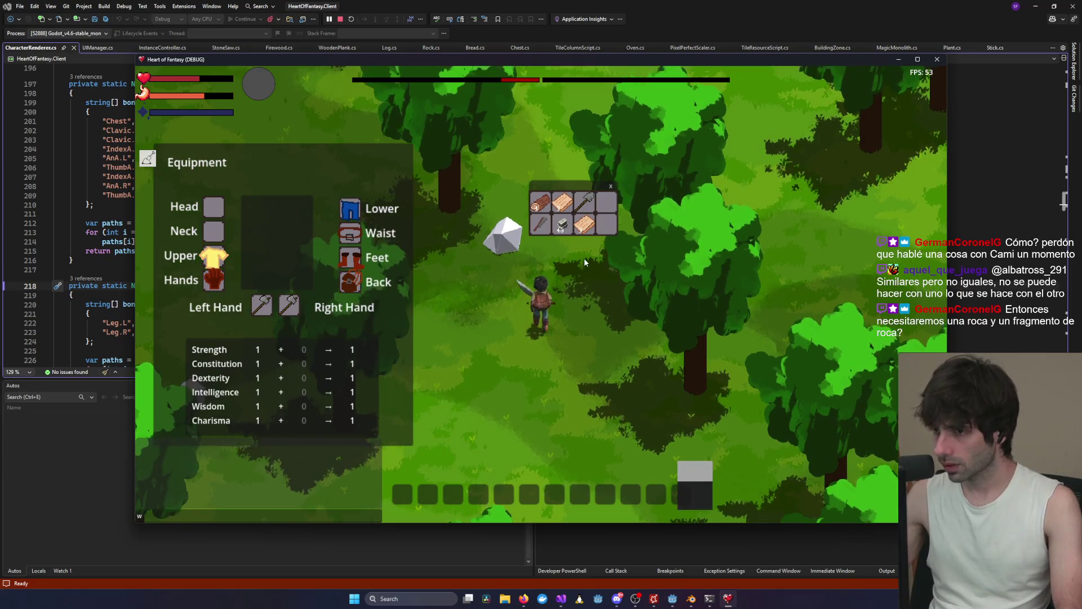
key(w)
key(a)
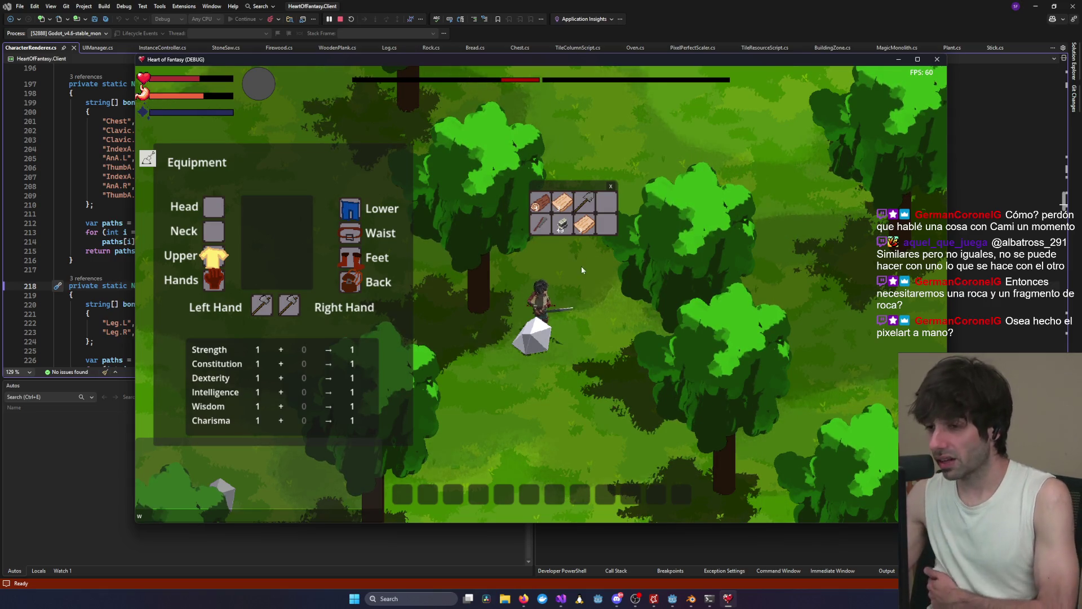
Step: Walk the character right, down and up beside the white rock
scroll(563, 313, up, 5)
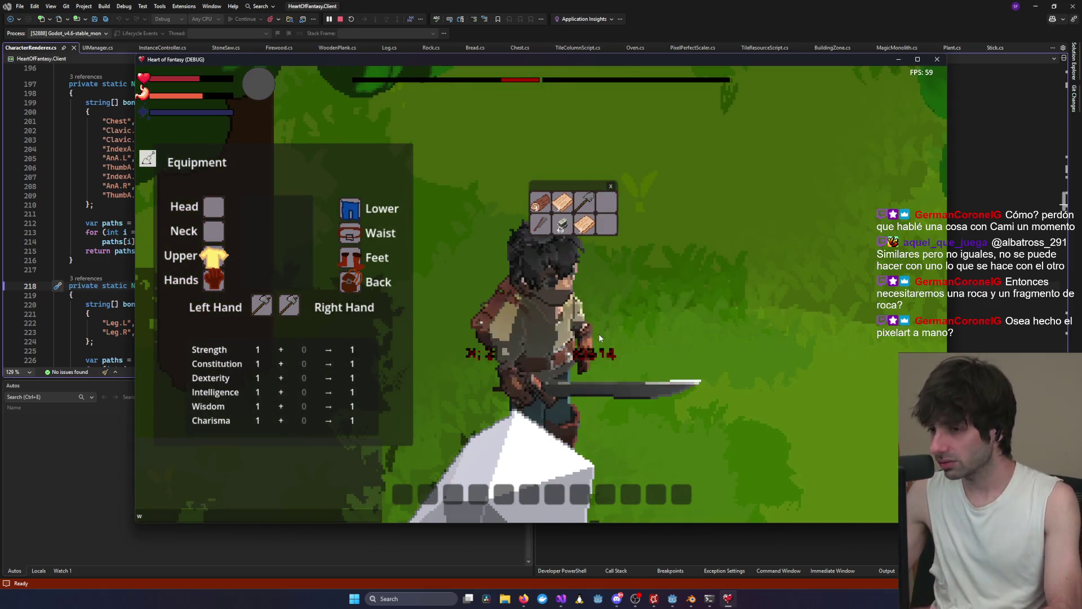
key(d)
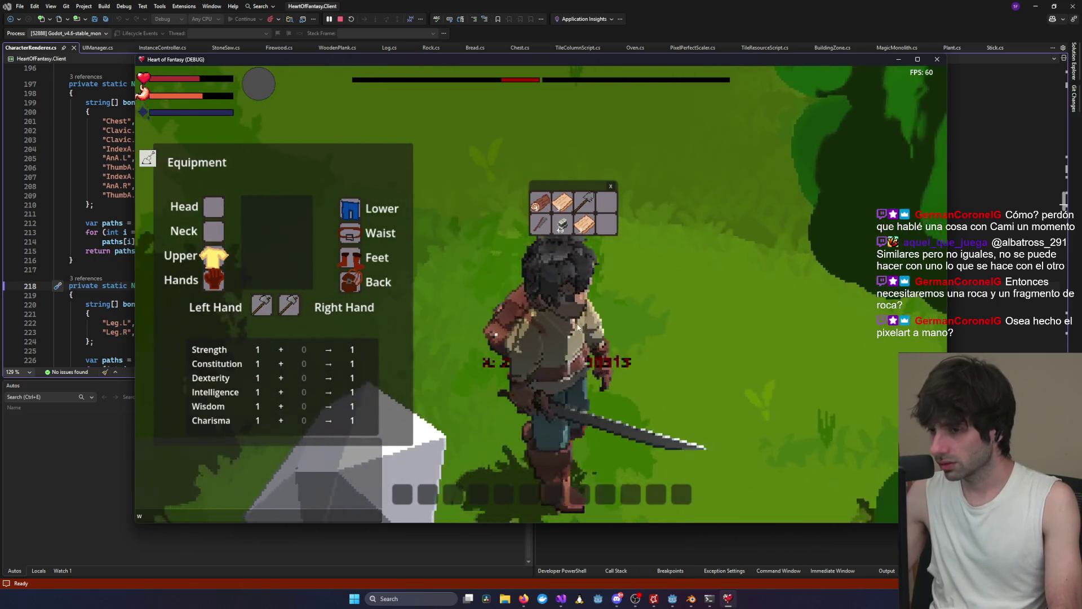
key(s)
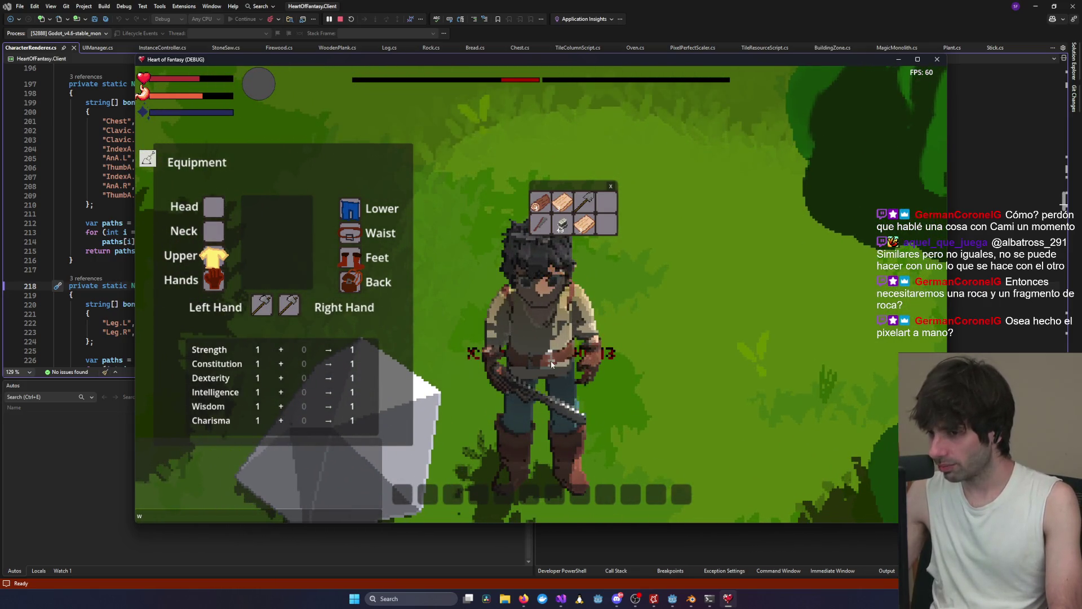
key(w)
Step: Swing the sword three times, then pick up the wooden plank from the inventory
click(556, 310)
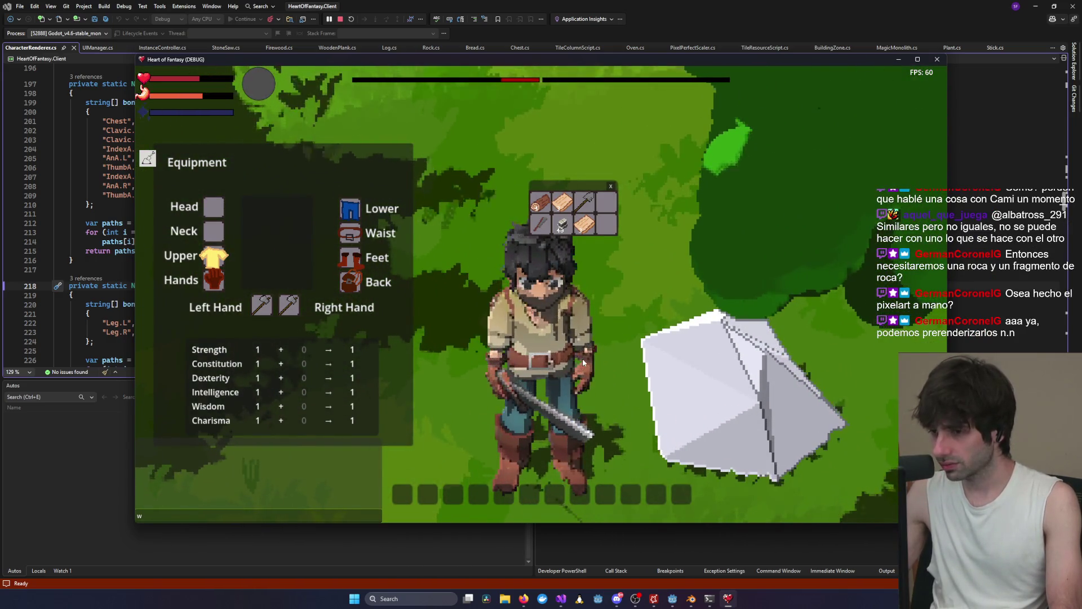
click(583, 358)
click(583, 358)
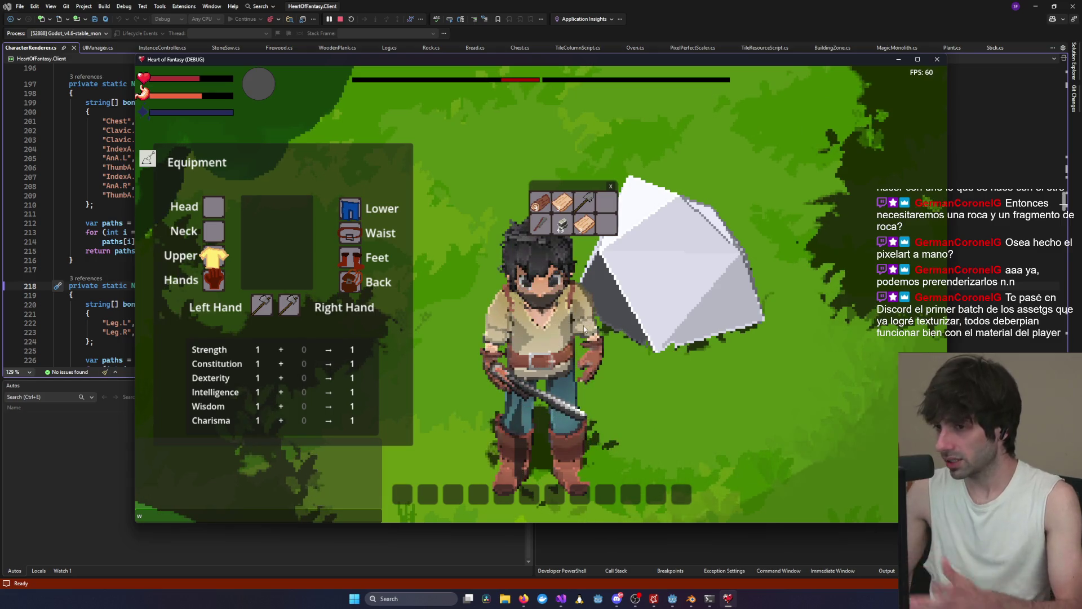
mouse_move(608, 214)
mouse_down()
mouse_move(596, 264)
mouse_move(634, 275)
mouse_move(442, 201)
mouse_move(687, 230)
mouse_move(641, 234)
mouse_move(562, 203)
mouse_up()
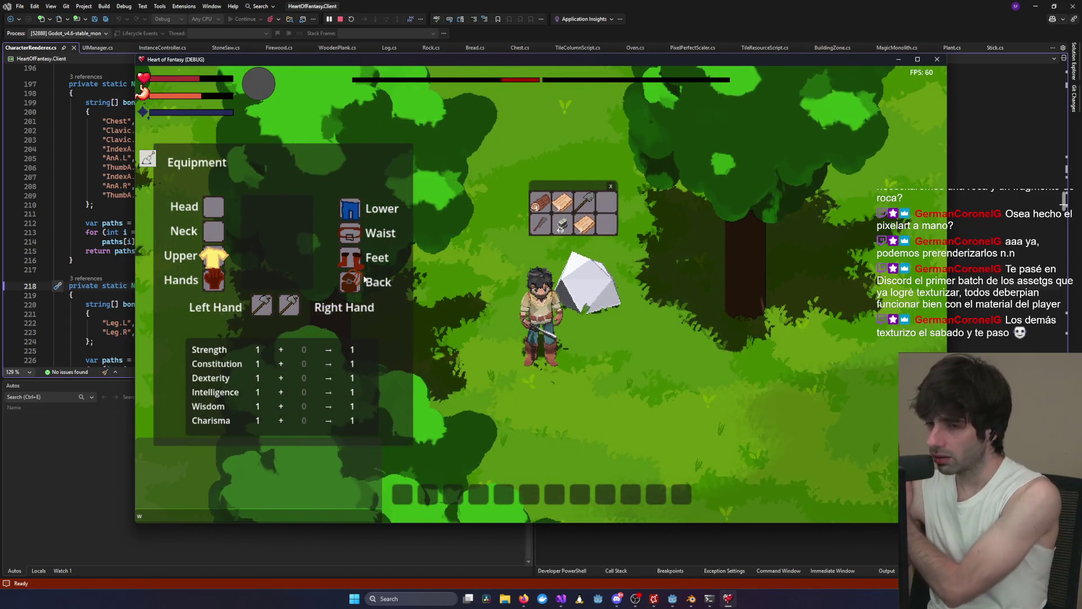
Step: Unequip both hand tools, move the axe and log around the inventory, then switch to Blender
click(541, 226)
mouse_move(541, 226)
mouse_down()
mouse_move(606, 224)
mouse_move(270, 311)
mouse_move(290, 317)
mouse_move(304, 295)
mouse_move(279, 300)
mouse_move(536, 221)
mouse_move(588, 225)
mouse_up()
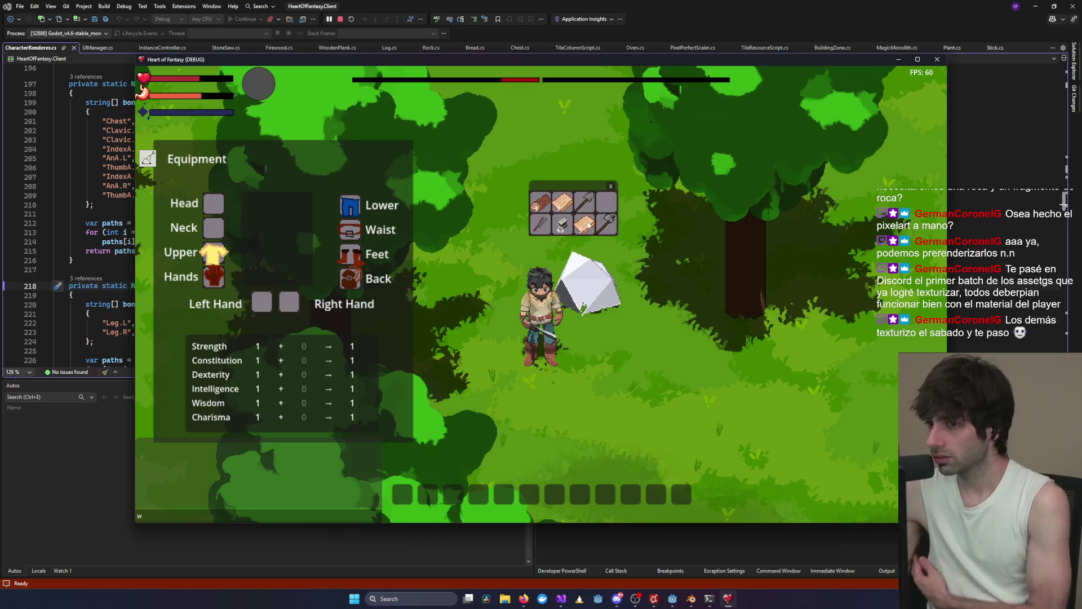
mouse_move(540, 203)
mouse_down()
mouse_move(532, 228)
mouse_move(508, 231)
mouse_up()
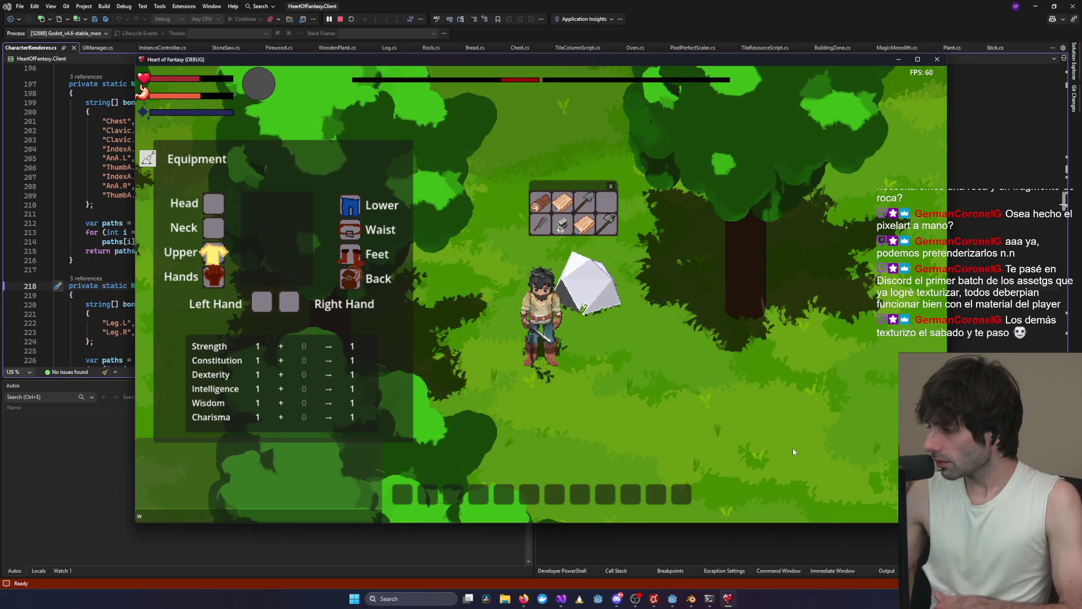
key(alt+Tab)
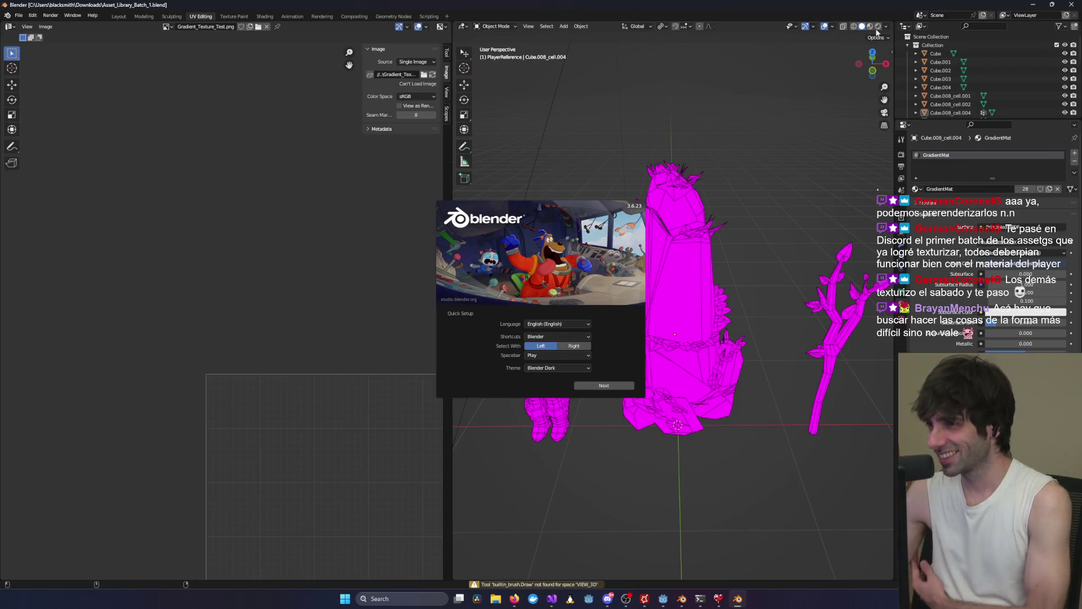
Step: Dismiss the Blender splash screen and view the asset batch in Rendered shading
click(620, 386)
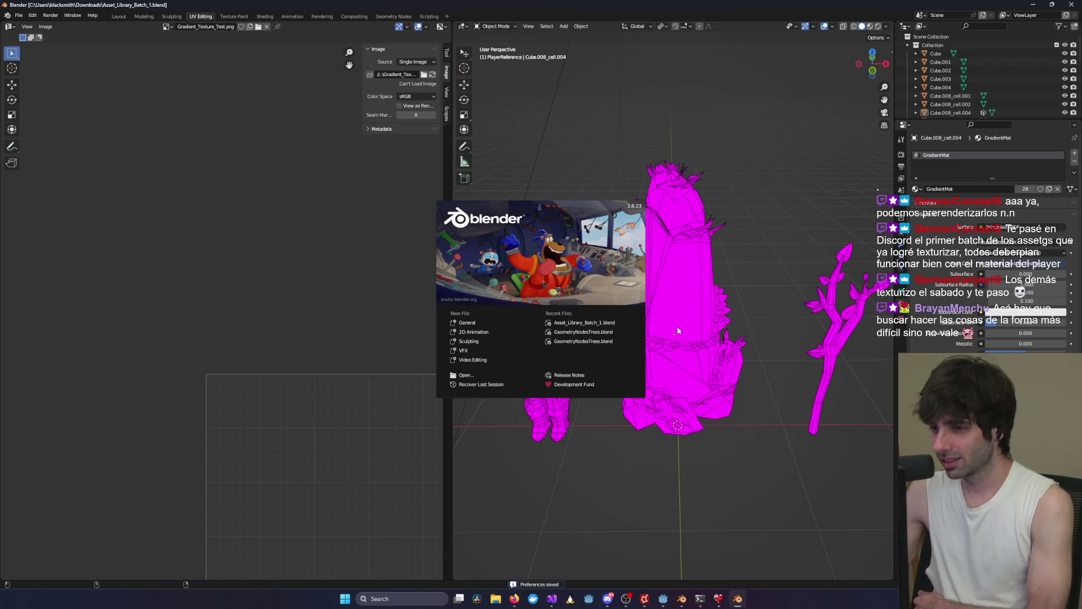
click(667, 227)
click(878, 26)
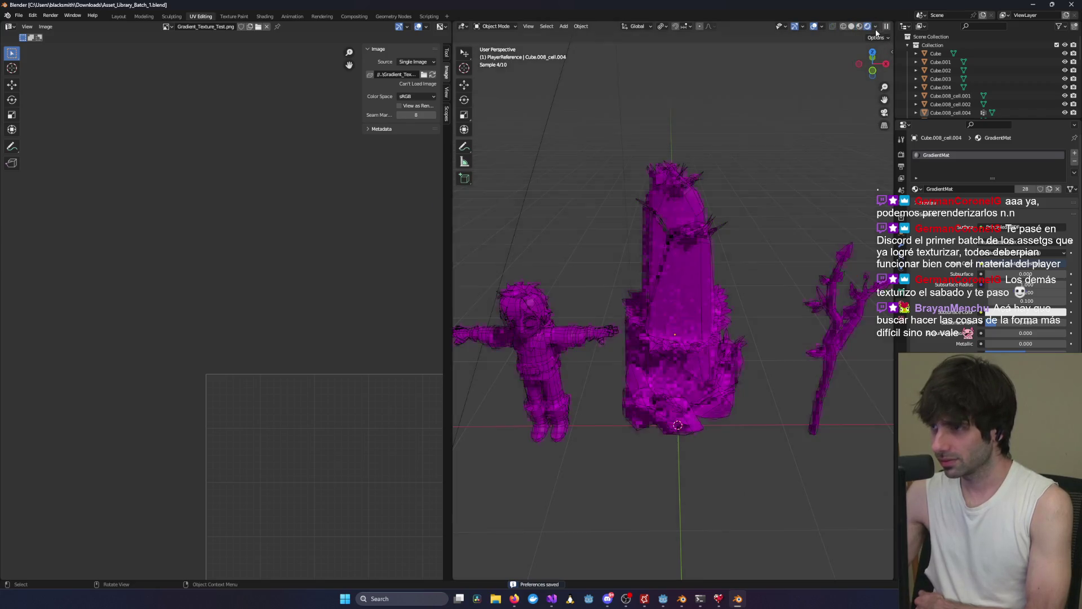
scroll(635, 263, down, 6)
scroll(635, 263, down, 2)
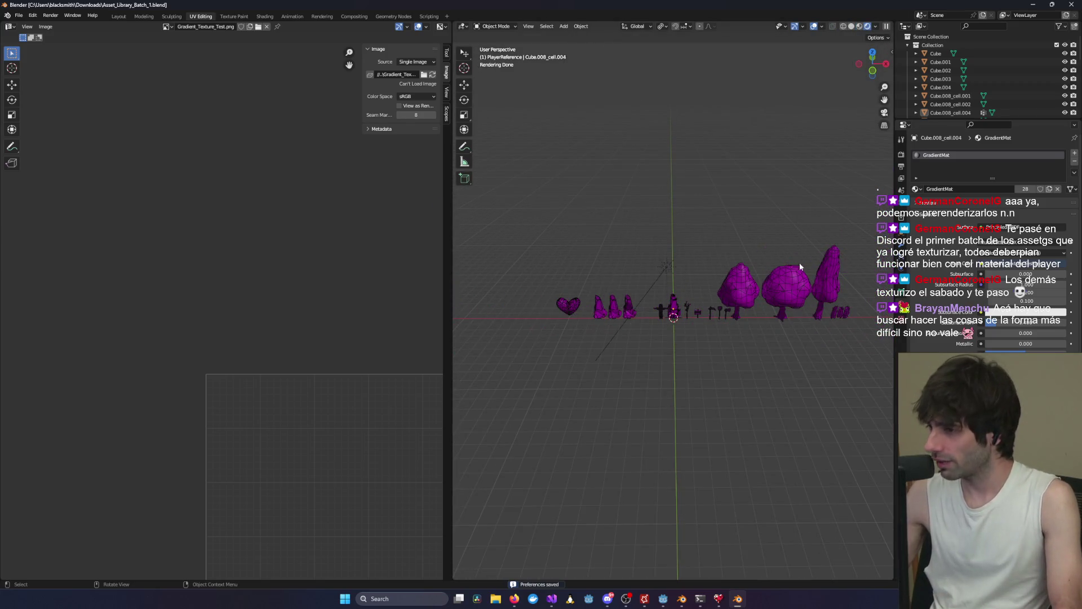
key(alt+Tab)
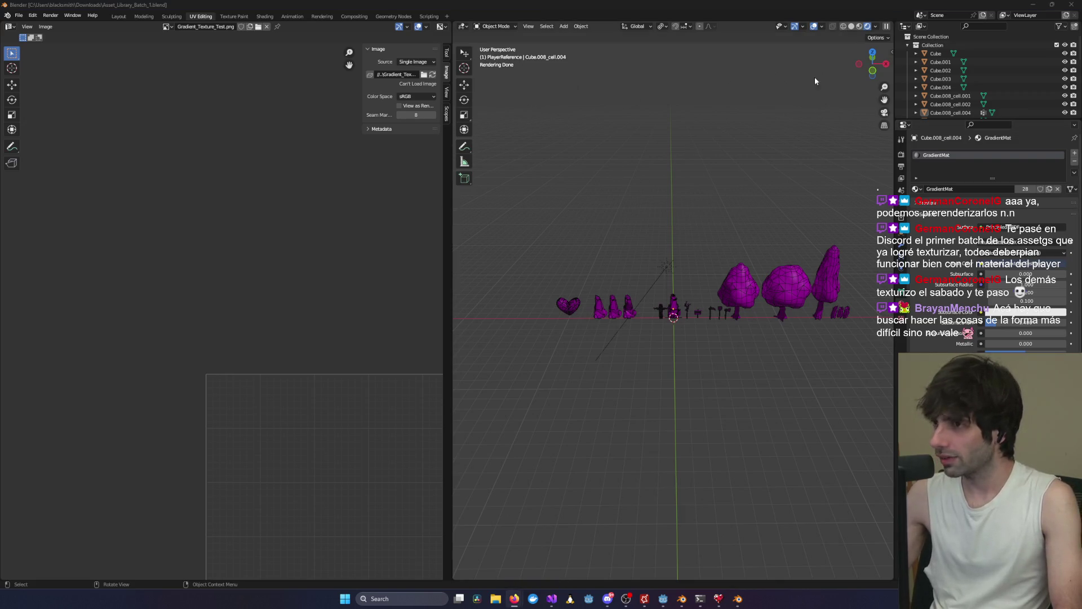
Step: Switch to Material Preview, orbit around the row of magenta assets, and close Blender
click(859, 27)
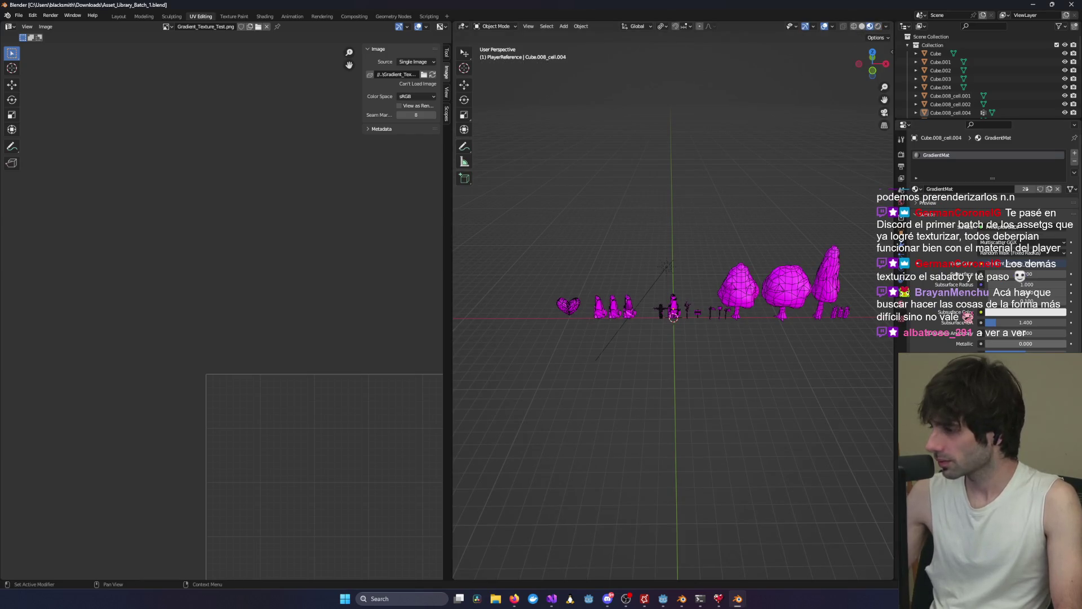
key(alt+Tab)
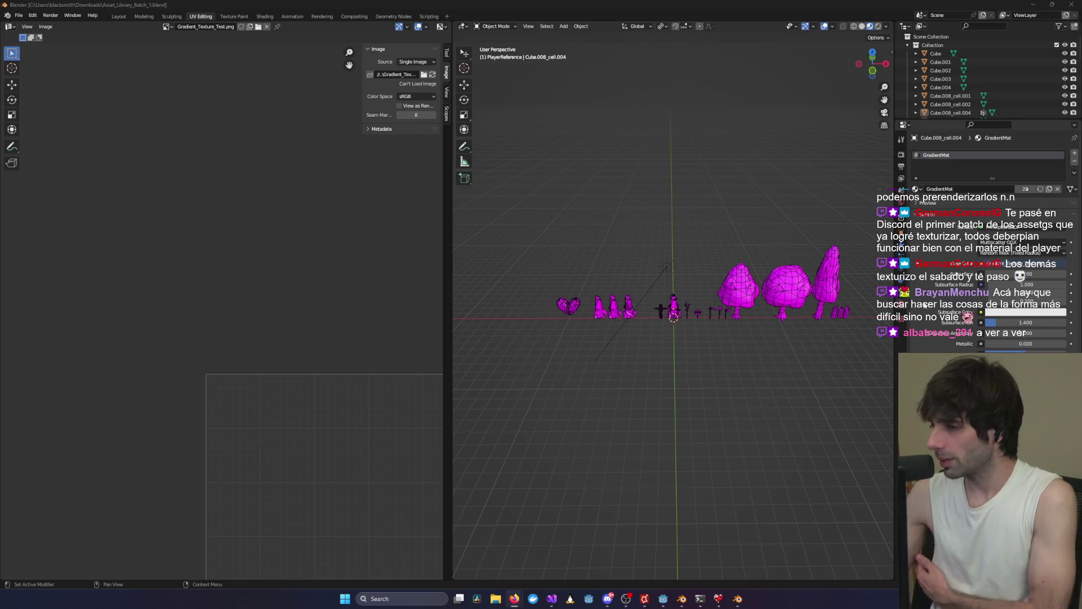
scroll(733, 325, up, 5)
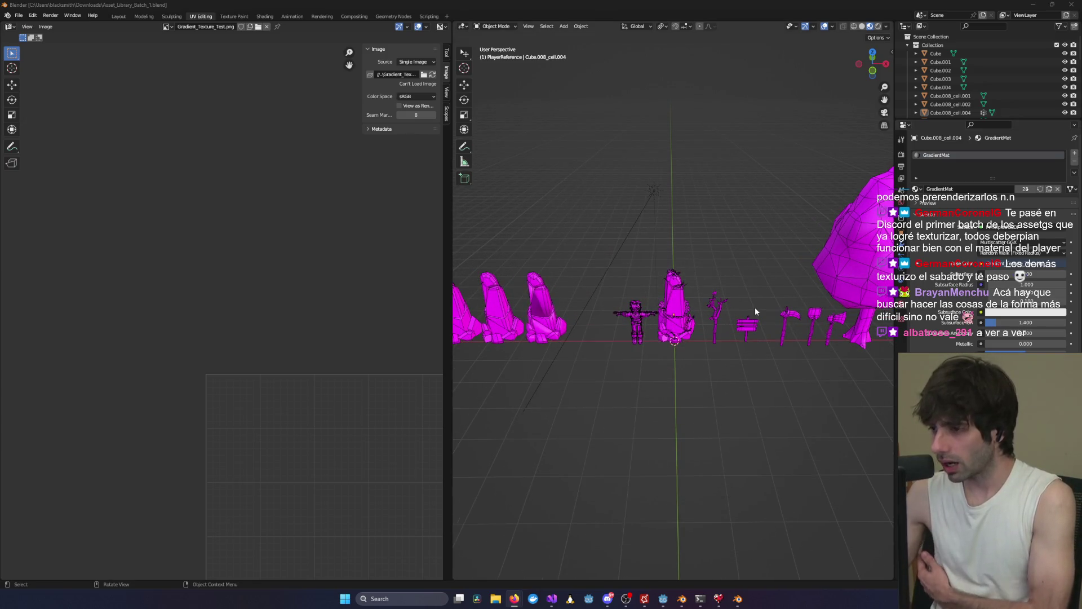
middle_drag(757, 311, 662, 304)
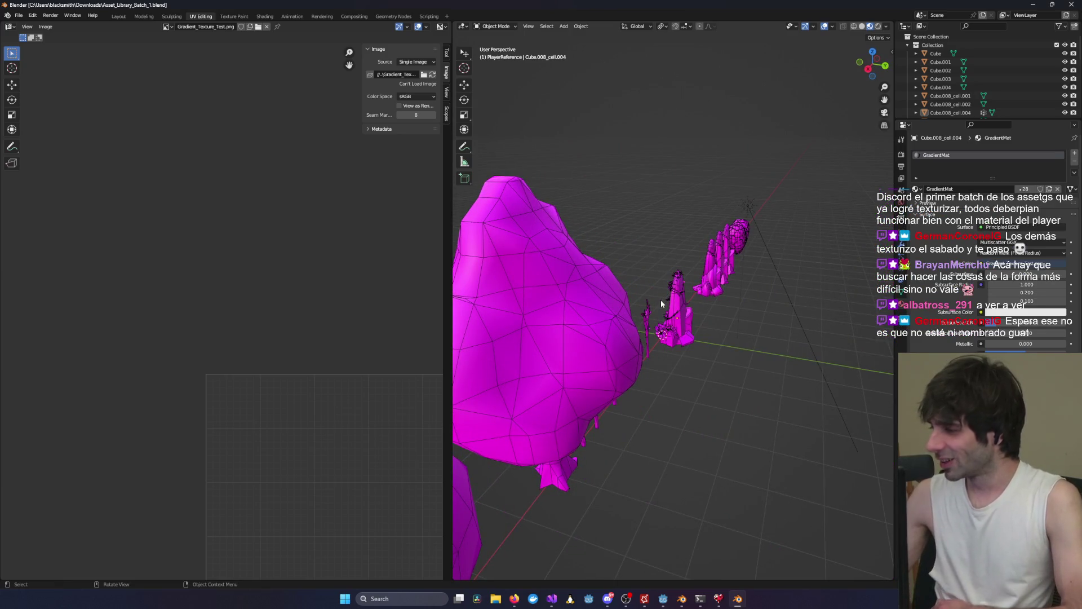
middle_drag(662, 304, 749, 286)
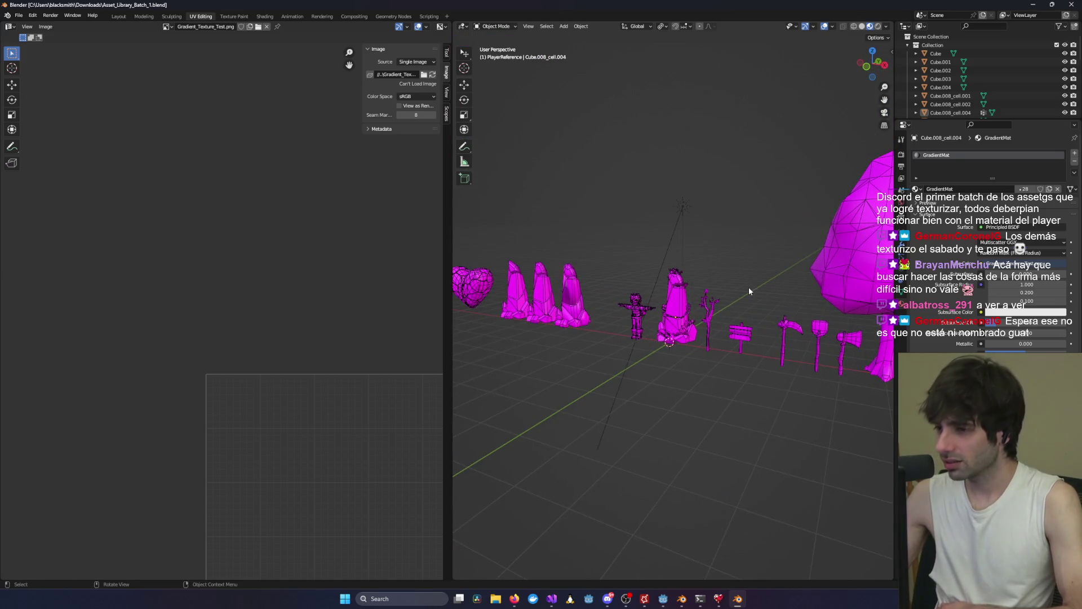
scroll(750, 291, down, 3)
scroll(750, 291, down, 2)
scroll(750, 291, up, 6)
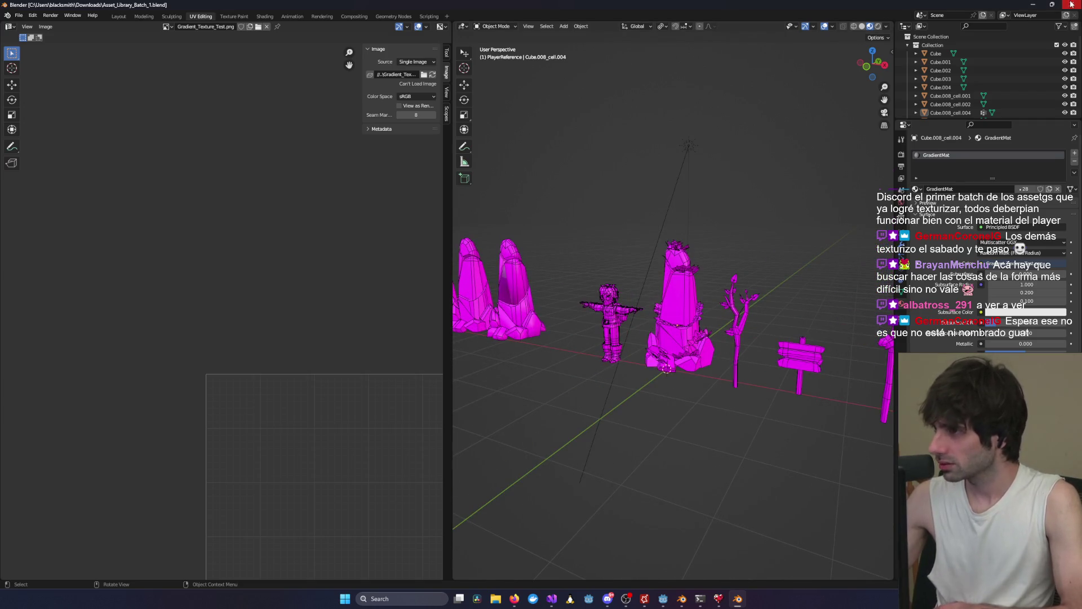
click(1071, 5)
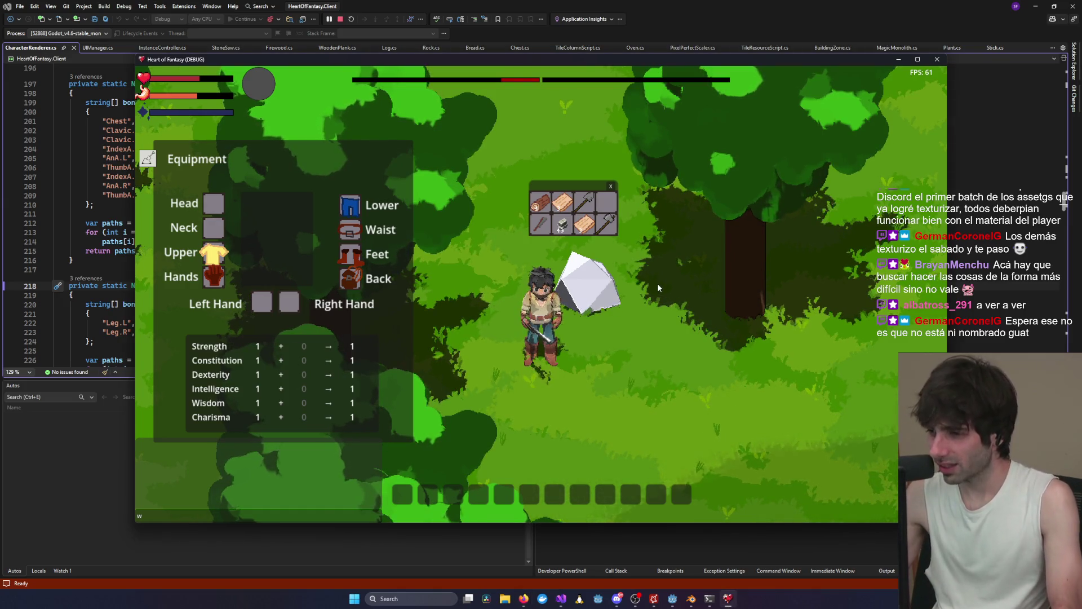
Step: Zoom the game camera out and walk the character right, left and up into the forest
scroll(658, 283, down, 2)
key(d)
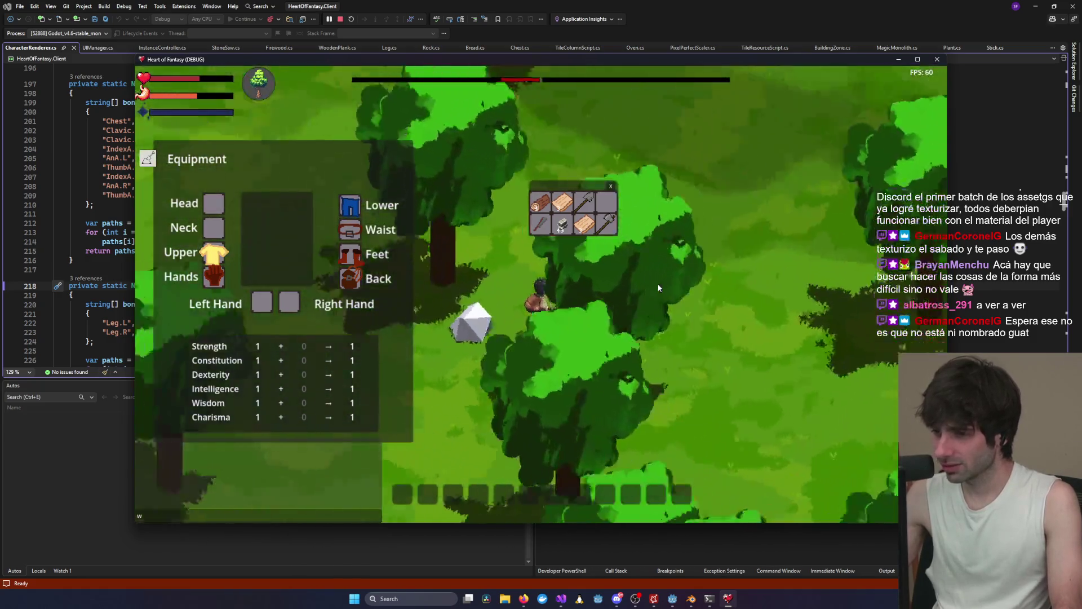
key(a)
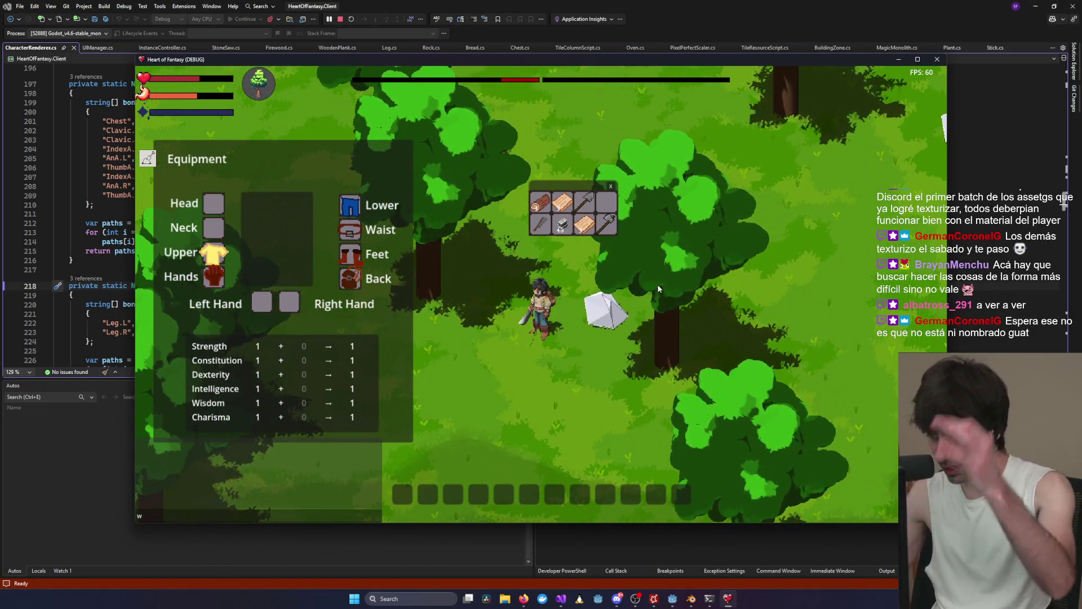
scroll(648, 299, down, 1)
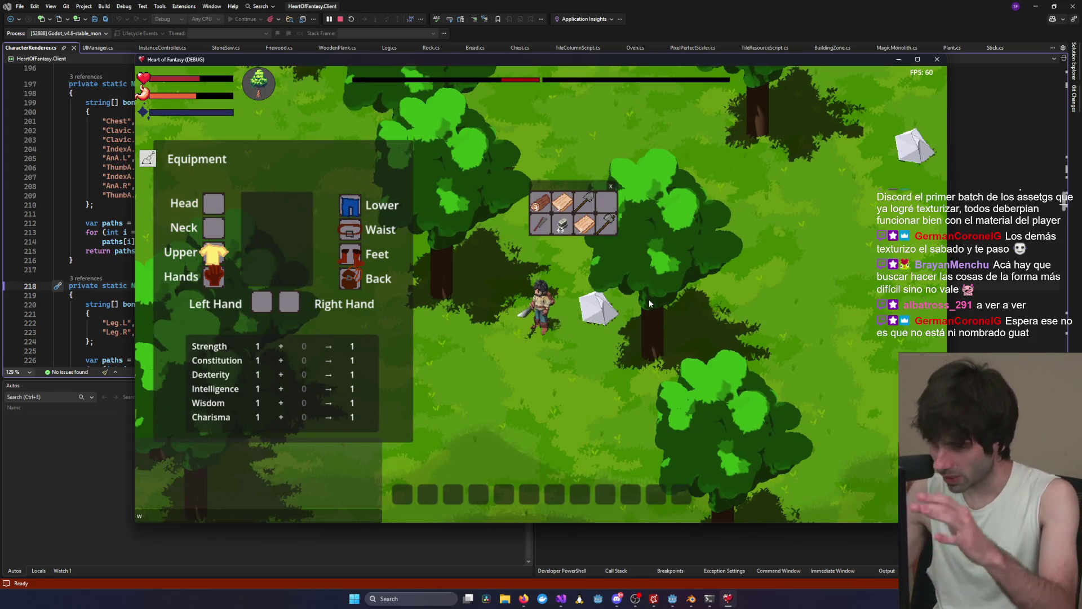
key(w)
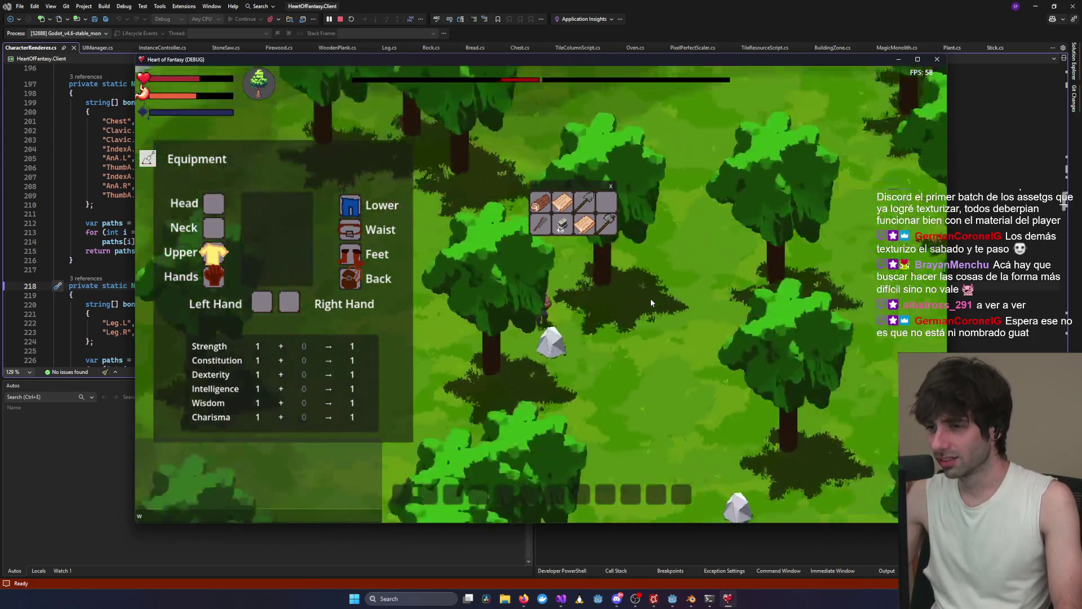
key(w)
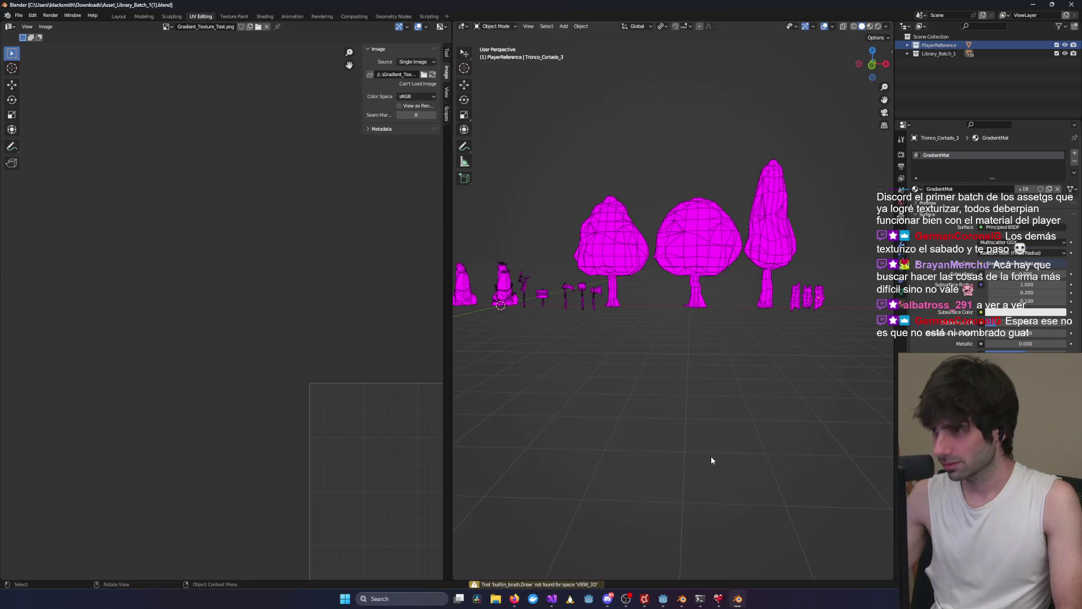
Step: Show the tree and prop assets in Rendered, then Material Preview shading, and close Blender
click(879, 30)
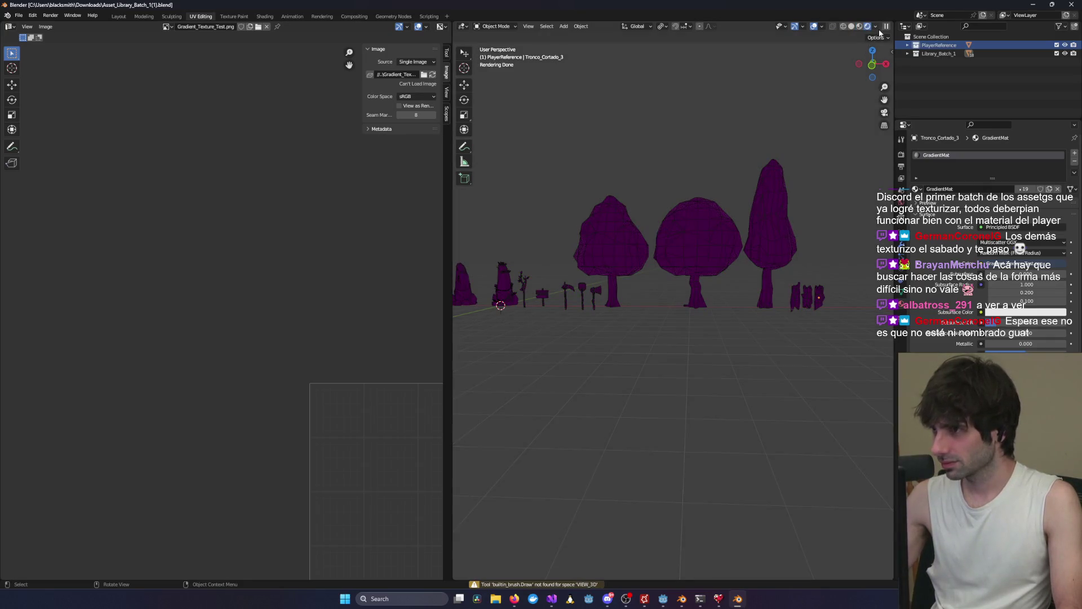
click(860, 29)
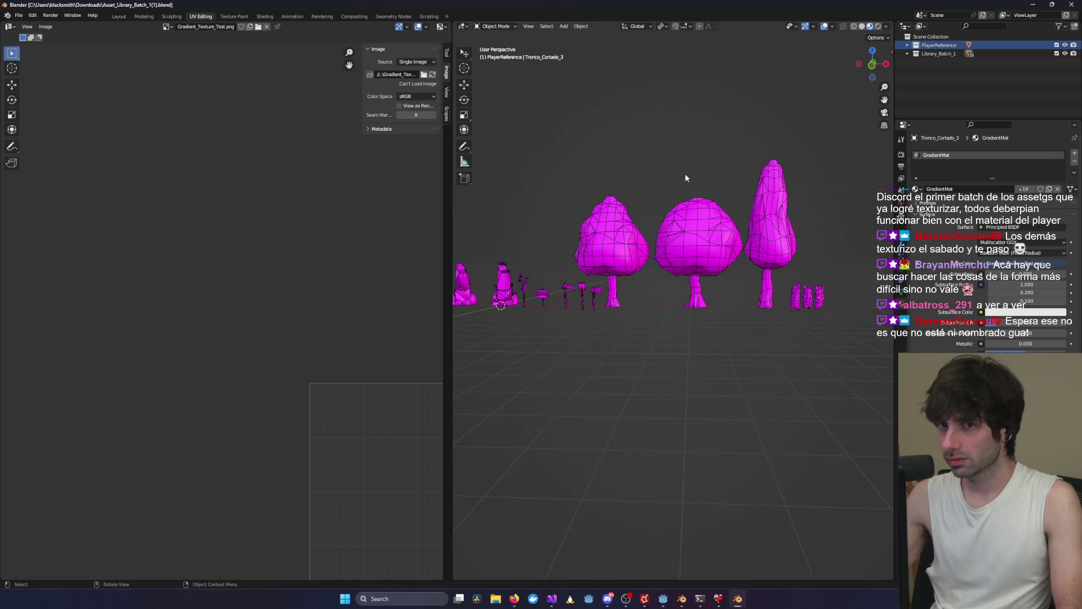
click(1072, 5)
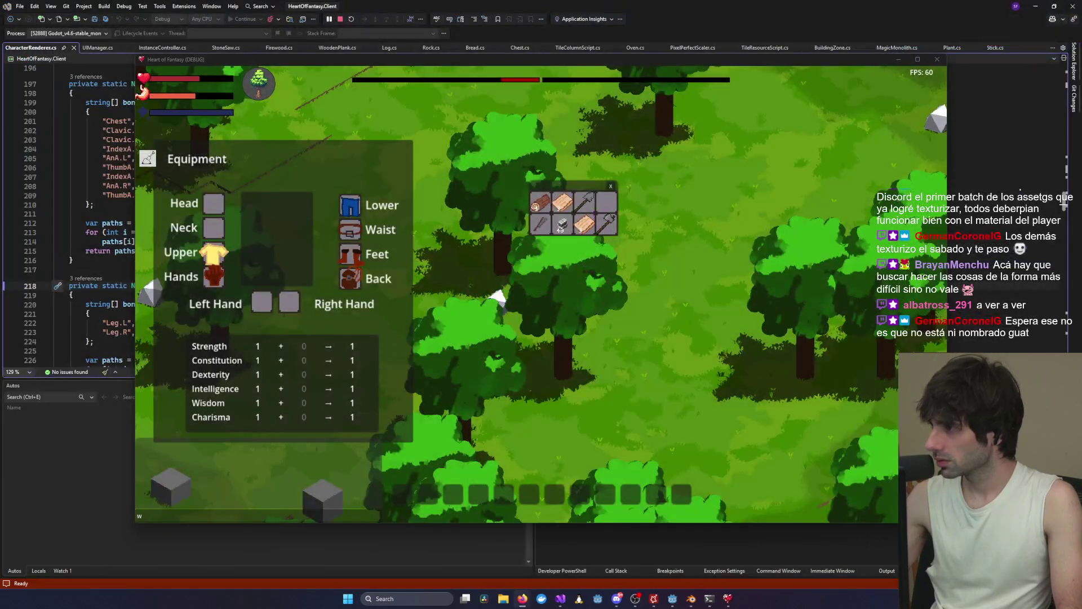
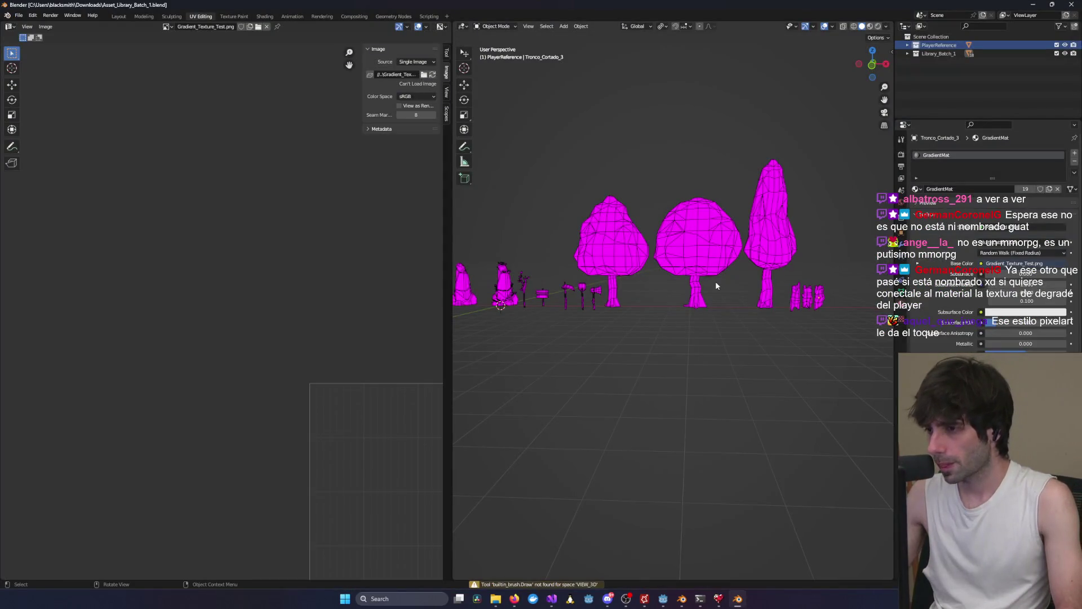
Step: Select the left tree canopy, expand Library_Batch_1, and review its GradientMat material settings
click(595, 232)
click(938, 53)
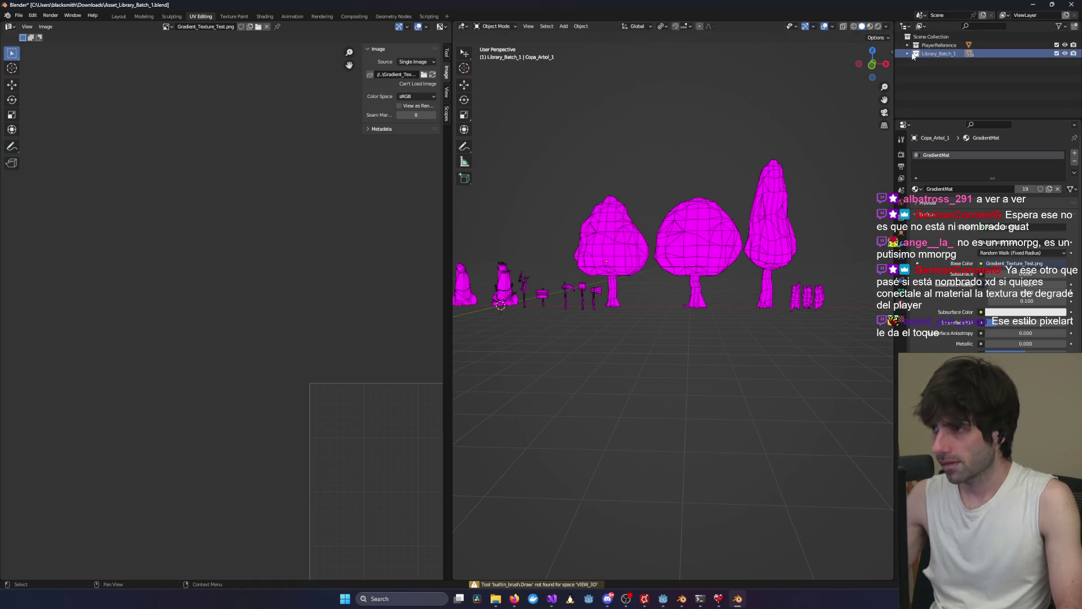
click(908, 54)
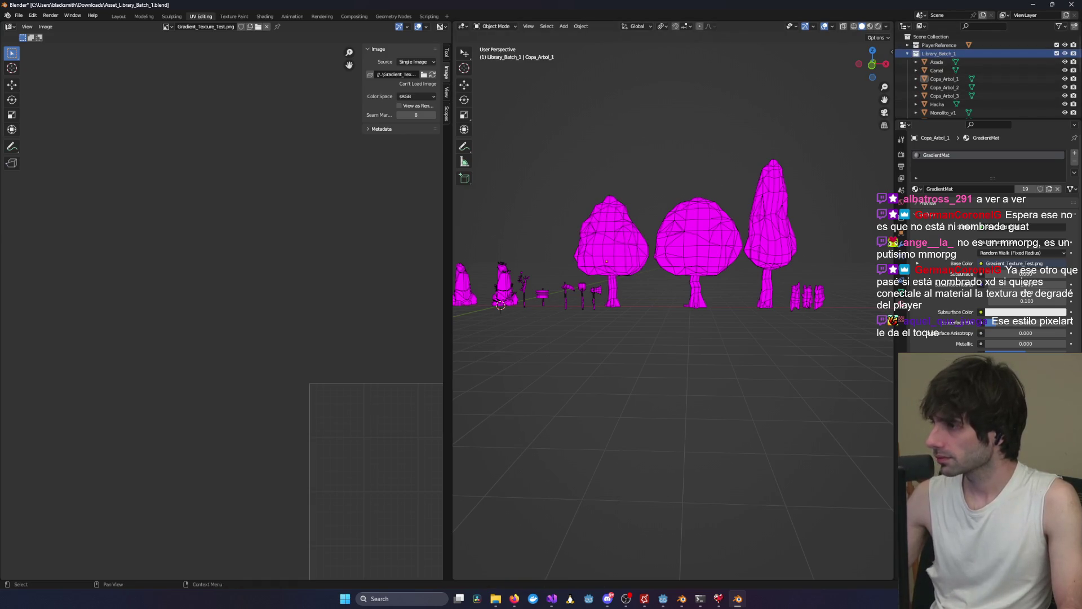
key(alt+Tab)
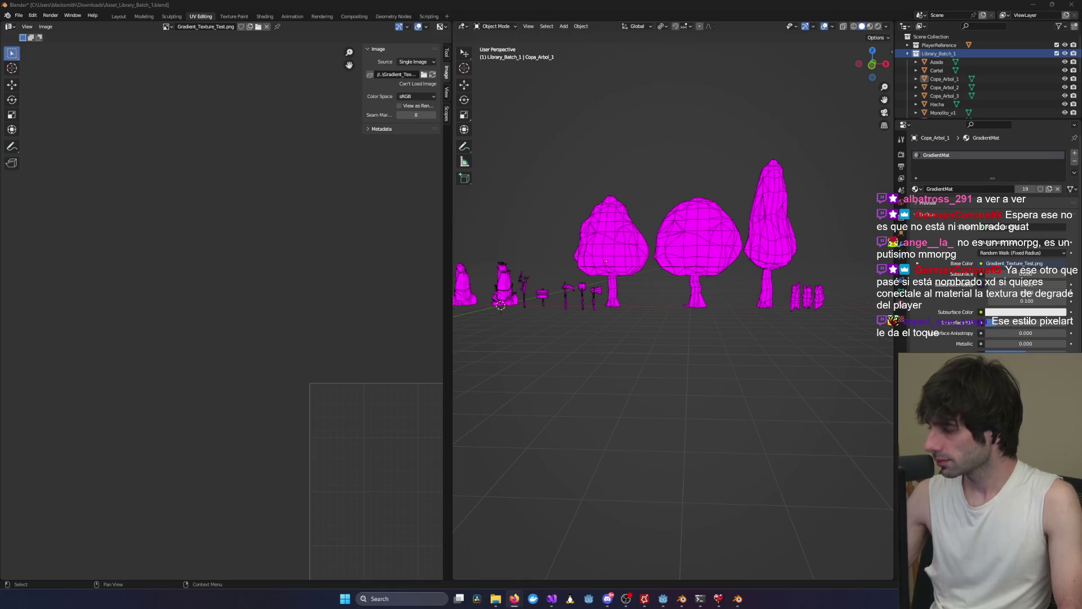
key(alt+Tab)
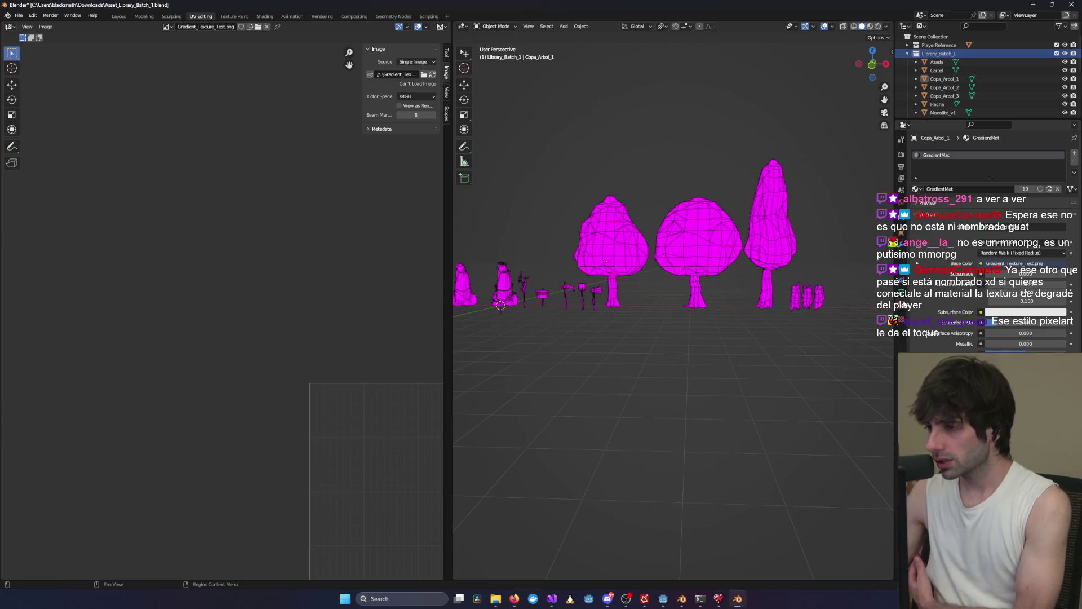
click(903, 314)
click(902, 302)
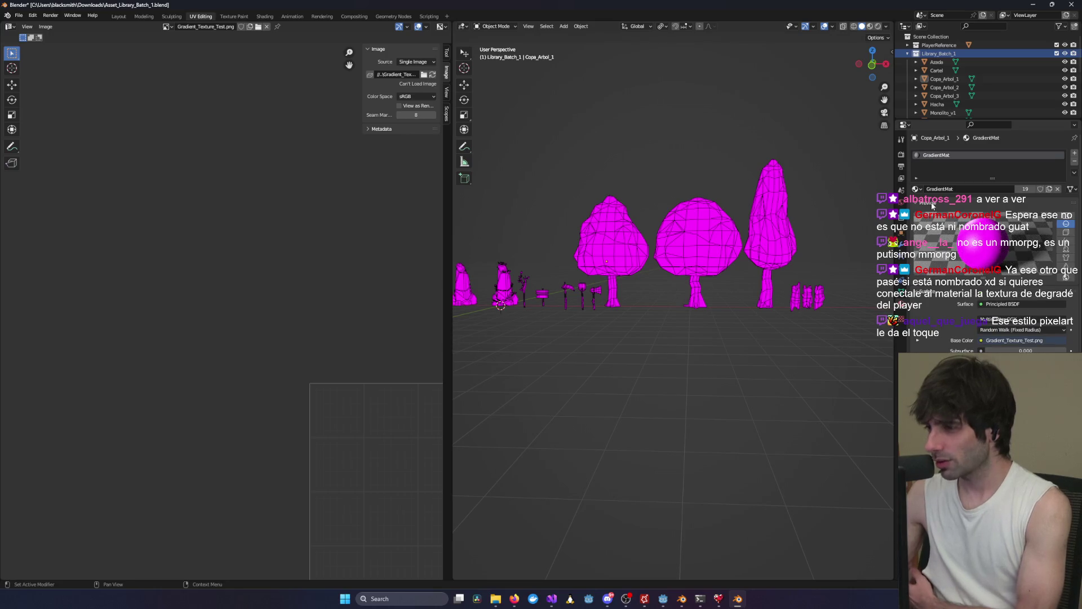
Step: Select the tall canopy Copa_Arbol_3 and then the Player-noimp model to compare their material
click(773, 243)
middle_drag(671, 273, 572, 311)
scroll(572, 311, down, 3)
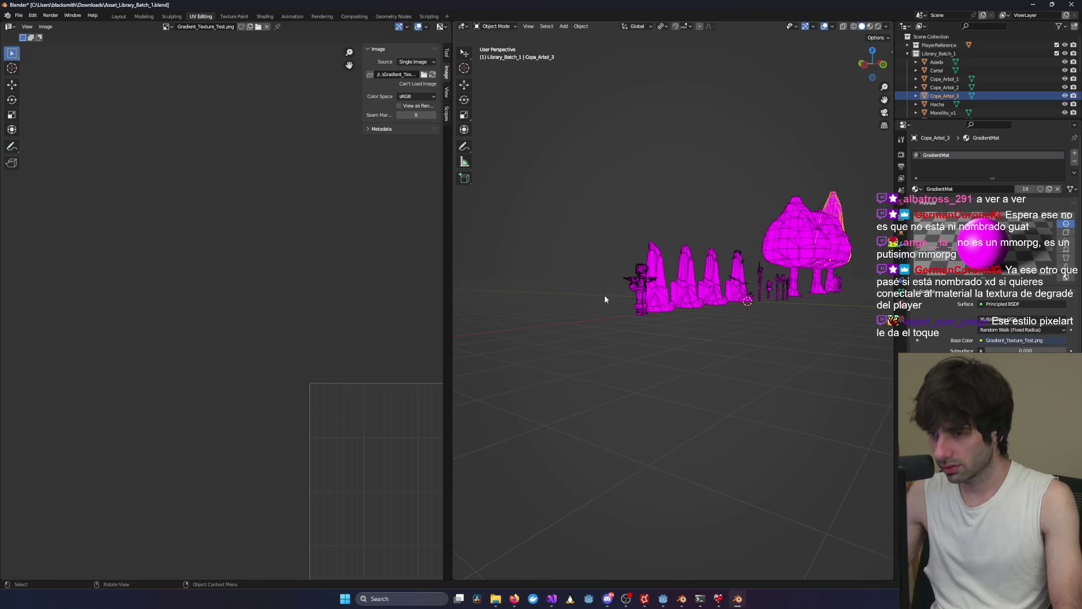
click(641, 285)
middle_drag(640, 286, 711, 276)
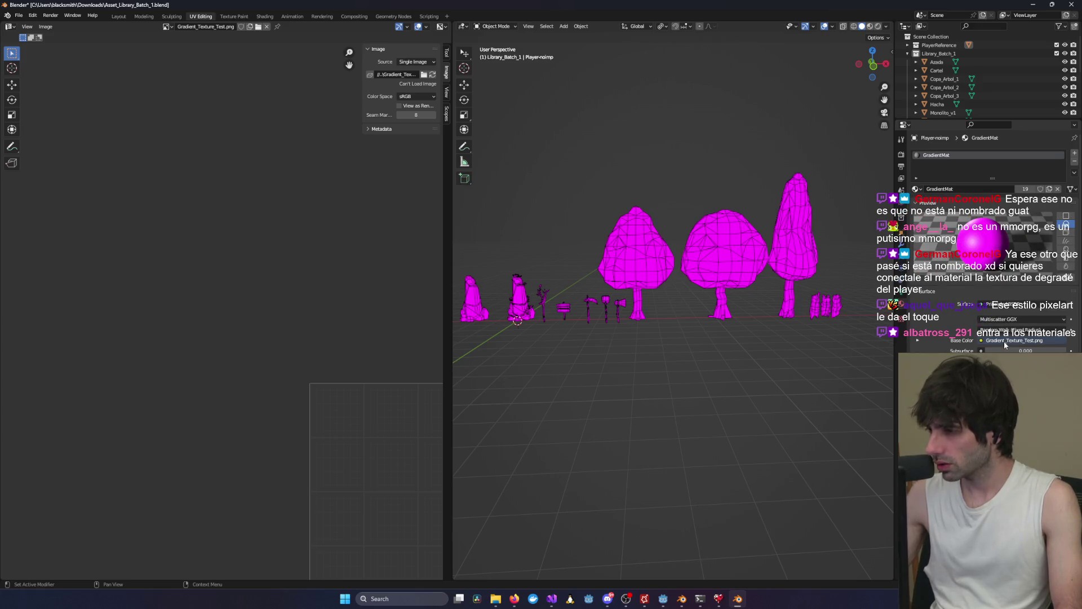
click(1004, 343)
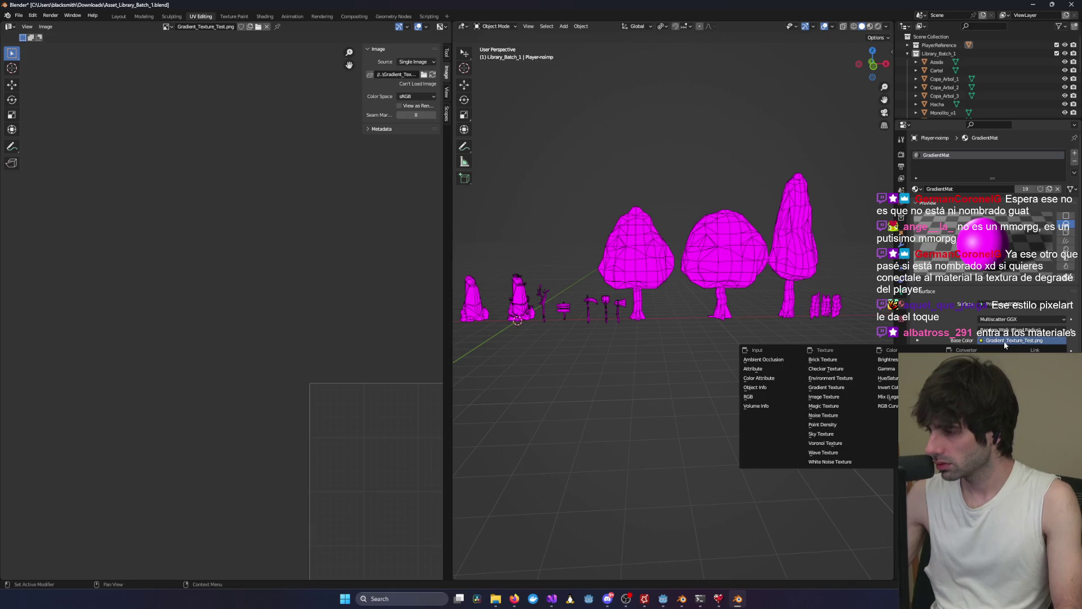
key(Escape)
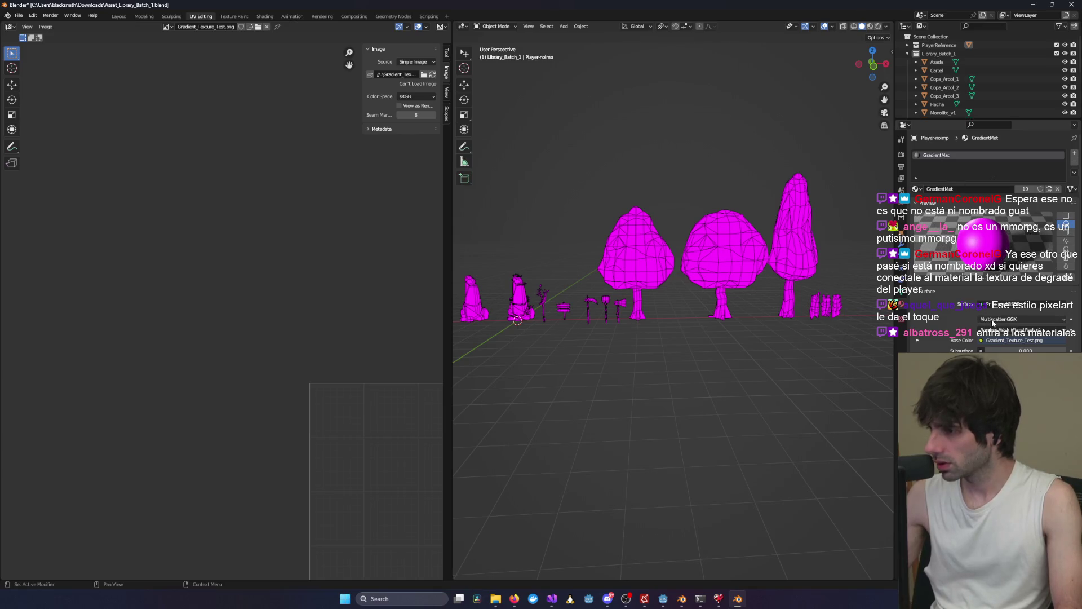
click(994, 305)
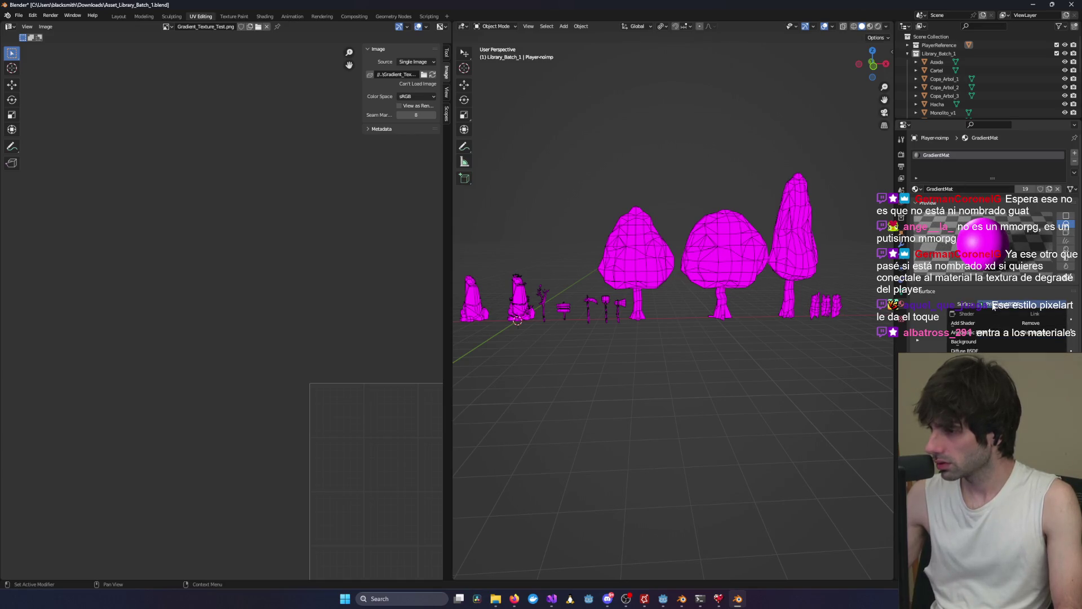
key(Escape)
click(995, 340)
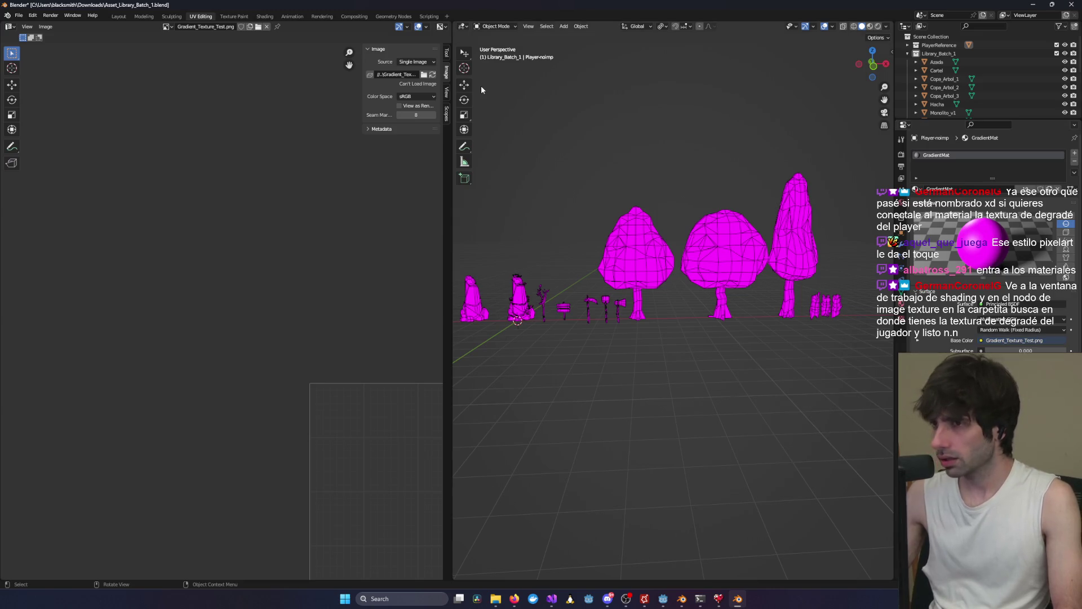
click(265, 17)
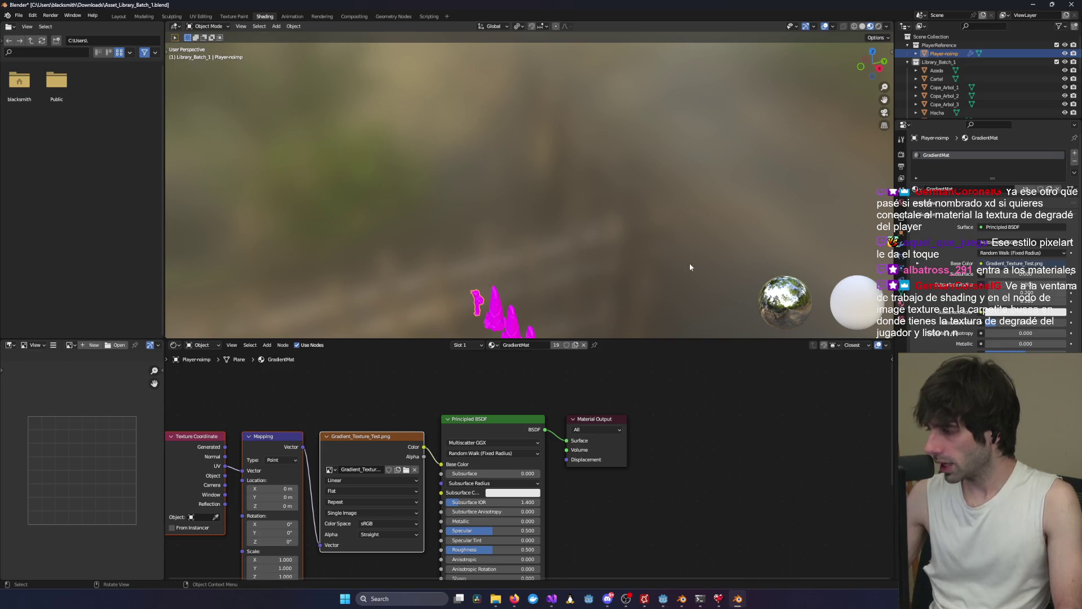
Step: Bring the whole GradientMat node tree into view and edit the Gradient_Texture_Test.png image texture node
middle_drag(259, 394, 328, 373)
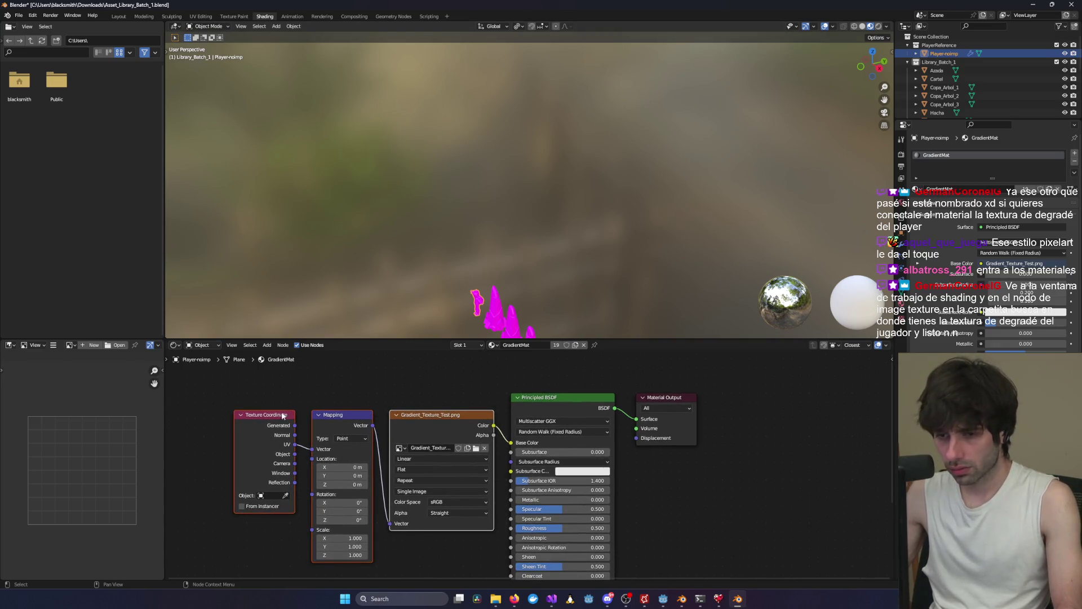
click(432, 447)
click(476, 448)
click(476, 447)
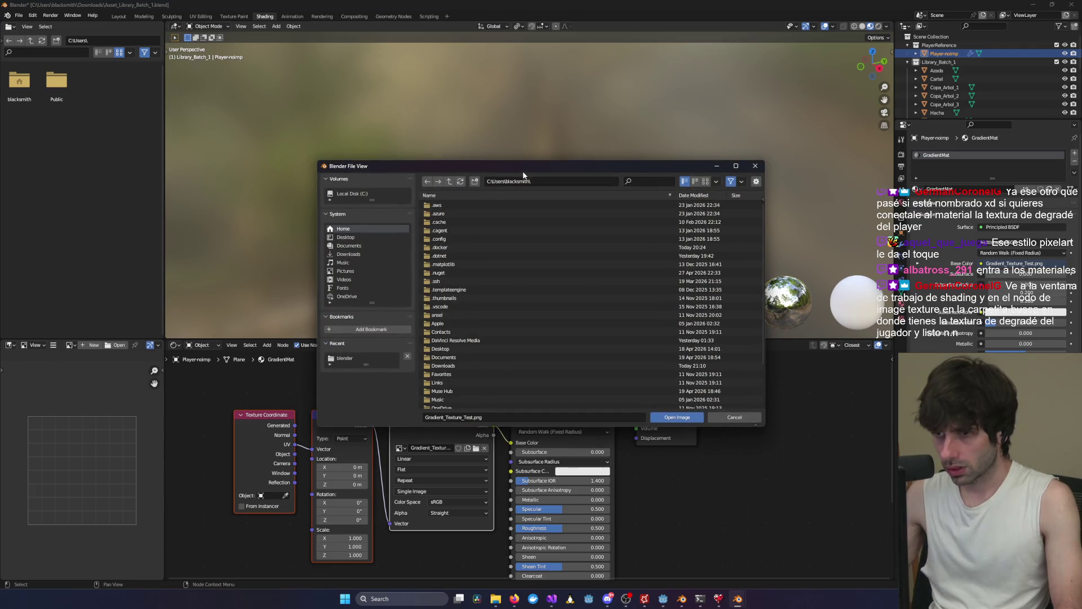
mouse_move(523, 168)
mouse_down()
mouse_move(664, 172)
mouse_move(601, 199)
mouse_move(600, 177)
mouse_move(568, 161)
mouse_up()
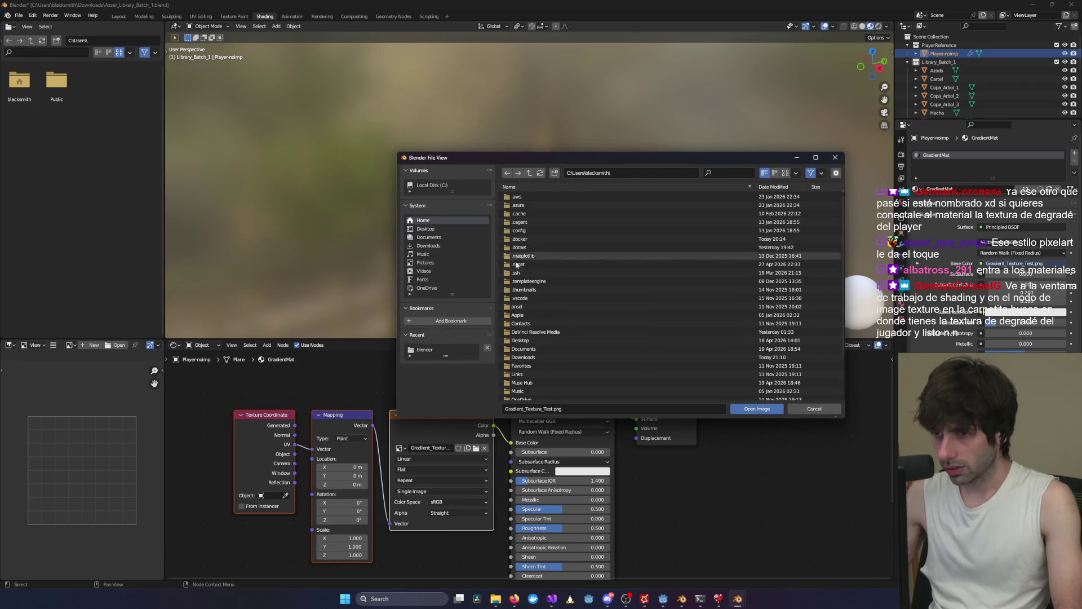
drag(453, 294, 457, 325)
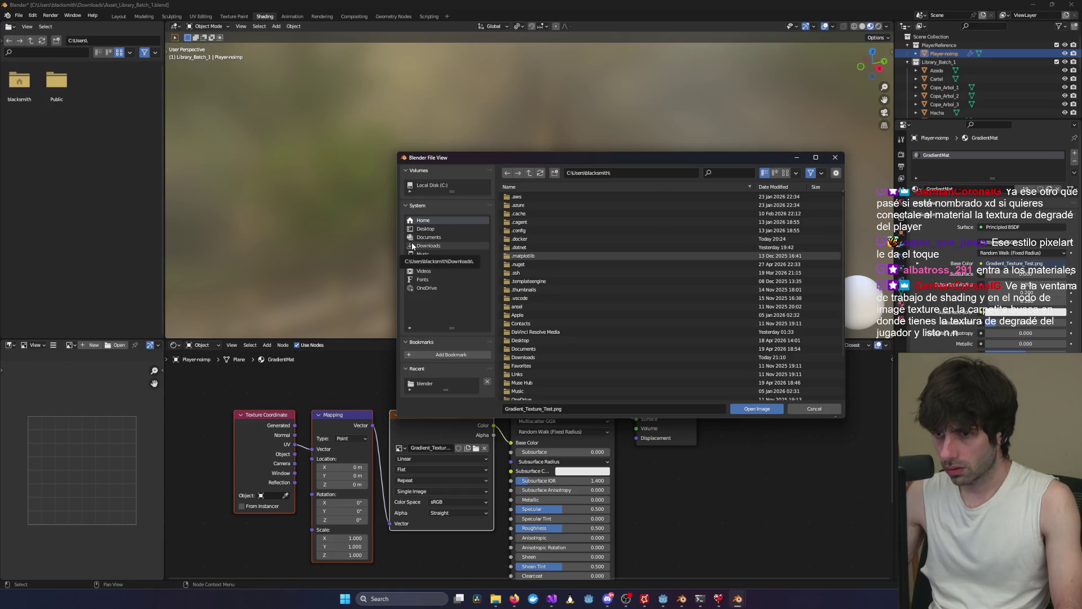
key(Escape)
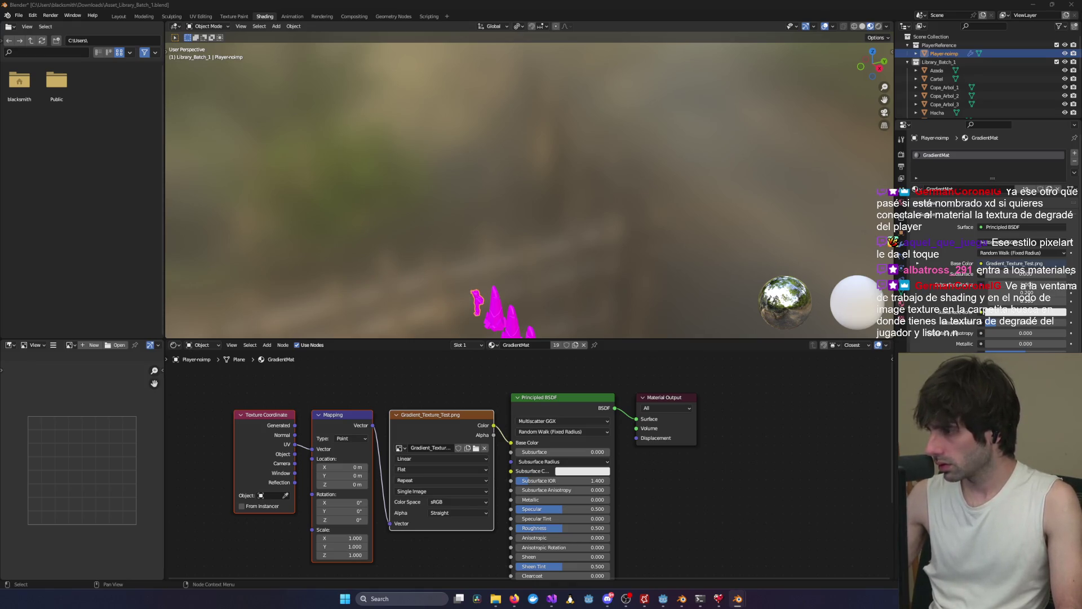
click(476, 448)
Step: Browse into HeartOfFantasy\HeartOfFantasy.Client and check its Textures and Materials folder
click(670, 302)
double_click(669, 302)
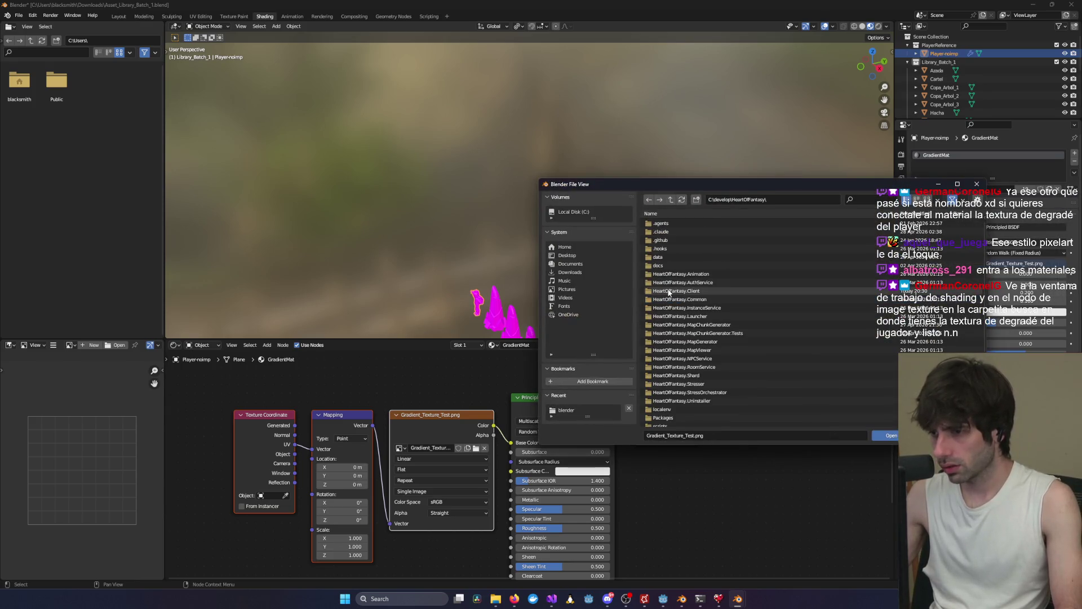
double_click(669, 292)
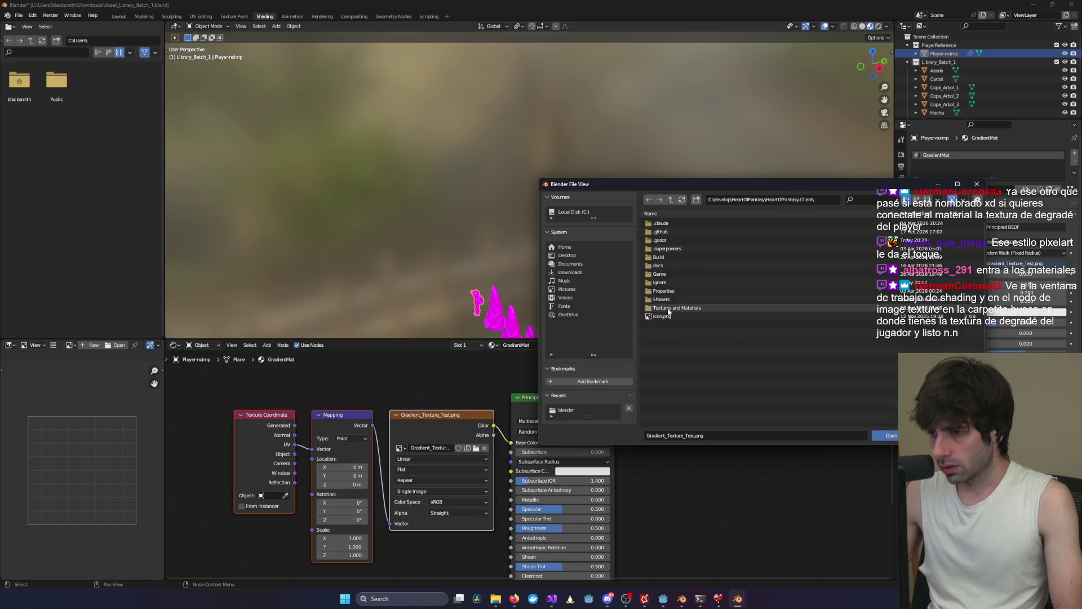
double_click(667, 308)
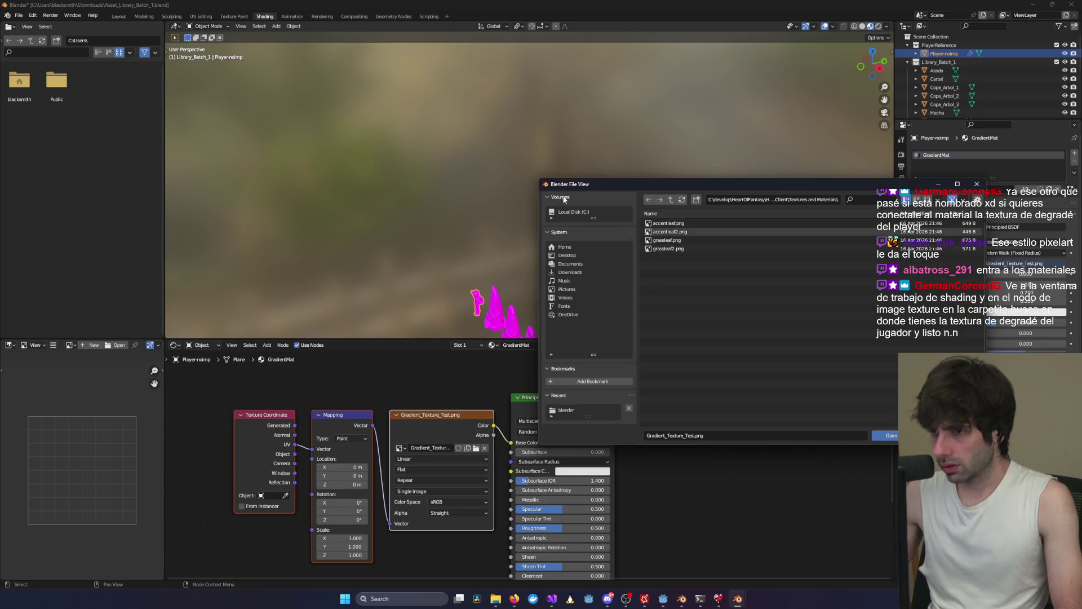
click(671, 199)
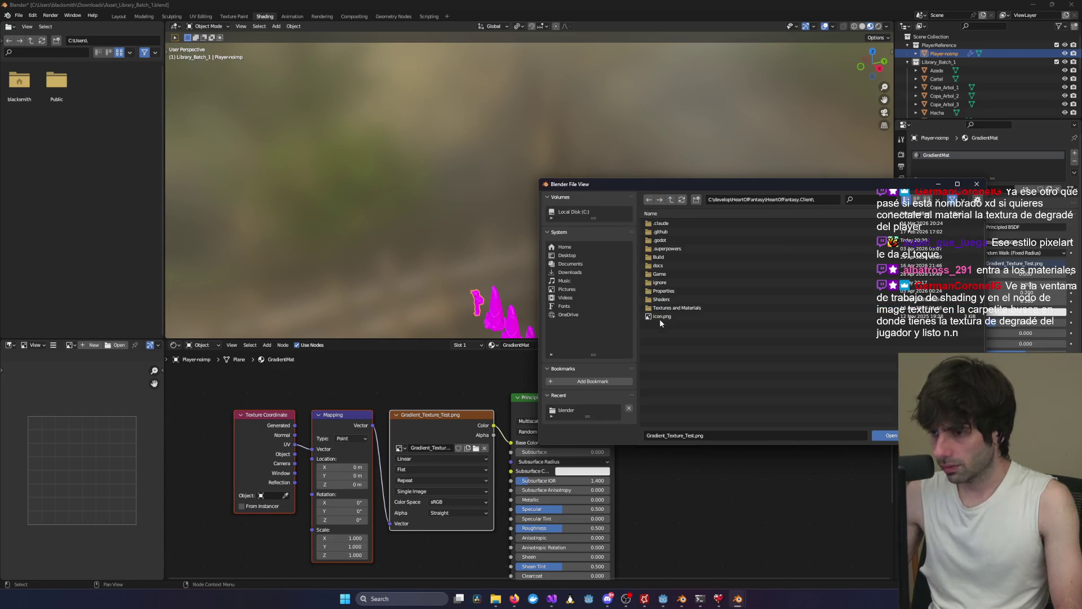
Step: Search the Client's Game and Worldmap folders, ending in Game\Entities
double_click(661, 274)
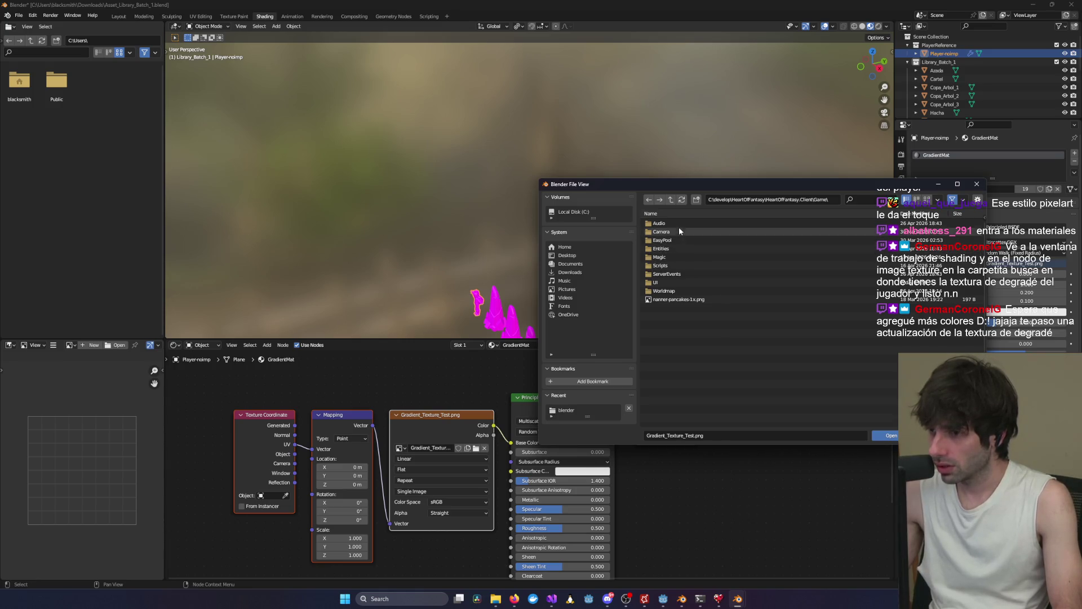
click(671, 203)
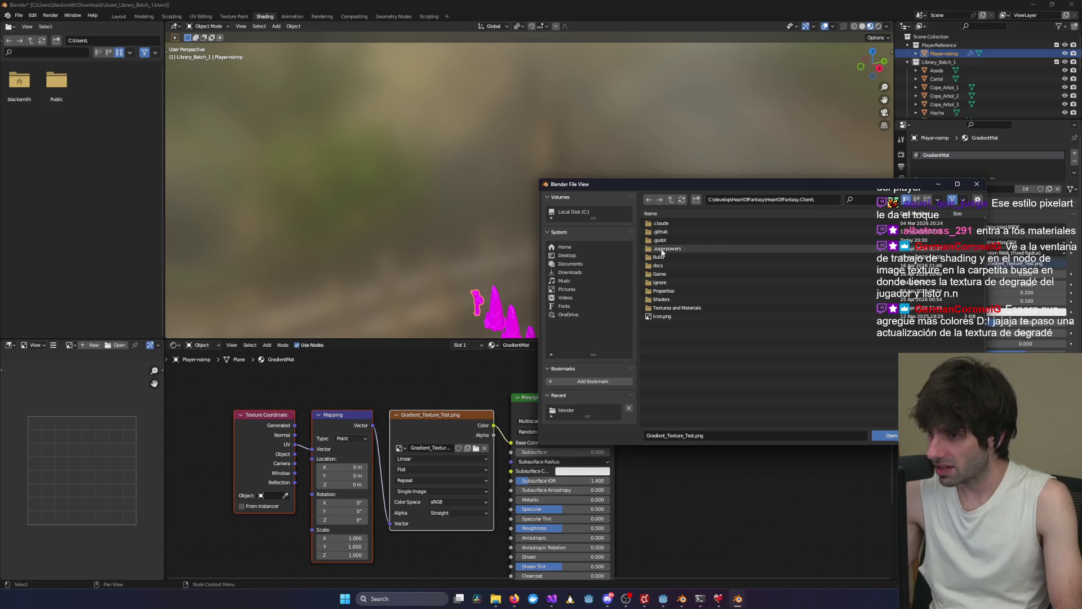
double_click(661, 274)
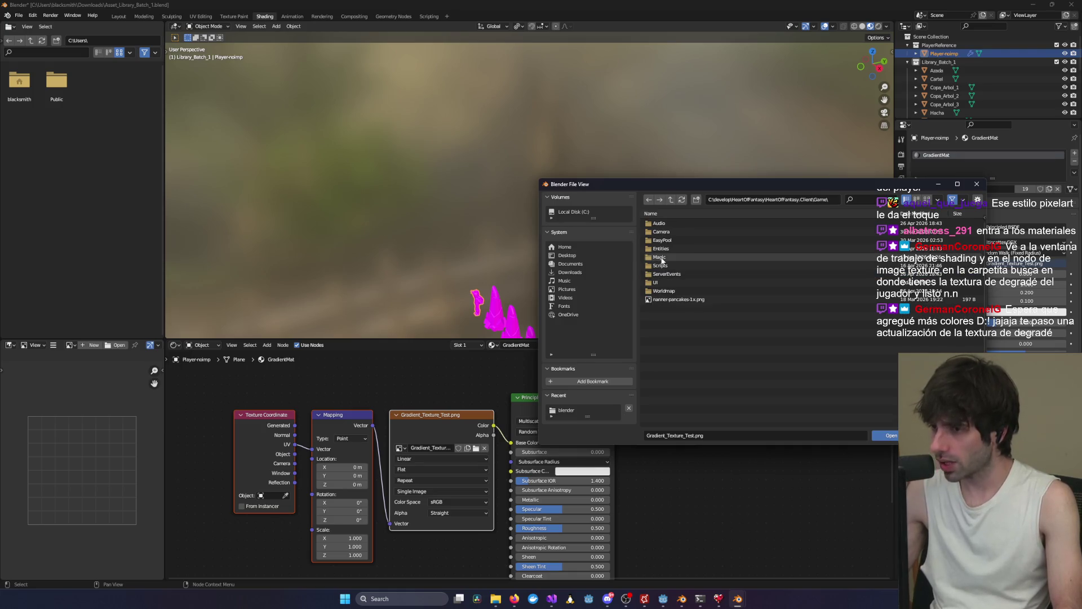
double_click(665, 291)
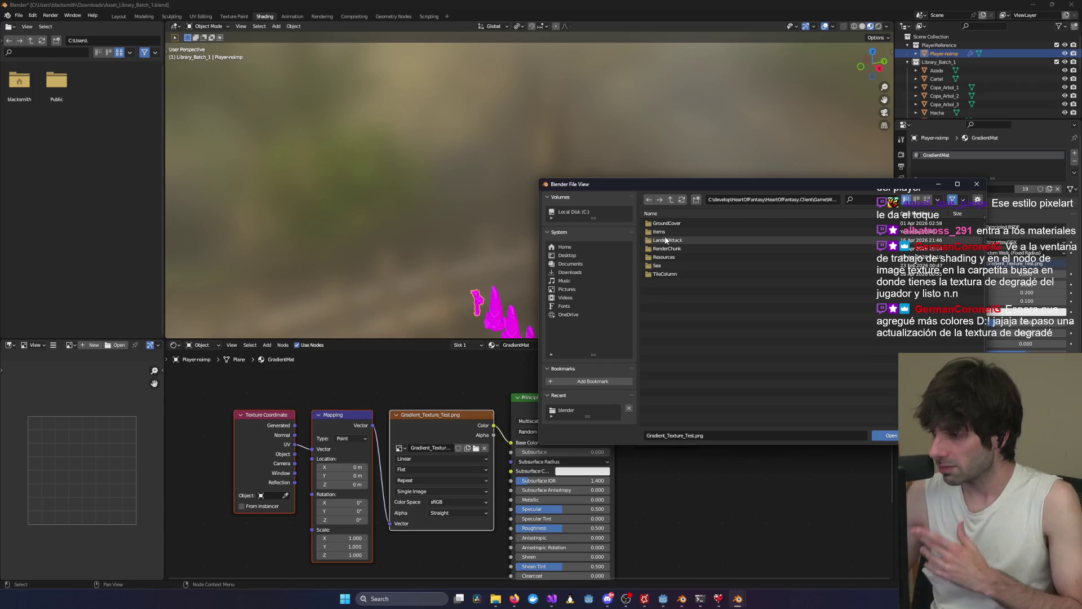
click(671, 200)
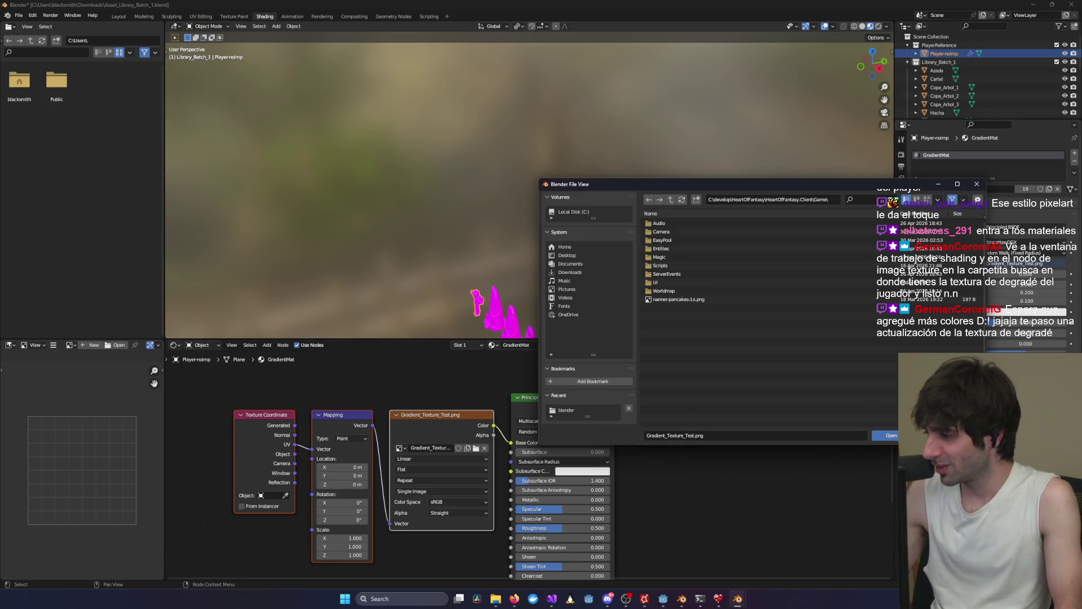
key(alt+Tab)
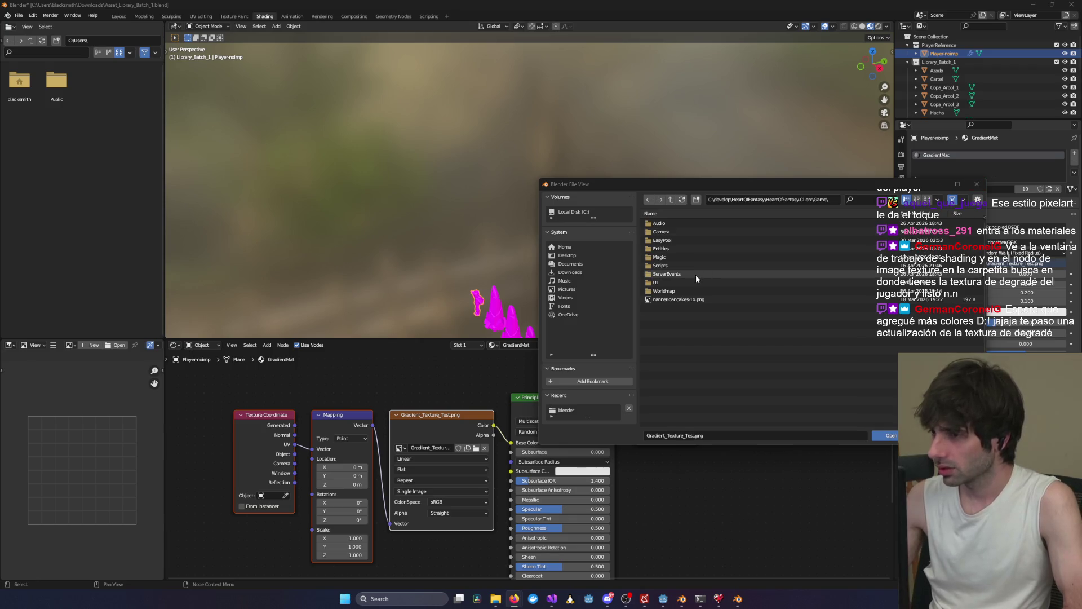
click(661, 249)
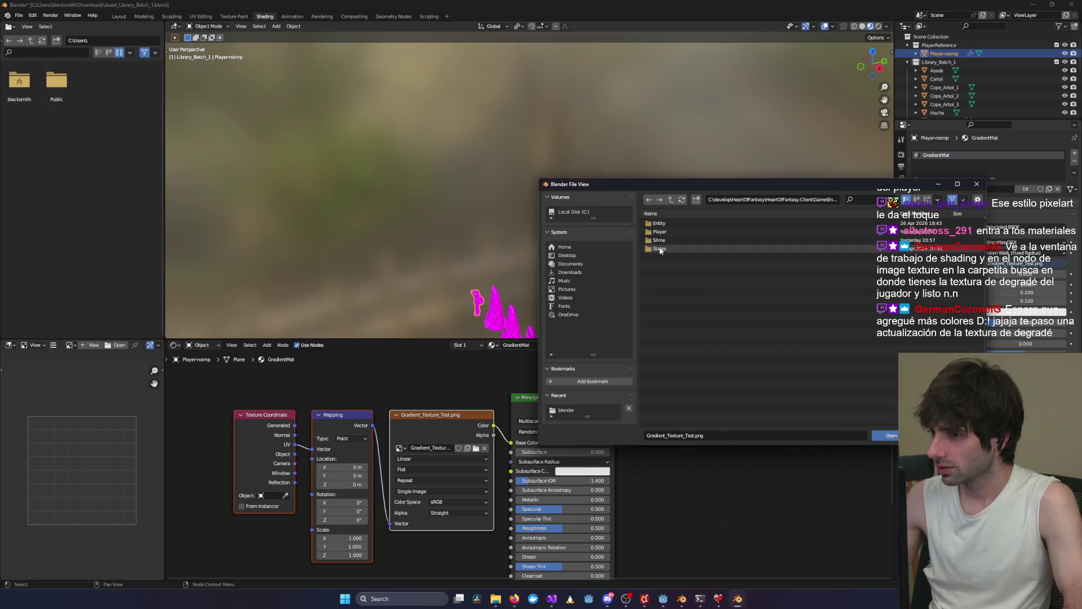
Step: Search the Game folder's Player, Worldmap\Resources and Entities folders for the texture
click(660, 232)
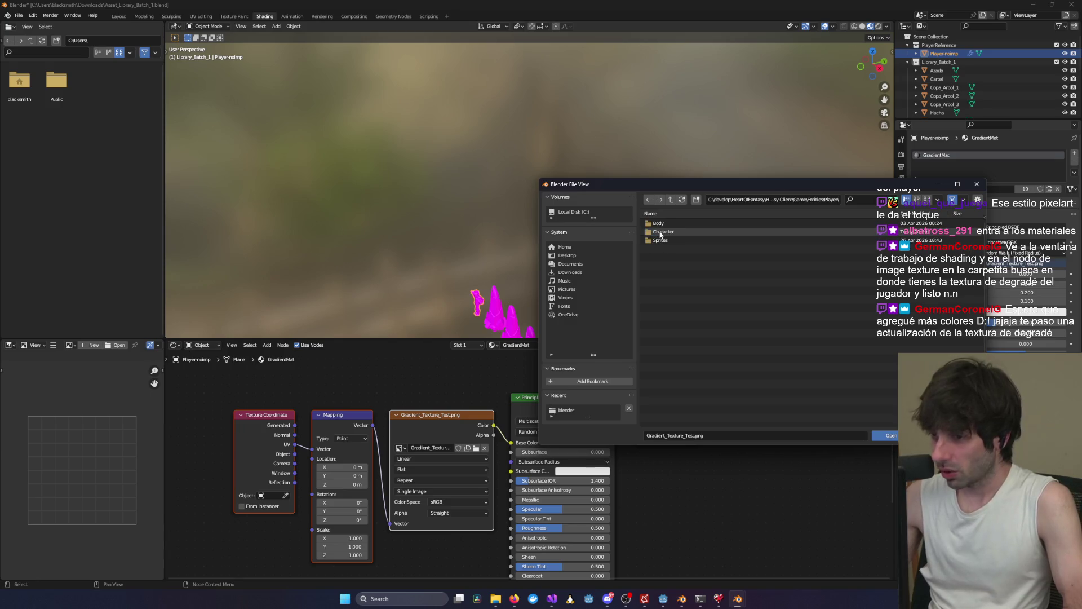
click(652, 201)
click(652, 201)
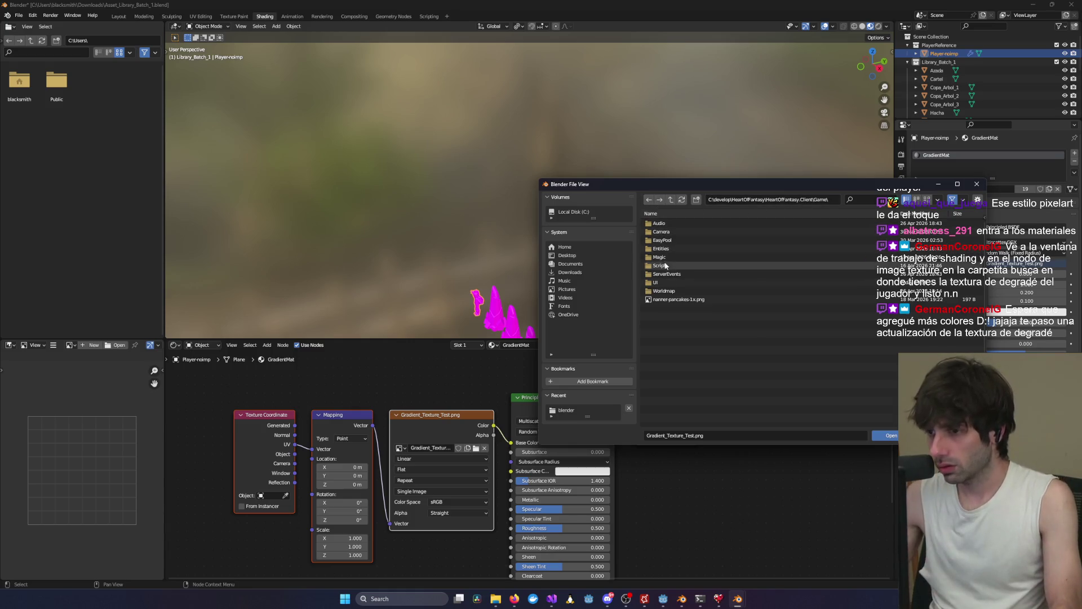
double_click(664, 290)
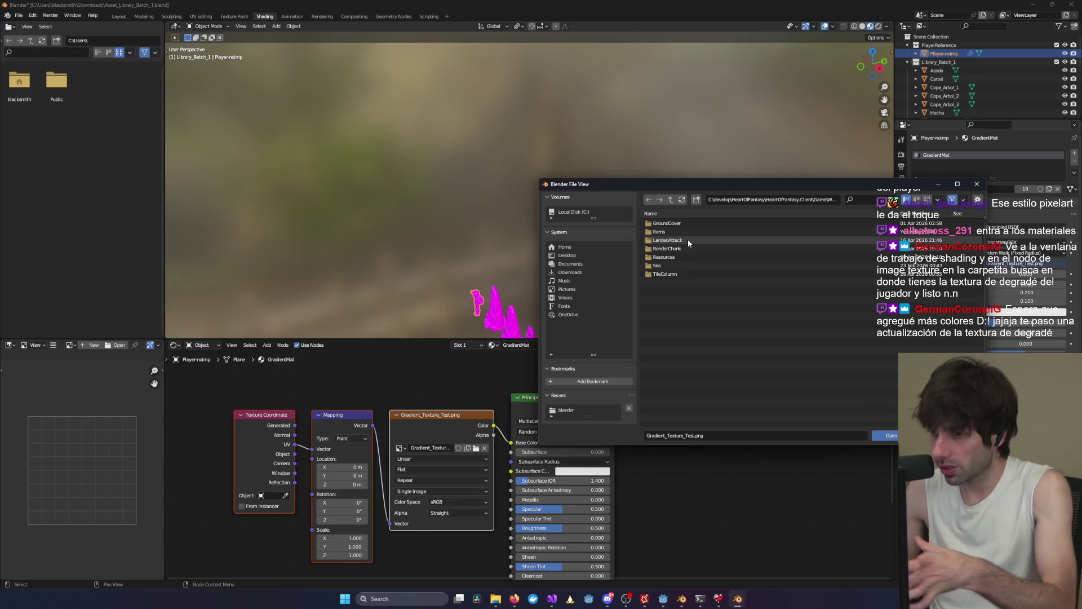
double_click(665, 258)
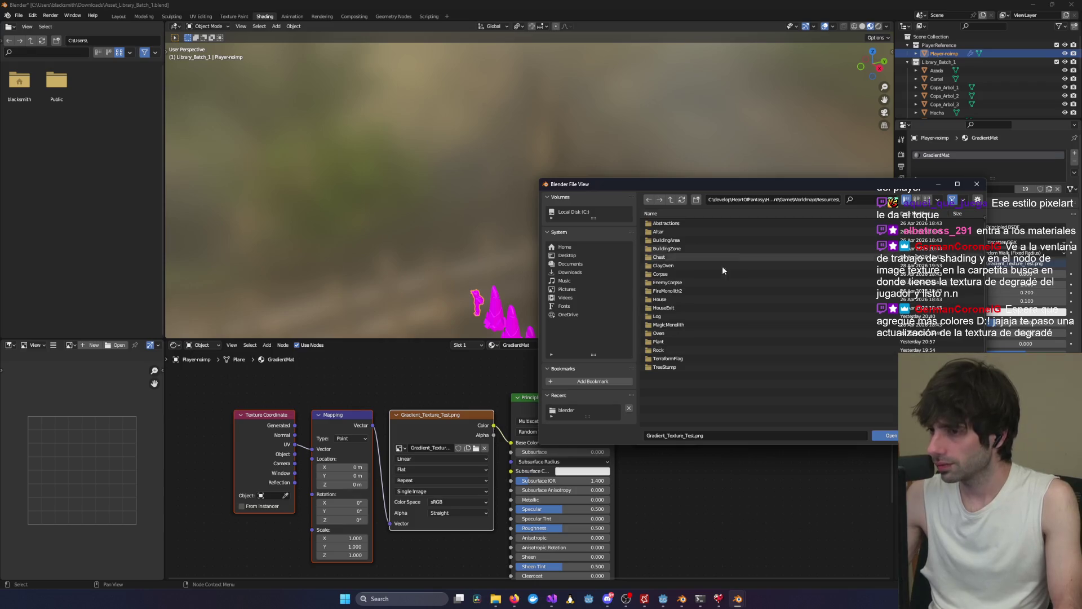
click(650, 201)
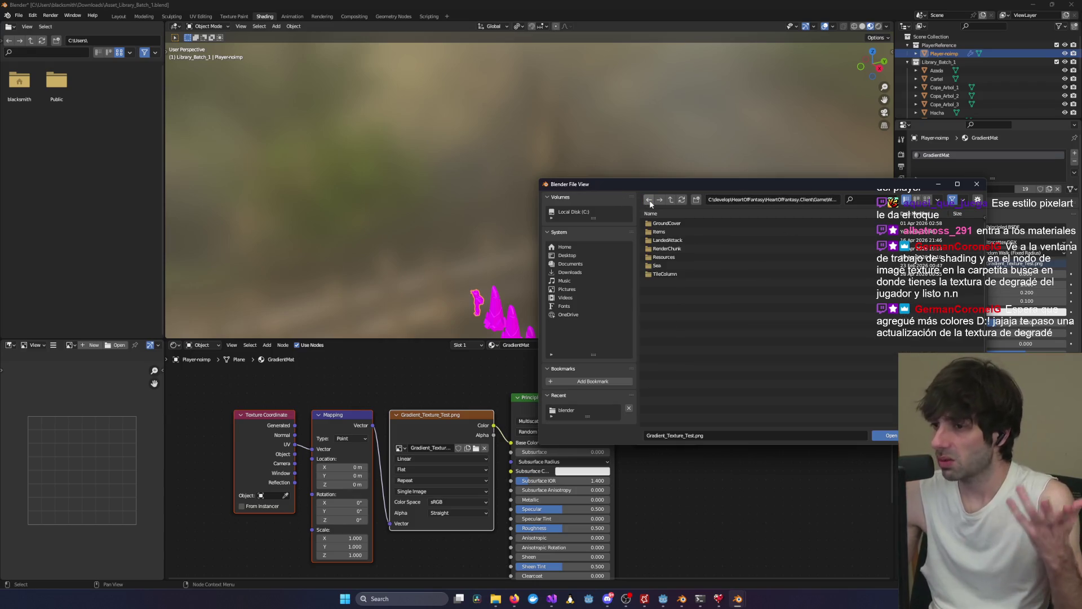
click(650, 201)
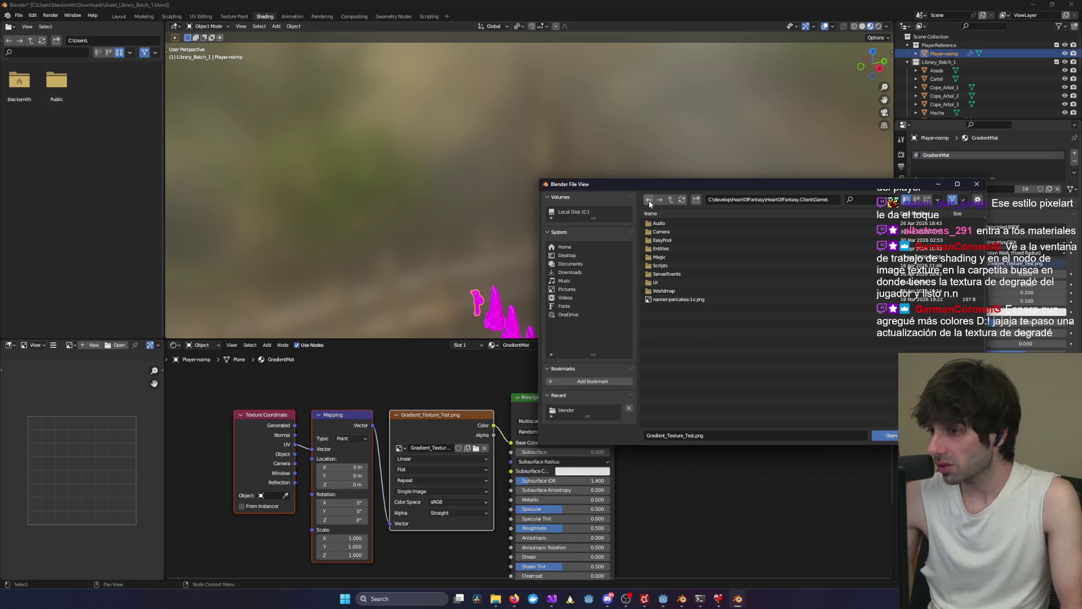
click(650, 201)
double_click(669, 253)
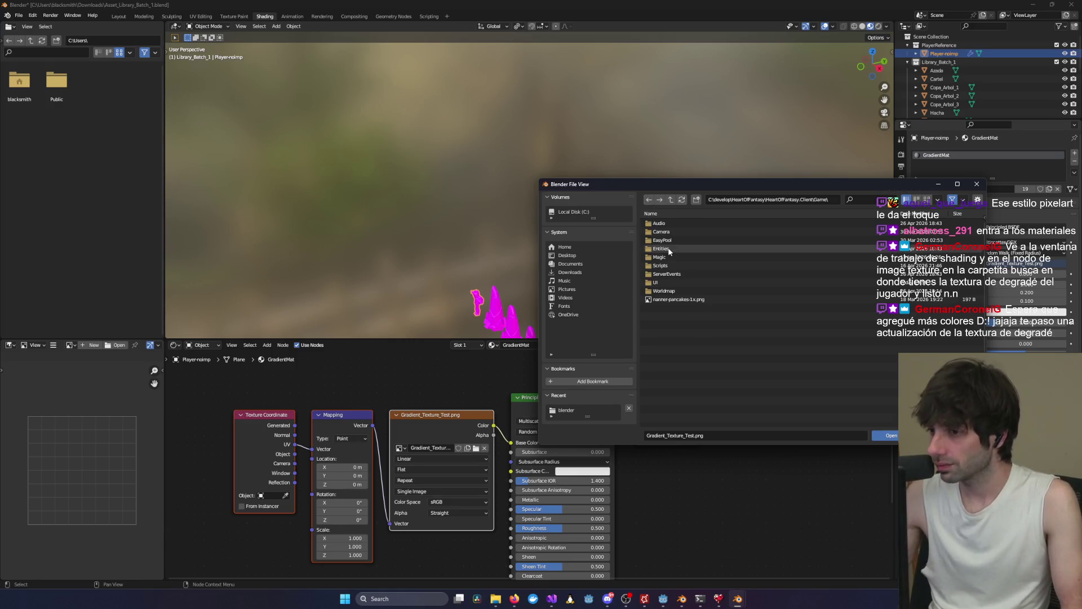
double_click(668, 248)
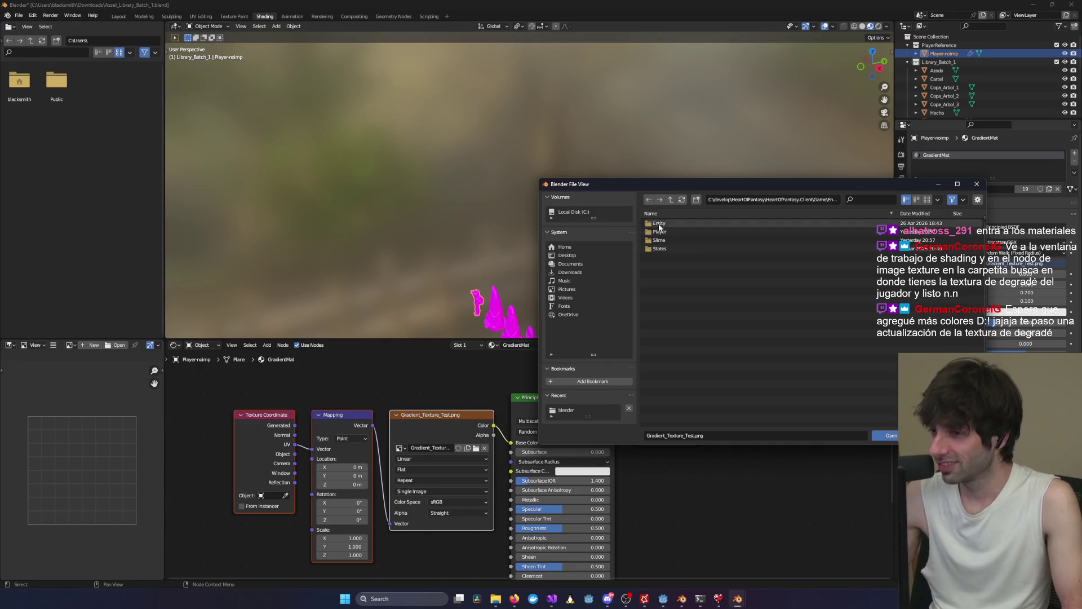
Step: Check the Game\UI folder, then cancel the file browser without loading anything
click(649, 199)
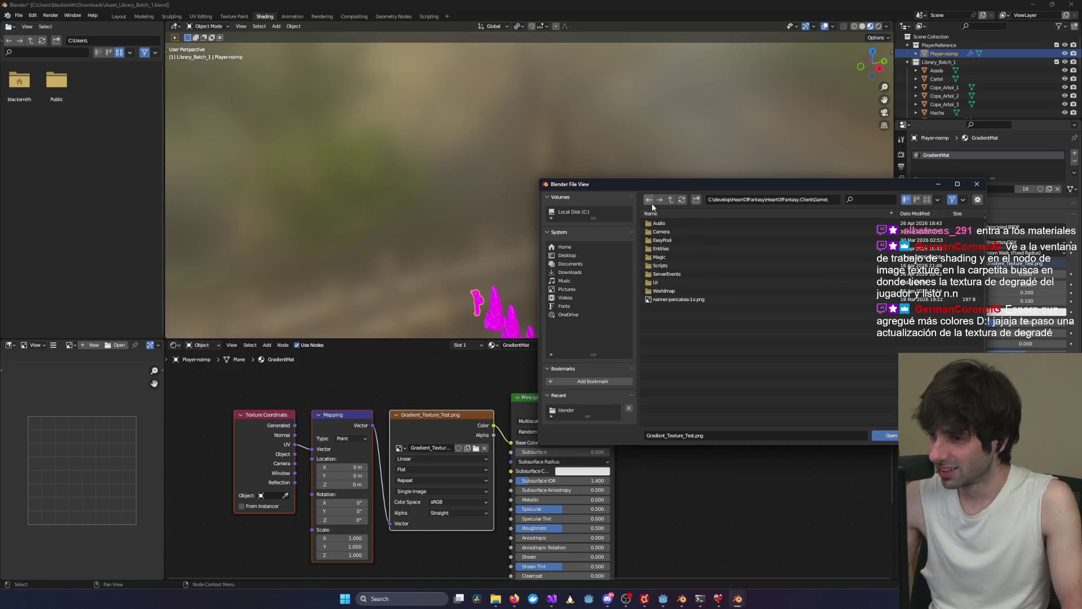
click(650, 200)
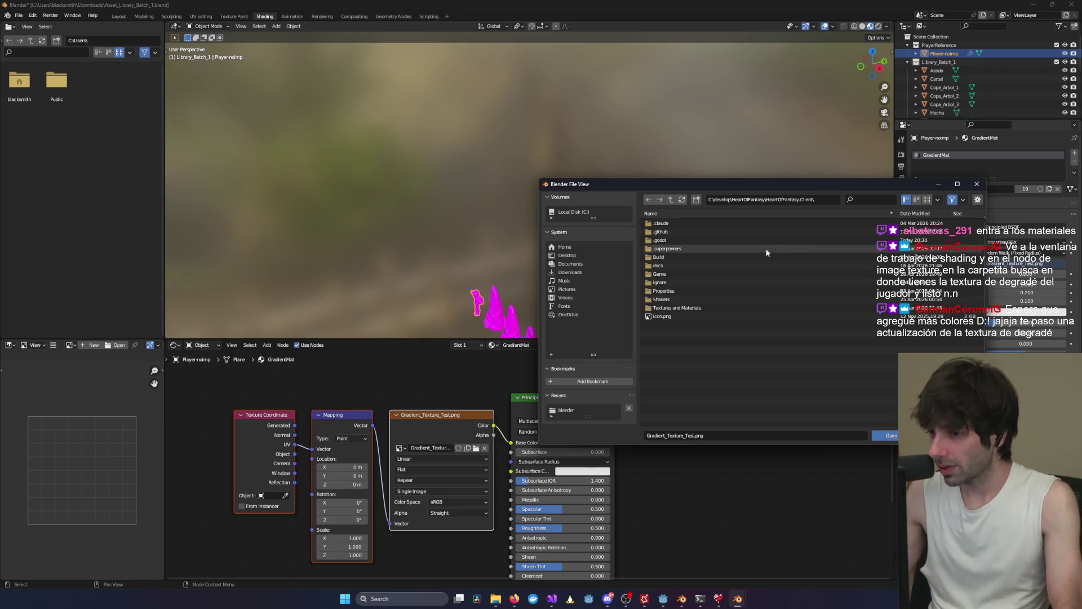
click(679, 273)
click(664, 283)
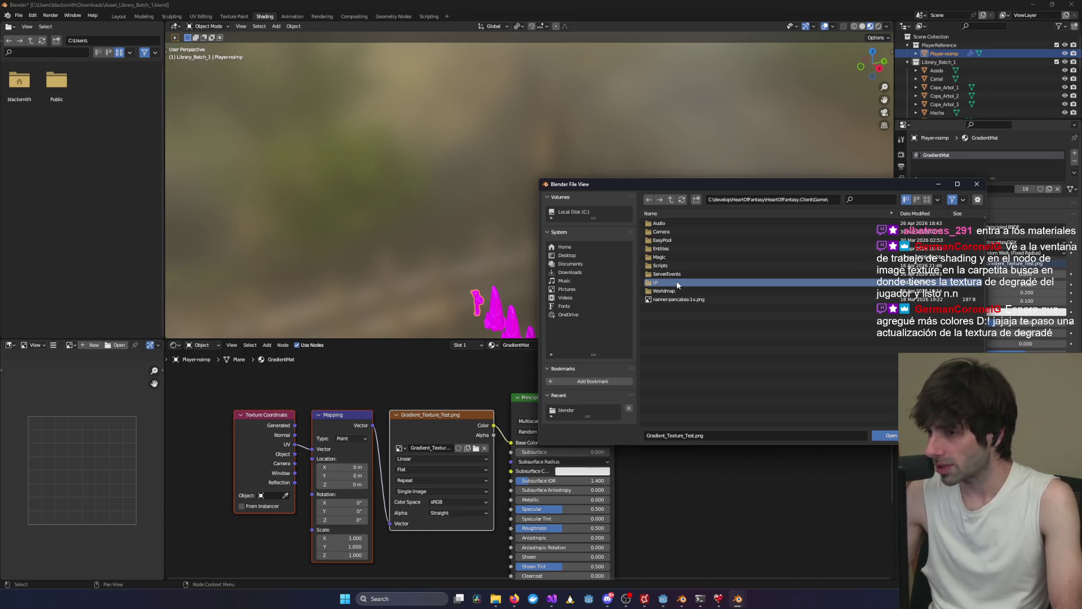
double_click(678, 283)
scroll(678, 285, down, 3)
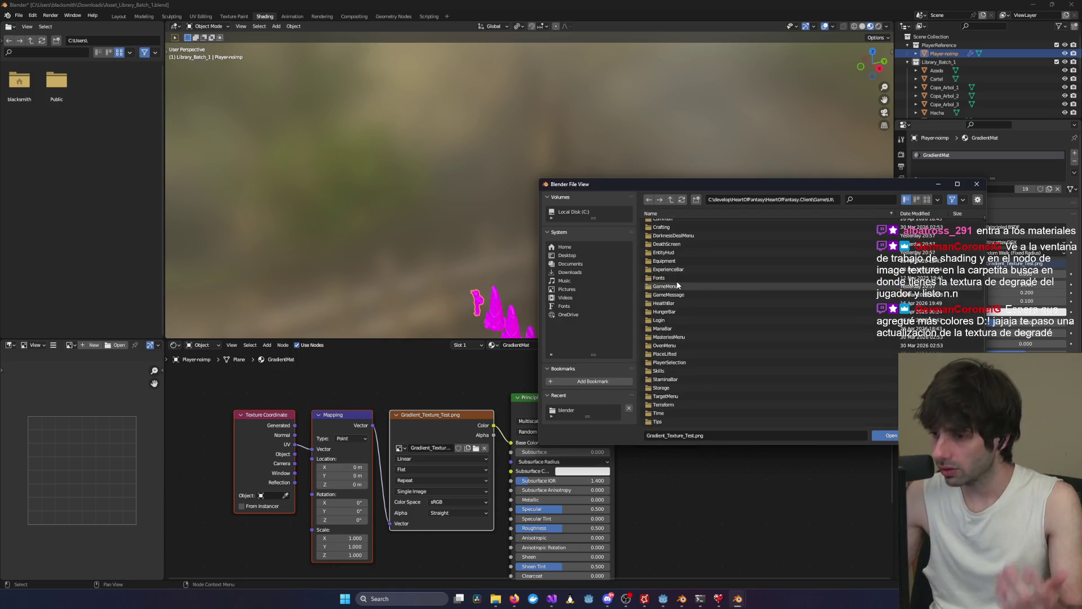
scroll(676, 287, up, 3)
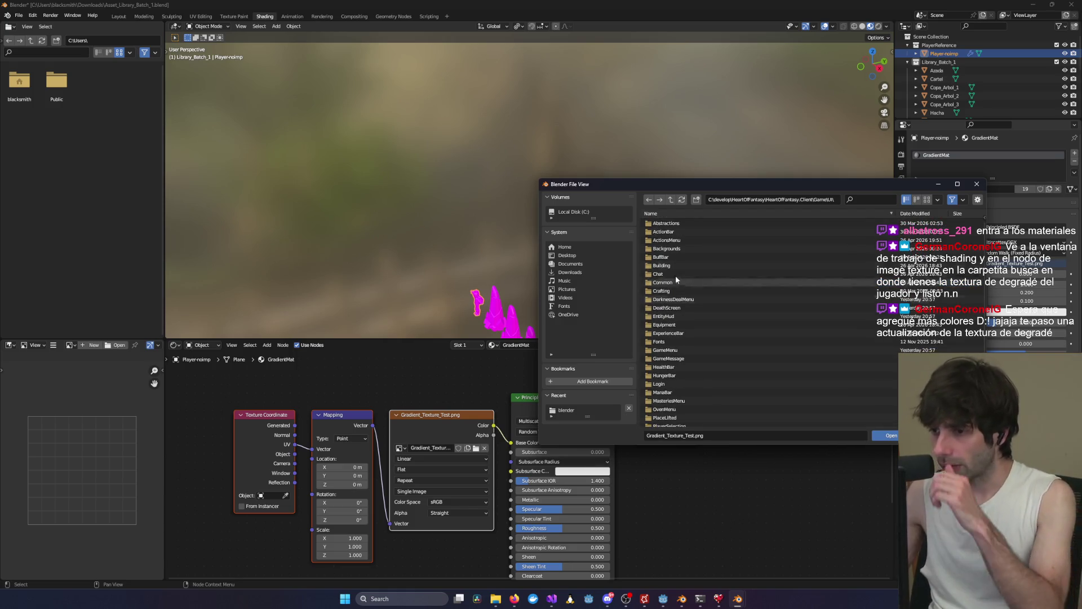
click(671, 200)
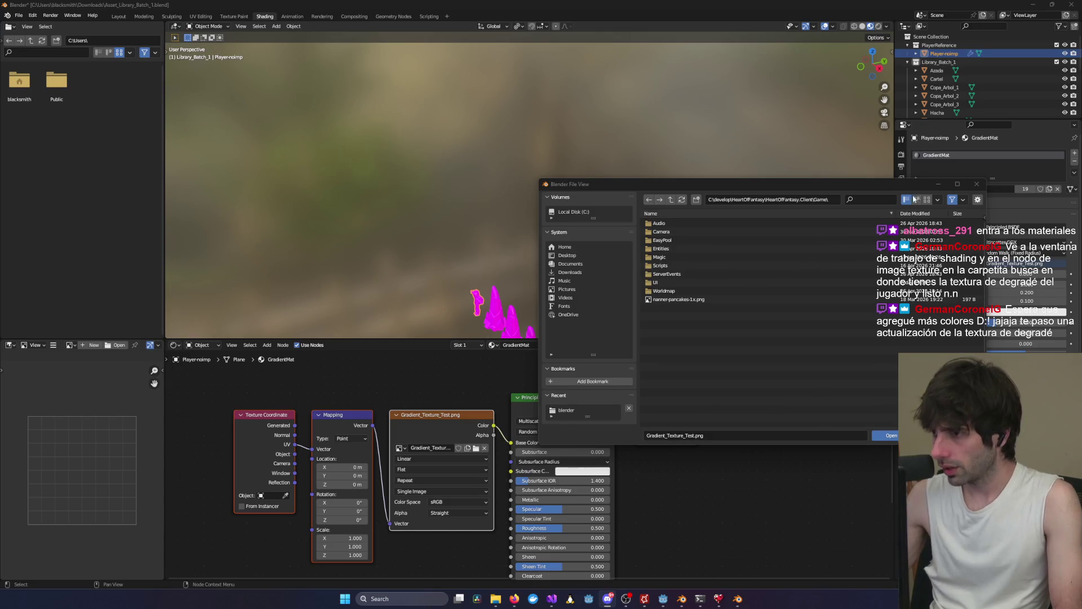
click(977, 184)
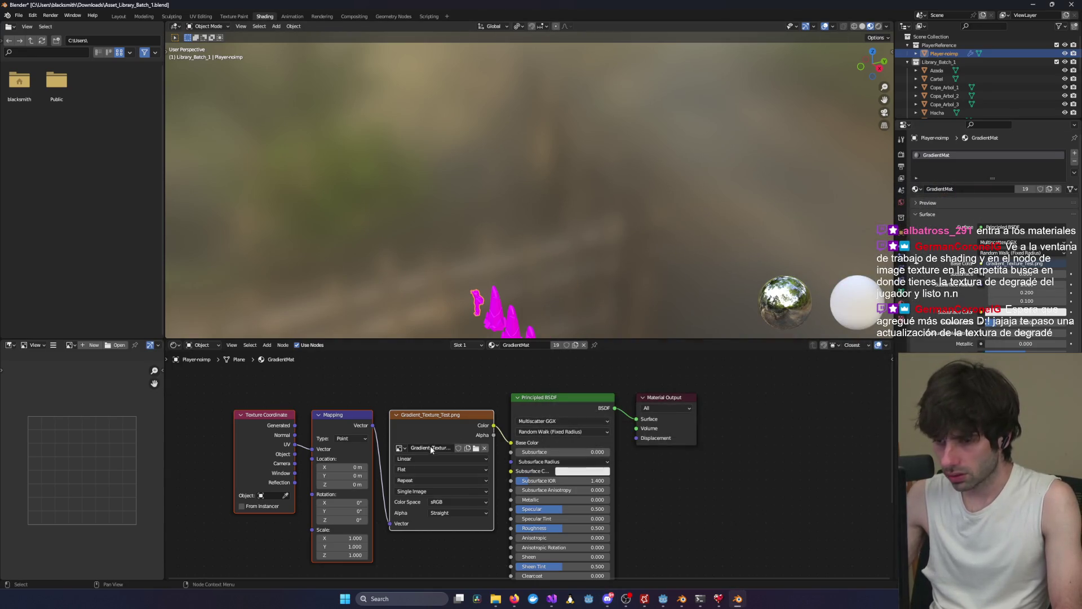
Step: Reopen the image file browser and set its path to C:\develop
click(476, 449)
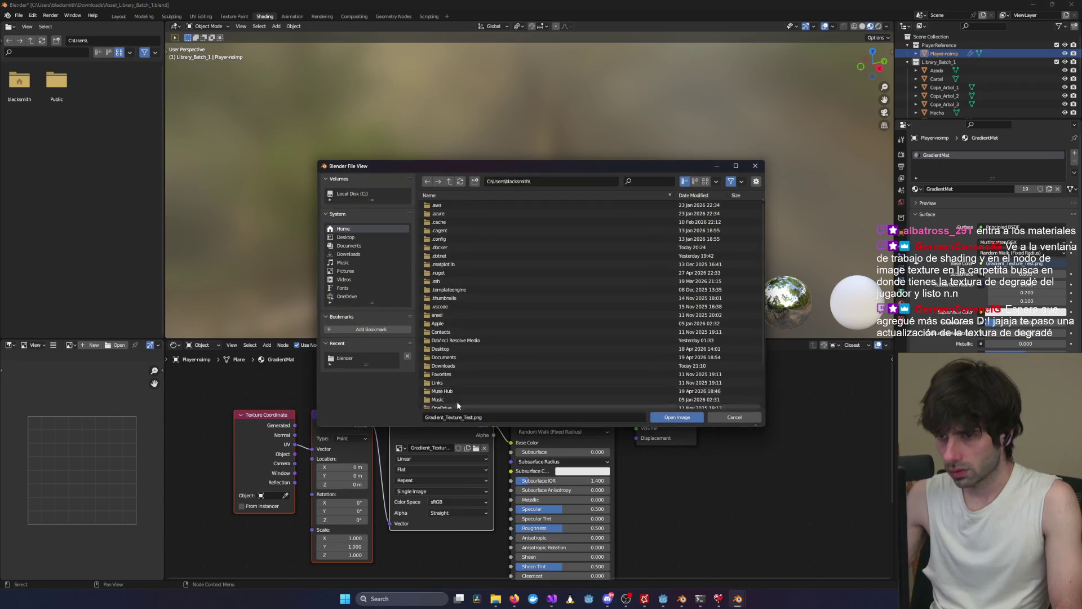
click(498, 182)
click(506, 181)
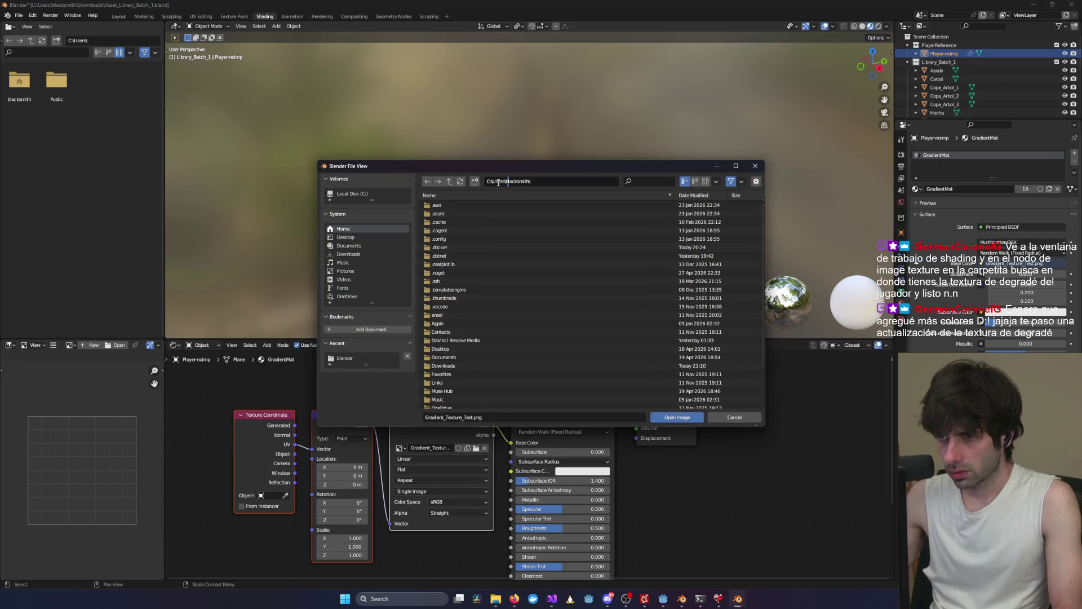
key(ctrl+a)
text(C:\develop)
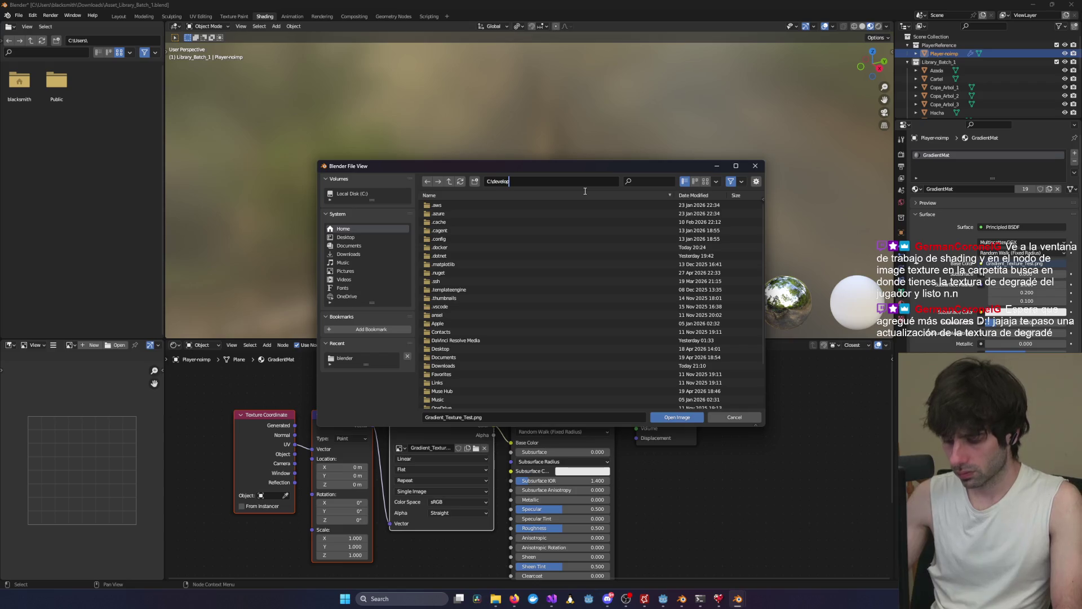
key(Return)
Step: Load Gradient_Texture_Test.png from HeartOfFantasy.Client\Textures and Materials into the texture node
double_click(440, 276)
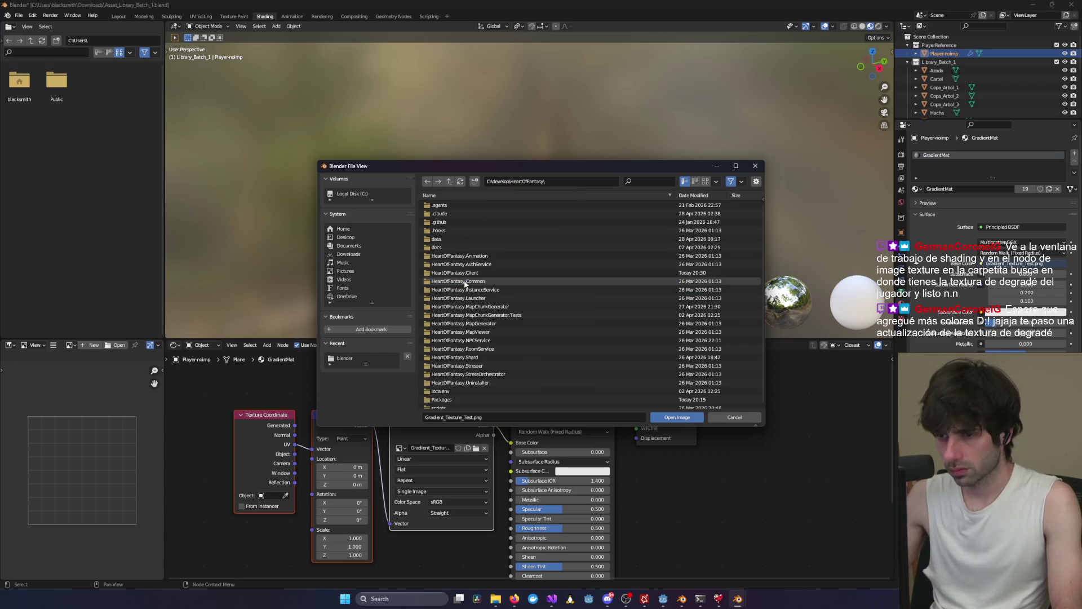
double_click(472, 273)
double_click(484, 295)
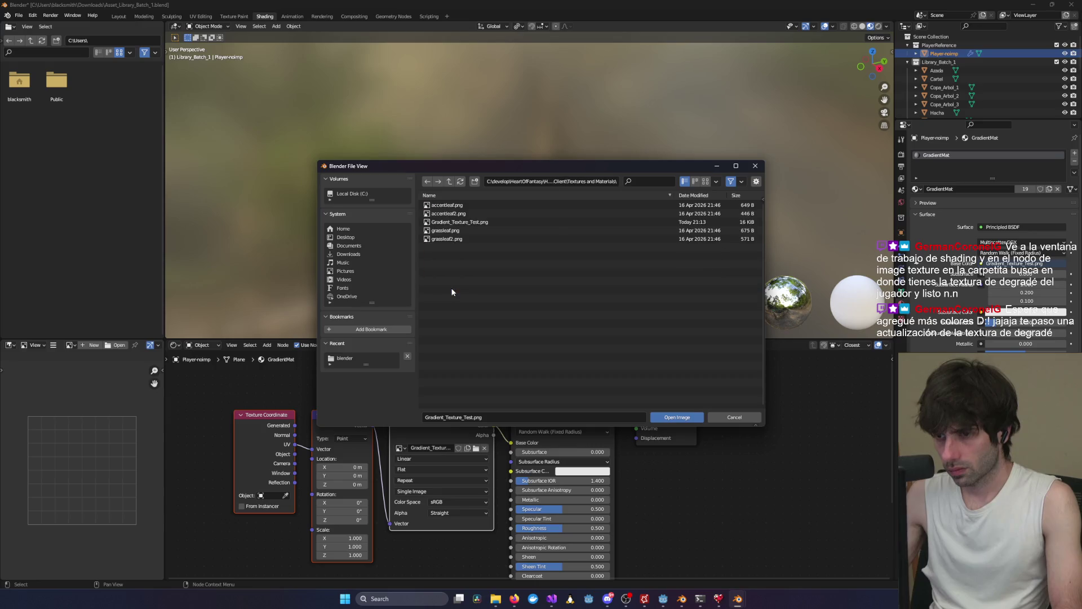
double_click(475, 222)
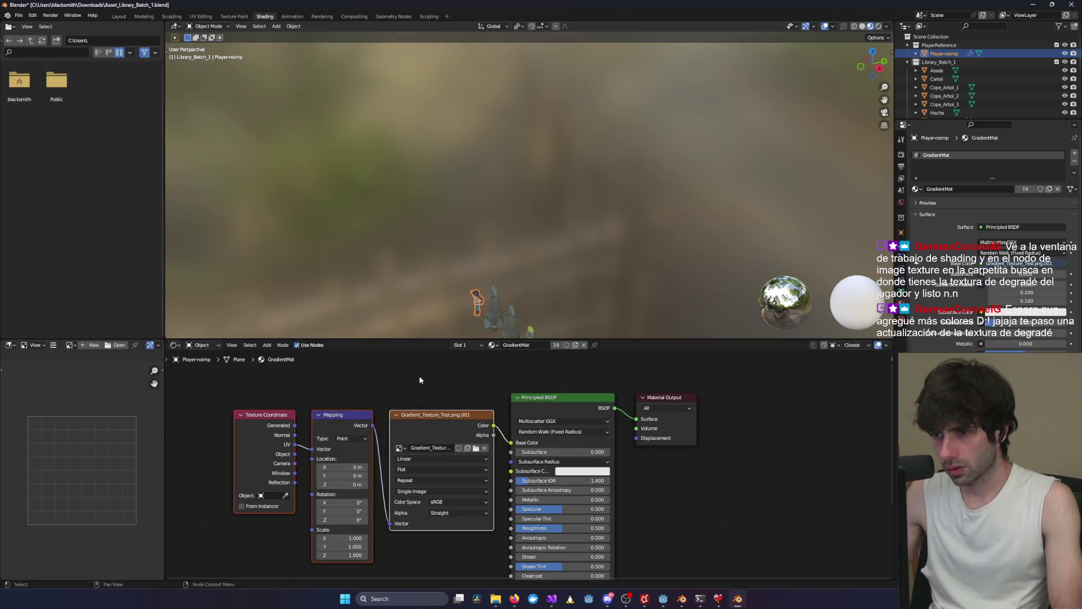
scroll(506, 278, down, 8)
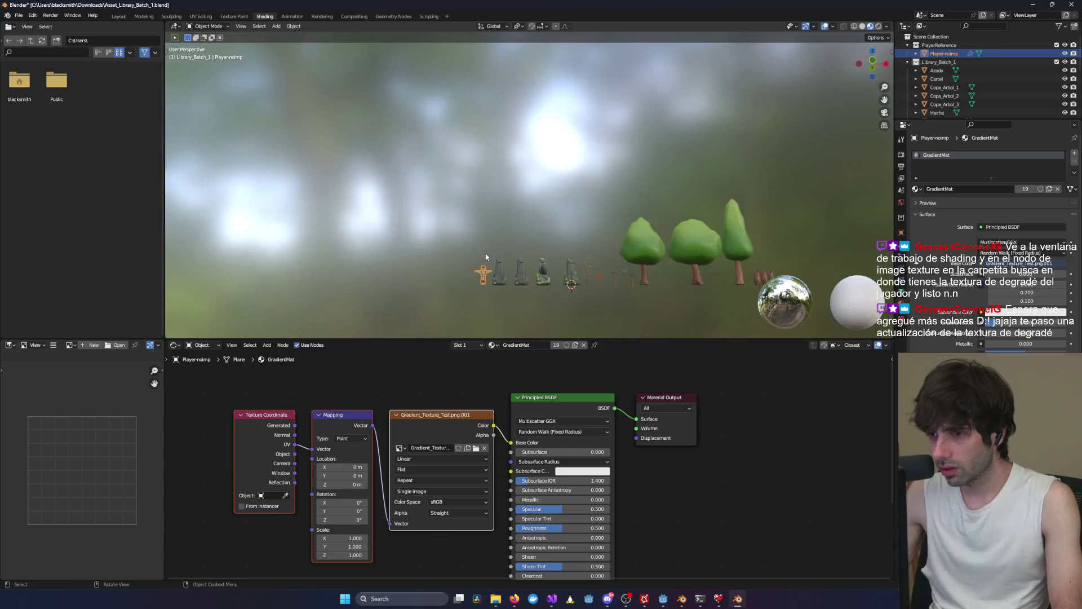
Step: Show the player model and monoliths in Material Preview in the Layout workspace, viewed close-up
mouse_move(486, 256)
middle_down()
mouse_move(699, 272)
mouse_move(586, 149)
mouse_move(659, 208)
mouse_move(563, 150)
middle_up()
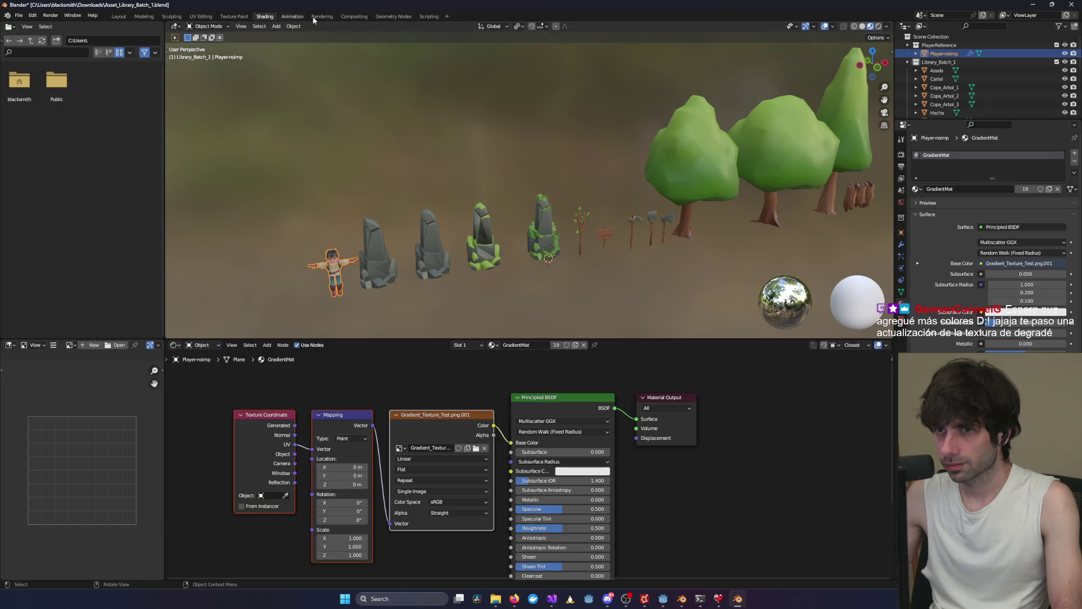
click(118, 16)
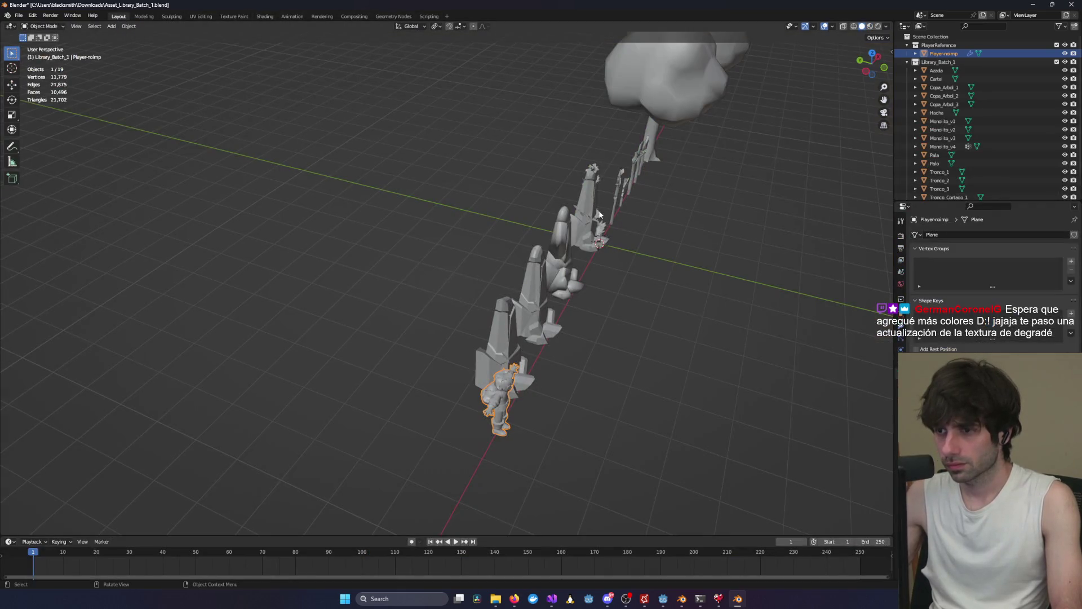
click(870, 26)
scroll(608, 370, up, 5)
mouse_move(609, 370)
middle_down()
mouse_move(445, 225)
mouse_move(286, 364)
mouse_move(635, 356)
mouse_move(488, 353)
mouse_move(570, 346)
mouse_move(466, 326)
mouse_move(422, 330)
mouse_move(542, 307)
mouse_move(749, 314)
mouse_move(656, 283)
mouse_move(715, 279)
mouse_move(720, 289)
middle_up()
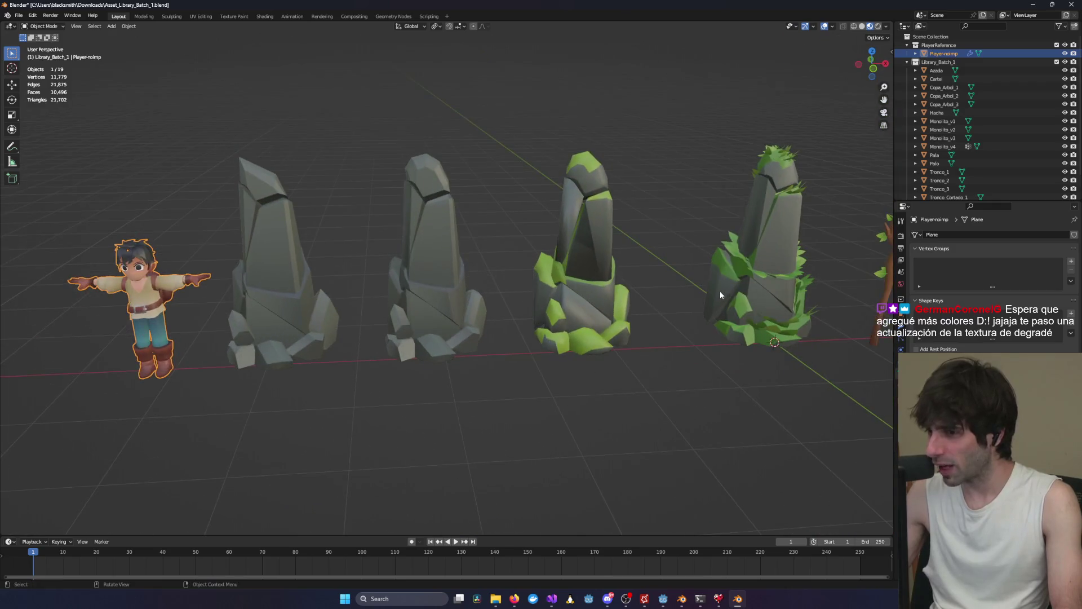
click(761, 255)
click(546, 291)
click(417, 271)
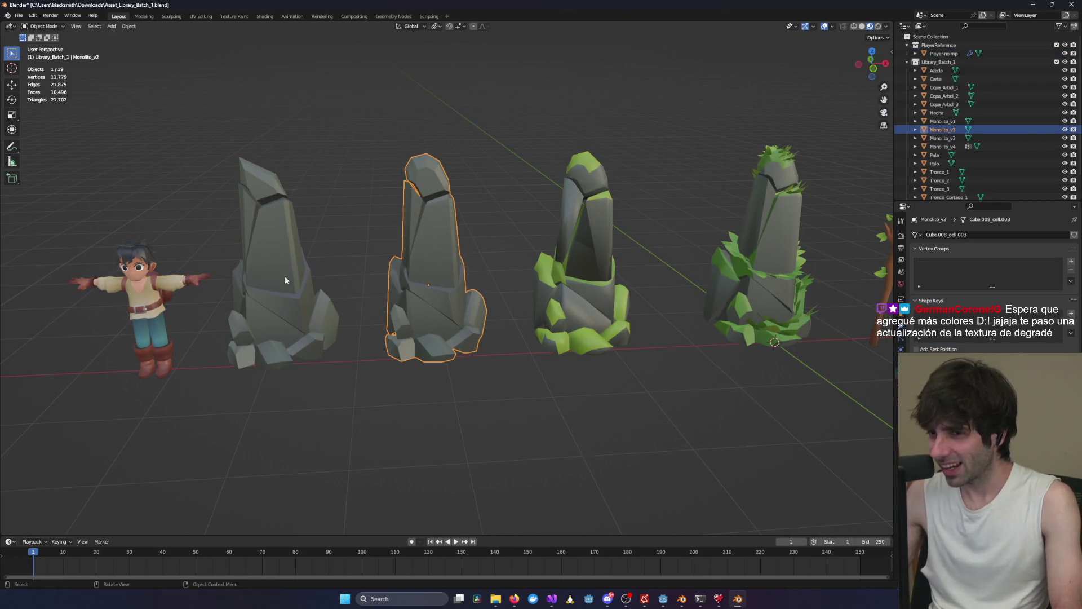
click(290, 282)
mouse_move(374, 280)
middle_down()
mouse_move(590, 258)
mouse_move(746, 277)
mouse_move(708, 299)
mouse_move(613, 285)
mouse_move(449, 299)
mouse_move(384, 285)
middle_up()
mouse_move(728, 360)
middle_down()
mouse_move(612, 306)
mouse_move(668, 316)
mouse_move(565, 302)
mouse_move(610, 295)
mouse_move(763, 304)
mouse_move(455, 389)
middle_up()
mouse_move(753, 315)
middle_down()
mouse_move(719, 319)
mouse_move(799, 323)
mouse_move(482, 316)
mouse_move(835, 321)
mouse_move(522, 329)
mouse_move(821, 316)
mouse_move(430, 304)
mouse_move(495, 303)
mouse_move(474, 295)
mouse_move(575, 270)
mouse_move(566, 267)
mouse_move(606, 273)
mouse_move(311, 321)
mouse_move(394, 304)
mouse_move(641, 351)
middle_up()
mouse_move(436, 290)
middle_down()
mouse_move(732, 311)
mouse_move(563, 326)
mouse_move(490, 377)
mouse_move(396, 371)
middle_up()
mouse_move(495, 346)
middle_down()
mouse_move(420, 354)
mouse_move(470, 374)
mouse_move(389, 406)
mouse_move(548, 460)
mouse_move(547, 381)
mouse_move(659, 432)
mouse_move(505, 389)
mouse_move(471, 361)
mouse_move(598, 354)
mouse_move(700, 384)
middle_up()
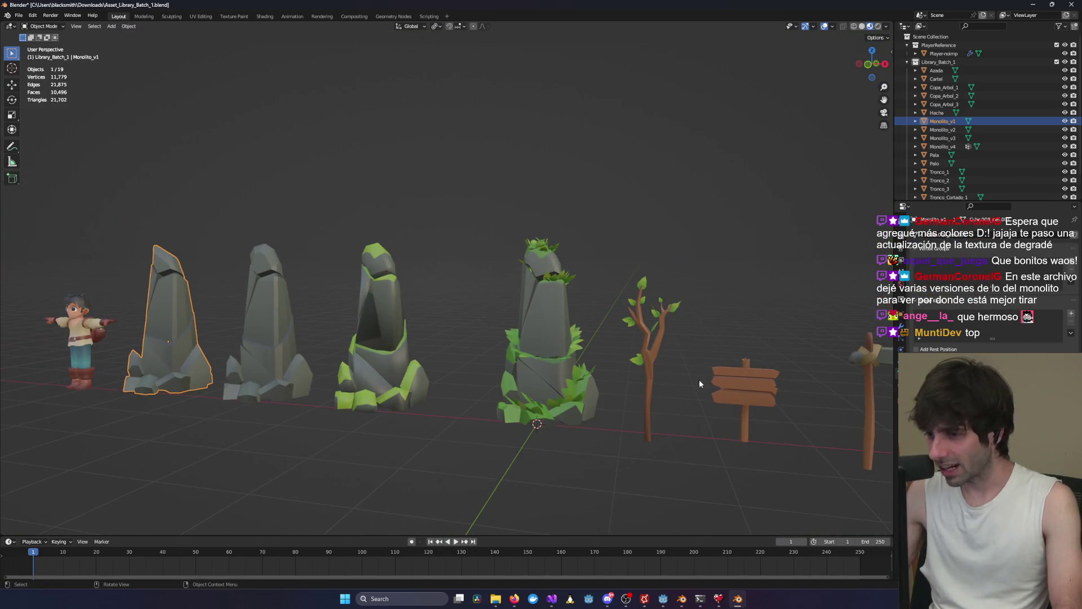
click(646, 351)
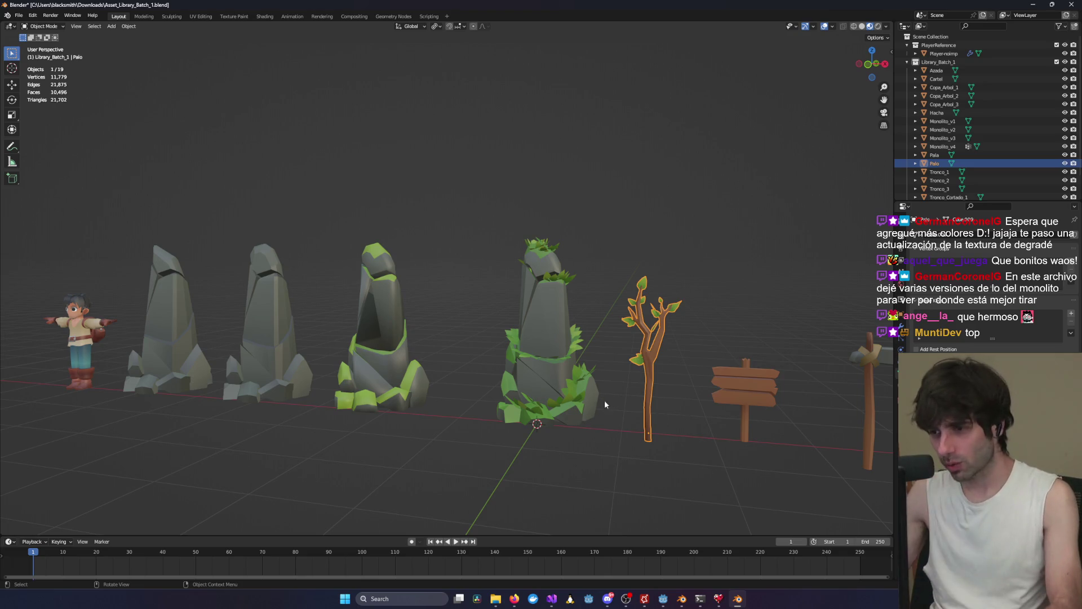
mouse_move(691, 421)
shift+middle_down()
mouse_move(694, 394)
mouse_move(568, 353)
mouse_move(563, 370)
mouse_move(585, 371)
mouse_move(466, 367)
mouse_move(553, 370)
mouse_move(497, 372)
shift+middle_up()
scroll(568, 353, up, 5)
scroll(643, 304, down, 3)
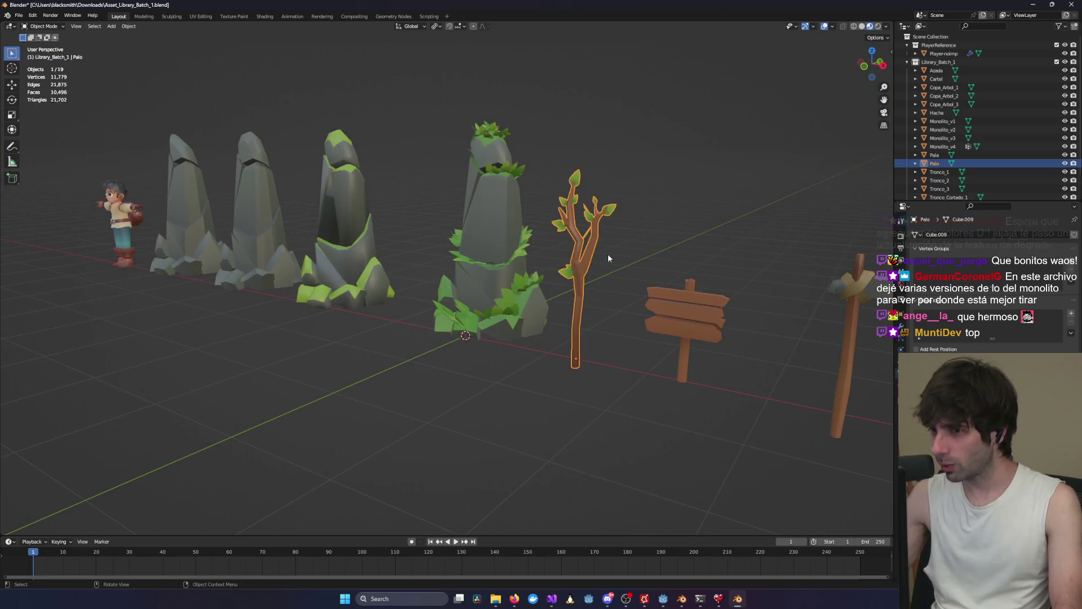
mouse_move(492, 367)
middle_down()
mouse_move(539, 435)
mouse_move(590, 427)
mouse_move(509, 344)
mouse_move(517, 357)
mouse_move(505, 316)
mouse_move(396, 261)
mouse_move(555, 347)
mouse_move(610, 332)
middle_up()
scroll(507, 343, down, 2)
scroll(506, 344, up, 2)
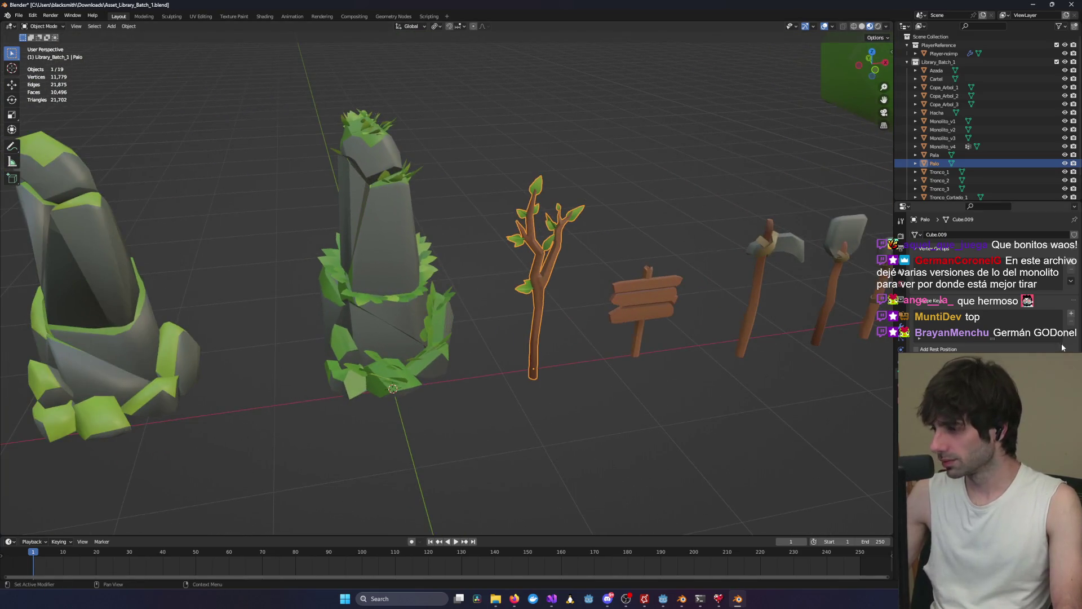
key(alt+Tab)
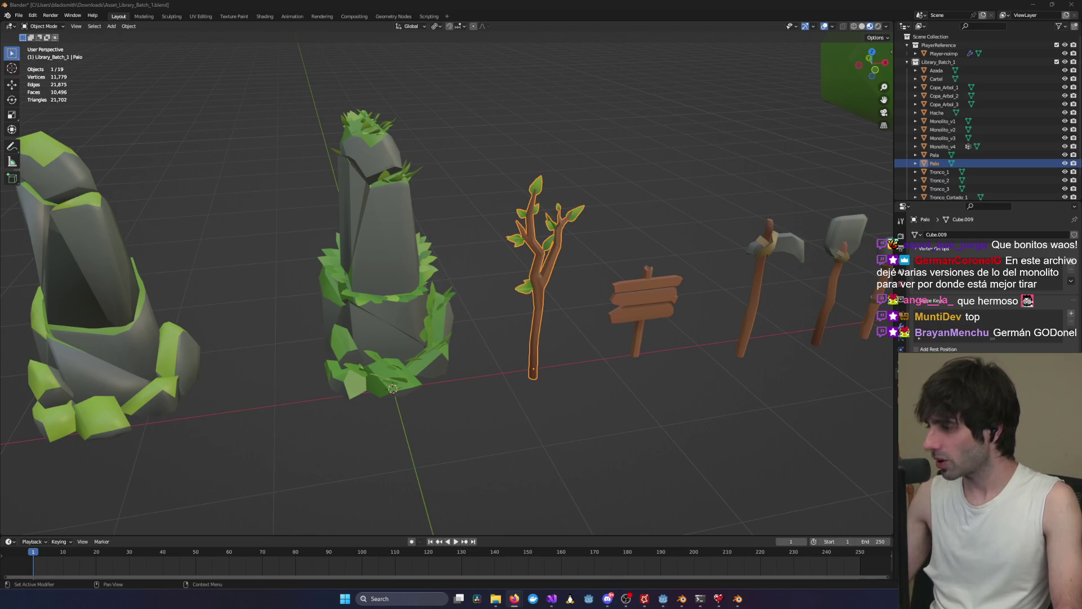
scroll(341, 338, down, 2)
mouse_move(326, 350)
shift+middle_down()
mouse_move(600, 275)
mouse_move(560, 286)
shift+middle_up()
scroll(687, 322, up, 5)
middle_drag(646, 343, 617, 329)
scroll(617, 330, down, 5)
click(697, 323)
click(414, 244)
click(257, 217)
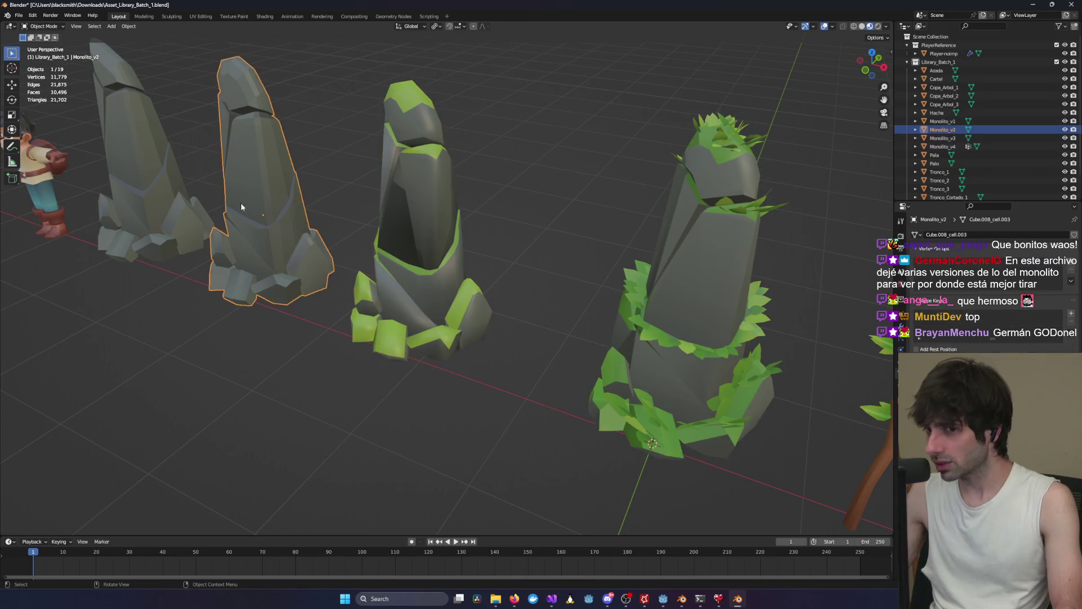
click(203, 193)
click(265, 220)
click(725, 295)
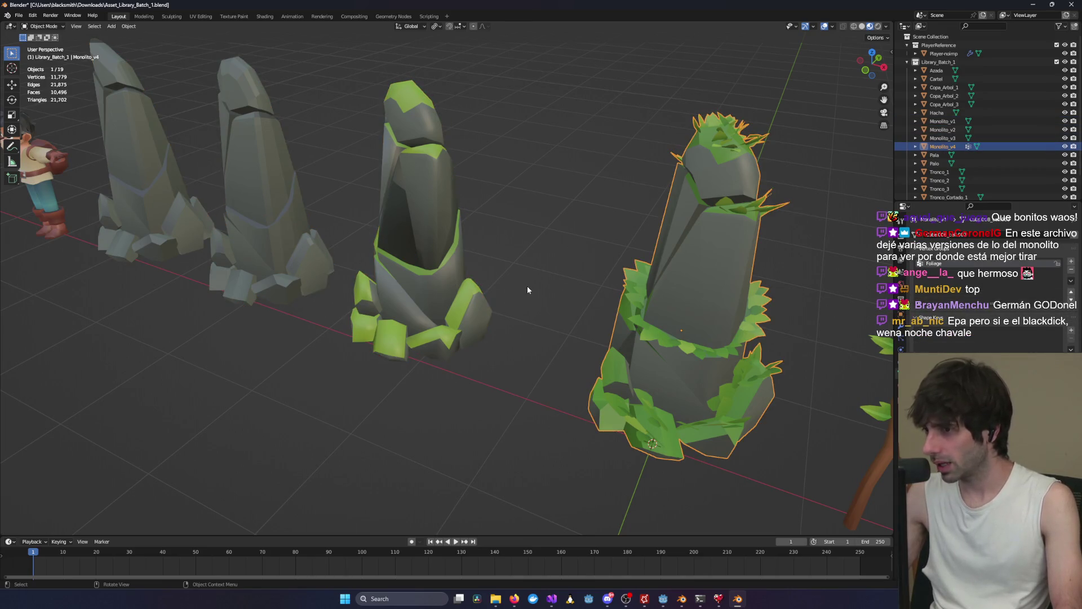
key(KP_Decimal)
mouse_move(527, 286)
middle_down()
mouse_move(655, 282)
mouse_move(715, 317)
mouse_move(675, 279)
mouse_move(635, 275)
mouse_move(716, 285)
mouse_move(671, 305)
middle_up()
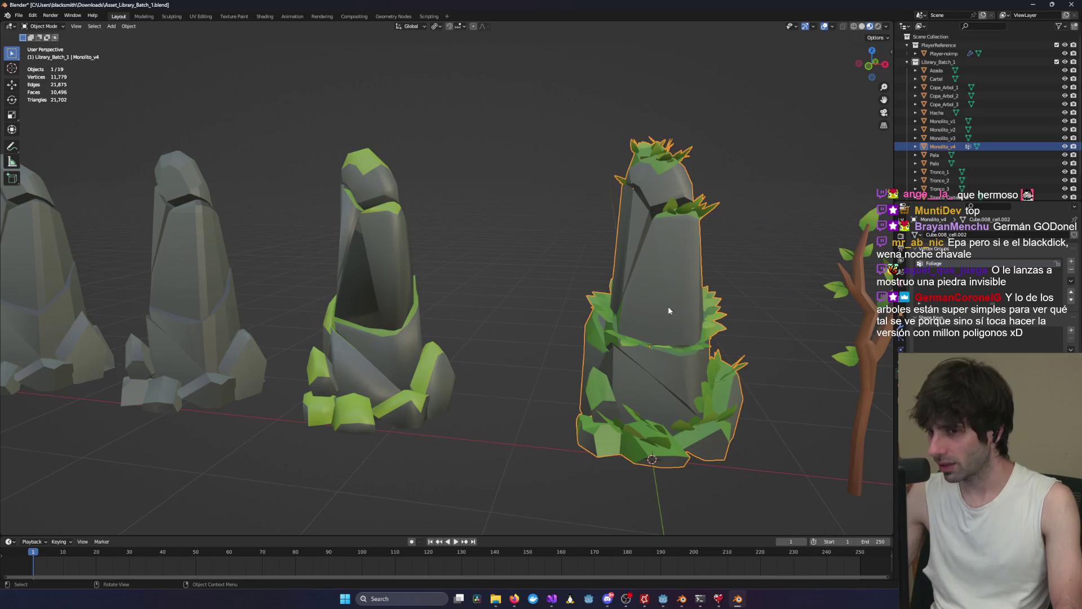
mouse_move(601, 327)
middle_down()
mouse_move(727, 330)
mouse_move(595, 364)
mouse_move(293, 289)
mouse_move(472, 285)
mouse_move(301, 275)
mouse_move(424, 313)
mouse_move(414, 319)
mouse_move(493, 301)
mouse_move(560, 330)
mouse_move(515, 334)
middle_up()
click(293, 289)
scroll(515, 333, up, 3)
mouse_move(614, 328)
middle_down()
mouse_move(536, 353)
mouse_move(595, 340)
mouse_move(613, 306)
mouse_move(598, 313)
mouse_move(692, 332)
mouse_move(561, 274)
mouse_move(600, 317)
mouse_move(472, 320)
mouse_move(625, 313)
mouse_move(567, 303)
middle_up()
scroll(600, 316, down, 3)
scroll(602, 315, down, 3)
scroll(568, 308, up, 2)
mouse_move(458, 299)
middle_down()
mouse_move(396, 297)
mouse_move(615, 319)
mouse_move(478, 326)
mouse_move(657, 304)
mouse_move(652, 314)
mouse_move(685, 302)
mouse_move(693, 317)
middle_up()
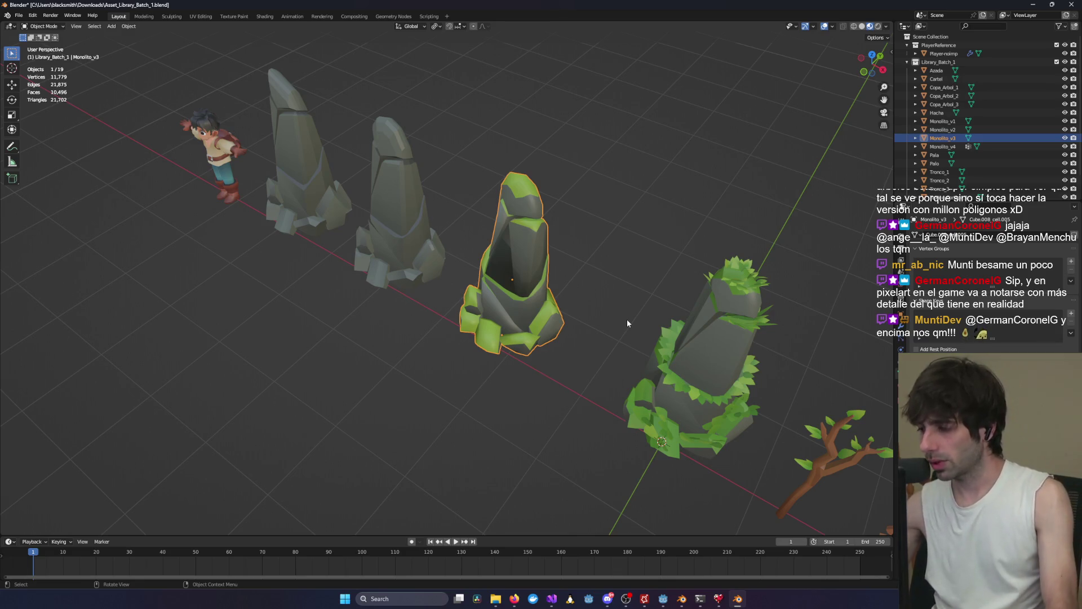
mouse_move(651, 281)
middle_down()
mouse_move(609, 251)
mouse_move(759, 225)
mouse_move(731, 241)
mouse_move(698, 231)
mouse_move(783, 295)
mouse_move(689, 232)
mouse_move(703, 240)
mouse_move(648, 236)
mouse_move(550, 259)
mouse_move(476, 227)
mouse_move(619, 222)
mouse_move(573, 235)
middle_up()
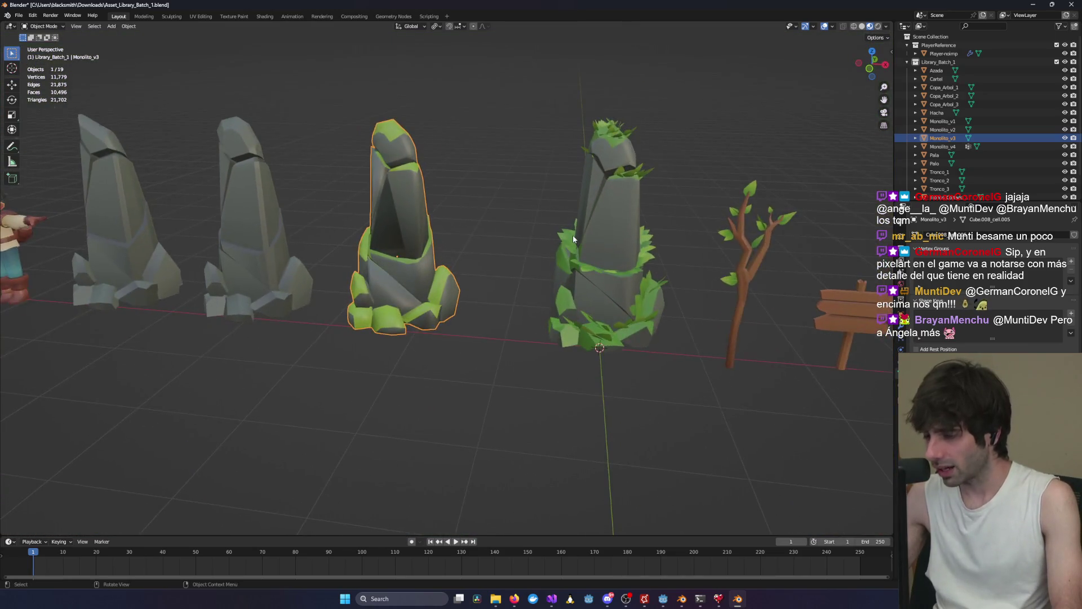
scroll(573, 235, up, 3)
mouse_move(379, 186)
middle_down()
mouse_move(482, 178)
mouse_move(354, 180)
middle_up()
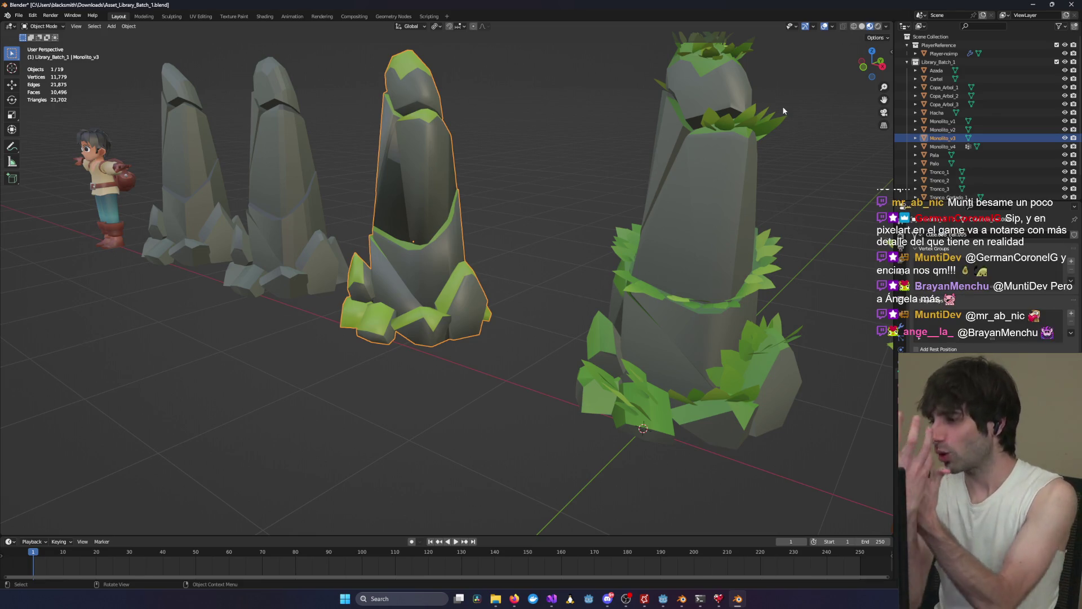
scroll(783, 106, down, 5)
scroll(579, 280, up, 5)
scroll(579, 284, down, 3)
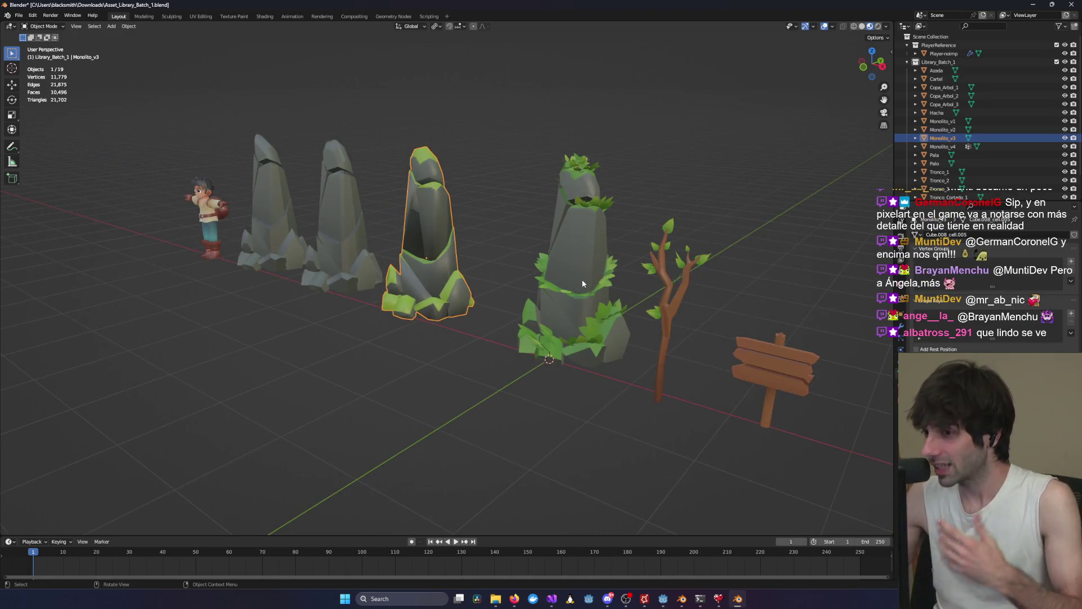
middle_drag(626, 283, 667, 280)
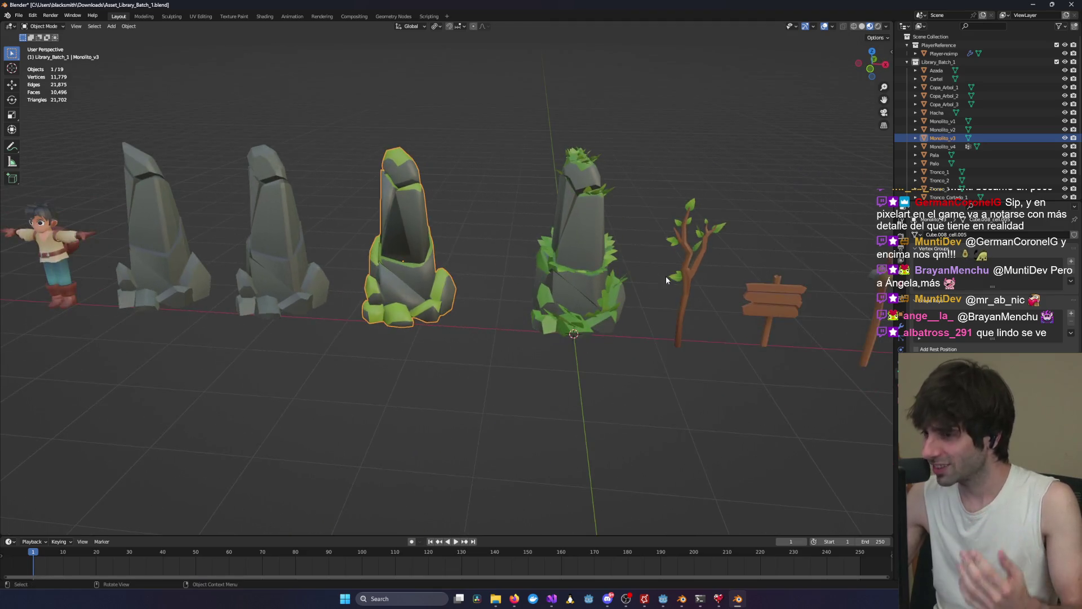
scroll(662, 280, down, 1)
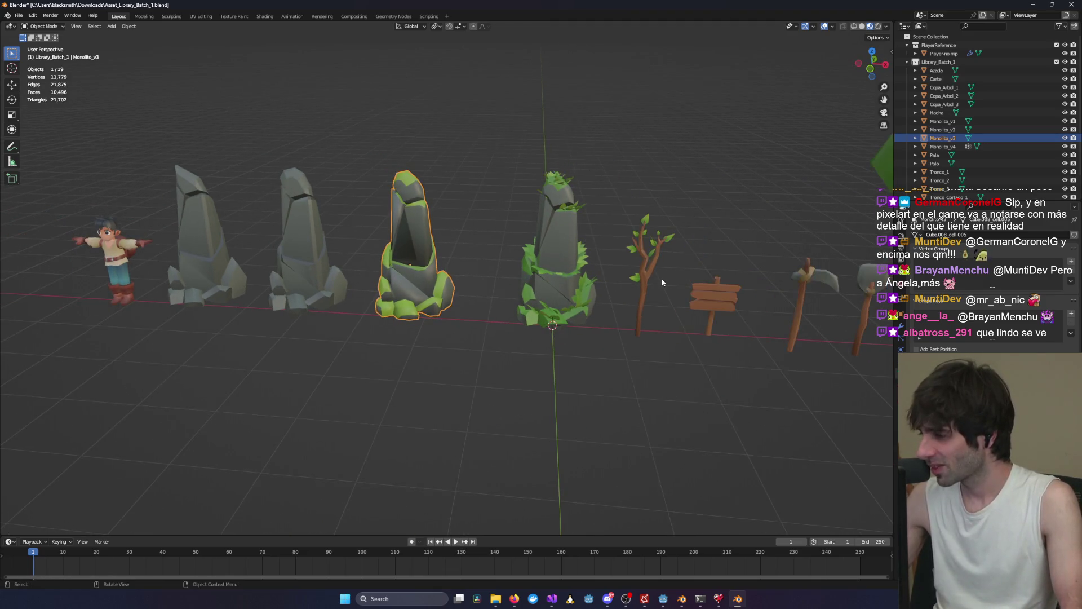
scroll(662, 281, up, 2)
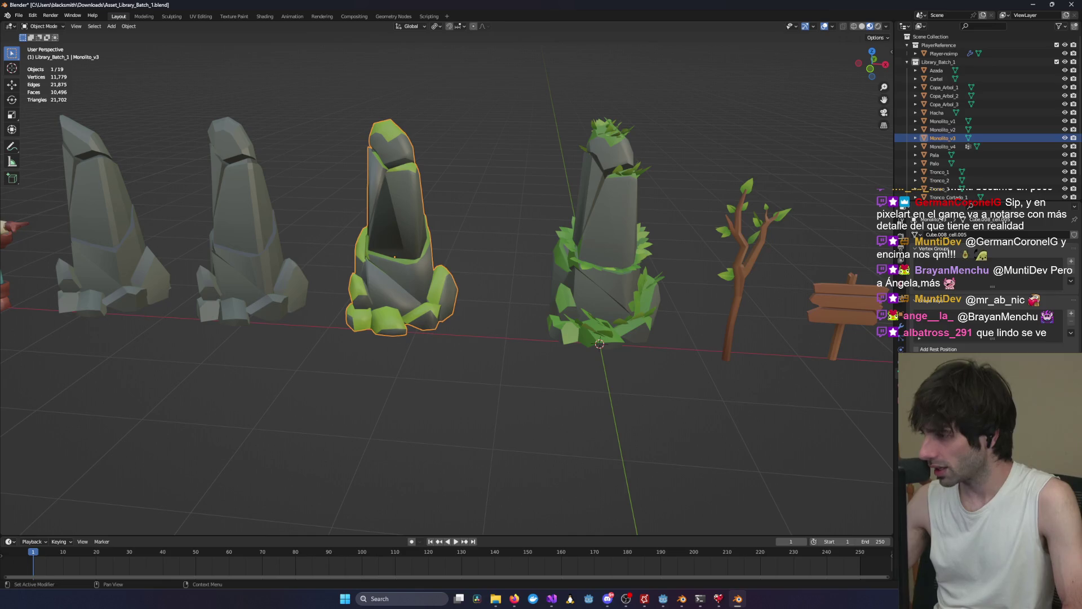
scroll(818, 293, down, 4)
mouse_move(857, 260)
middle_down()
mouse_move(699, 263)
mouse_move(757, 228)
mouse_move(742, 261)
mouse_move(662, 269)
mouse_move(790, 305)
mouse_move(648, 287)
mouse_move(760, 301)
mouse_move(642, 256)
mouse_move(689, 275)
middle_up()
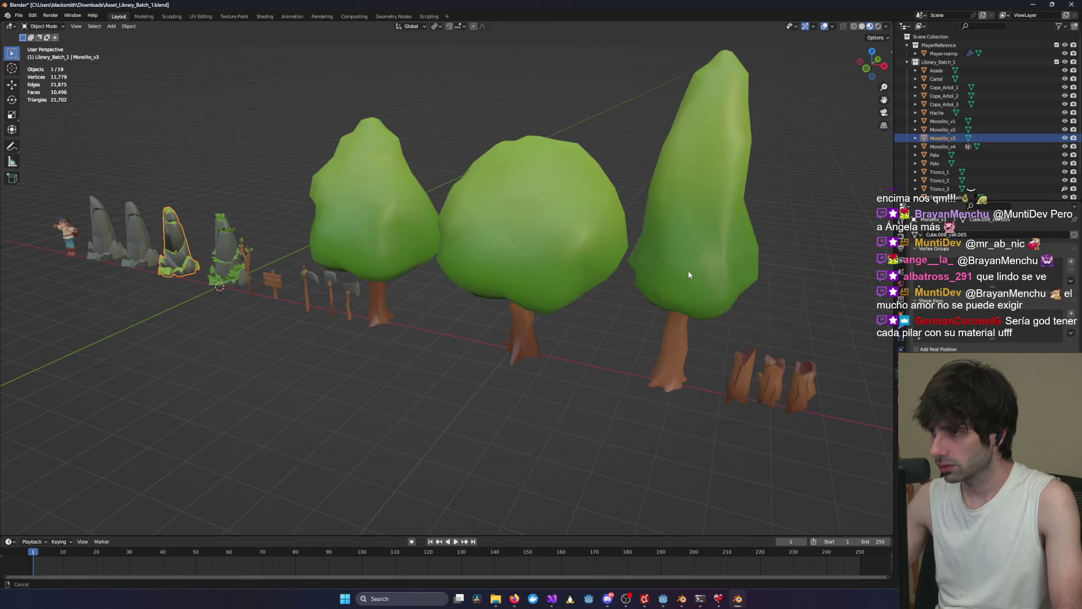
mouse_move(764, 343)
middle_down()
mouse_move(729, 331)
mouse_move(780, 333)
mouse_move(746, 355)
mouse_move(740, 348)
mouse_move(869, 333)
mouse_move(719, 335)
mouse_move(868, 334)
mouse_move(669, 372)
mouse_move(771, 339)
mouse_move(736, 341)
mouse_move(780, 340)
mouse_move(769, 342)
middle_up()
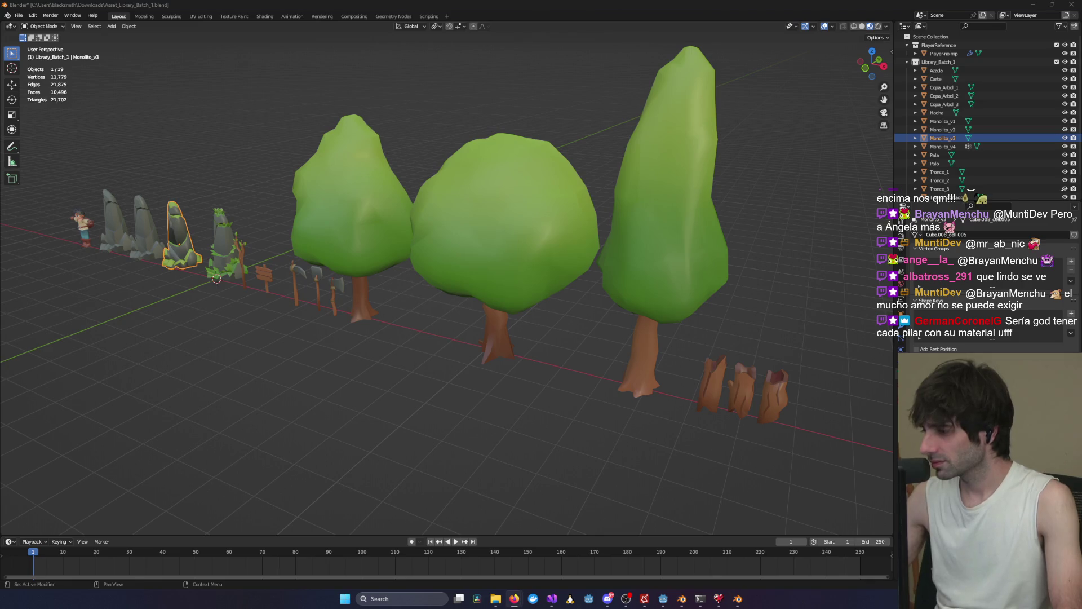
key(KP_Decimal)
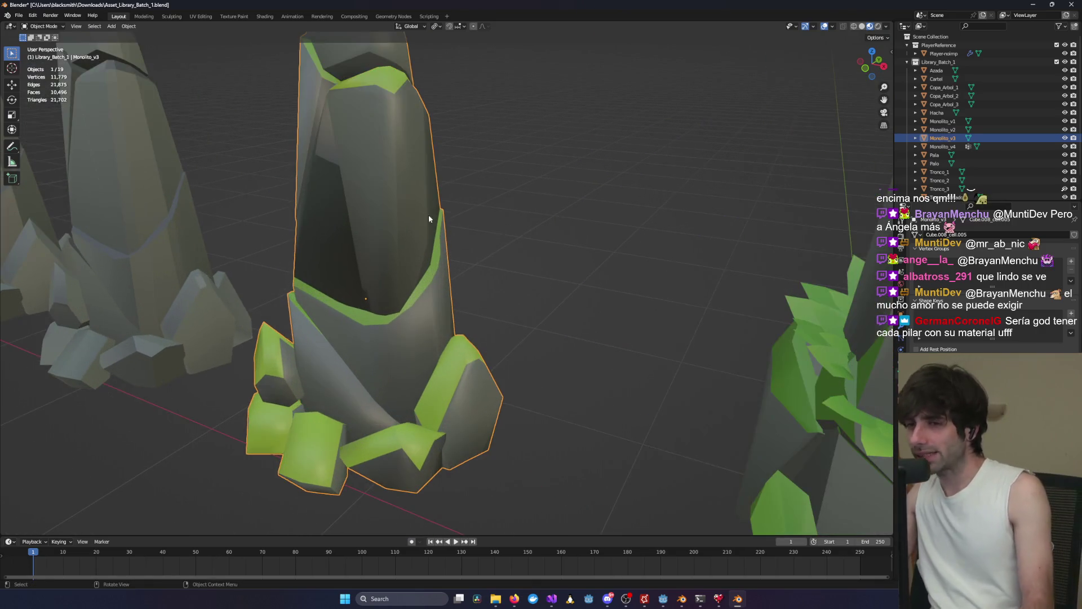
Step: Zoom and orbit around the monoliths to compare their moss coverage
scroll(410, 237, up, 3)
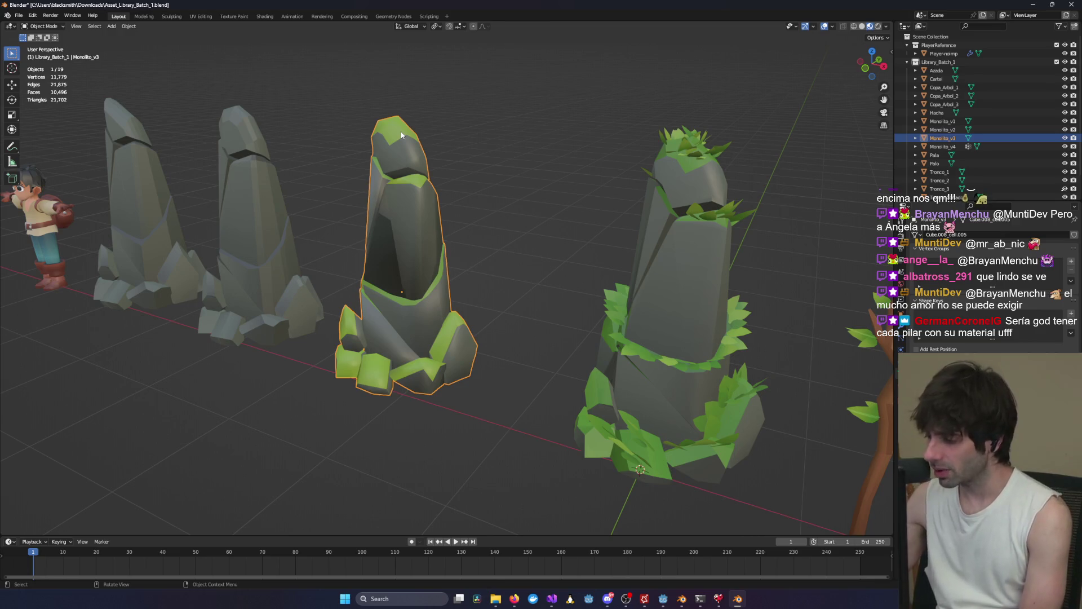
scroll(373, 316, down, 6)
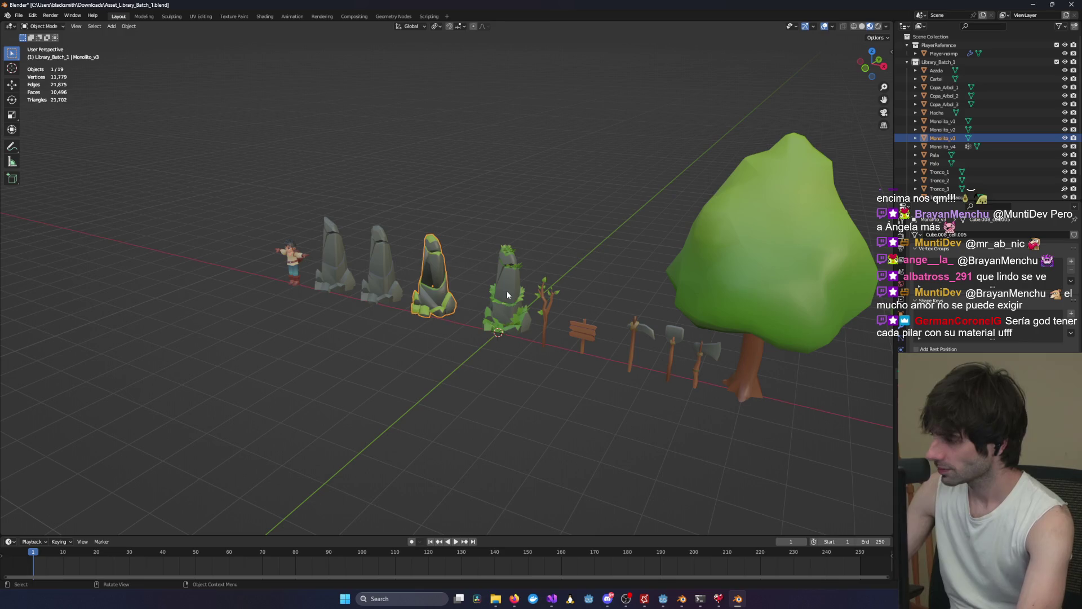
scroll(495, 332, up, 6)
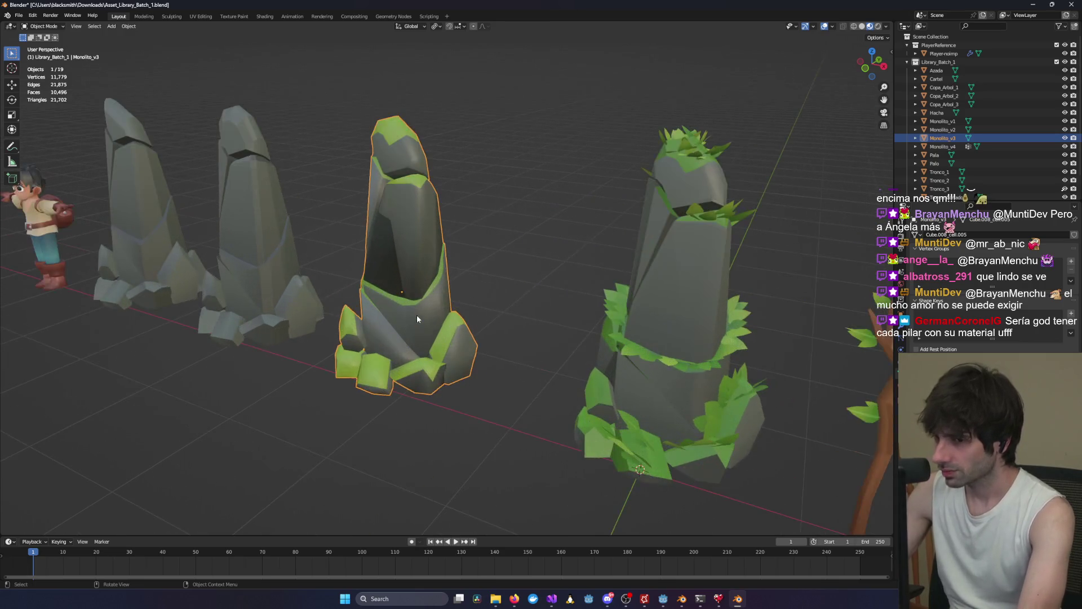
mouse_move(424, 319)
middle_down()
mouse_move(496, 321)
mouse_move(327, 334)
mouse_move(445, 325)
middle_up()
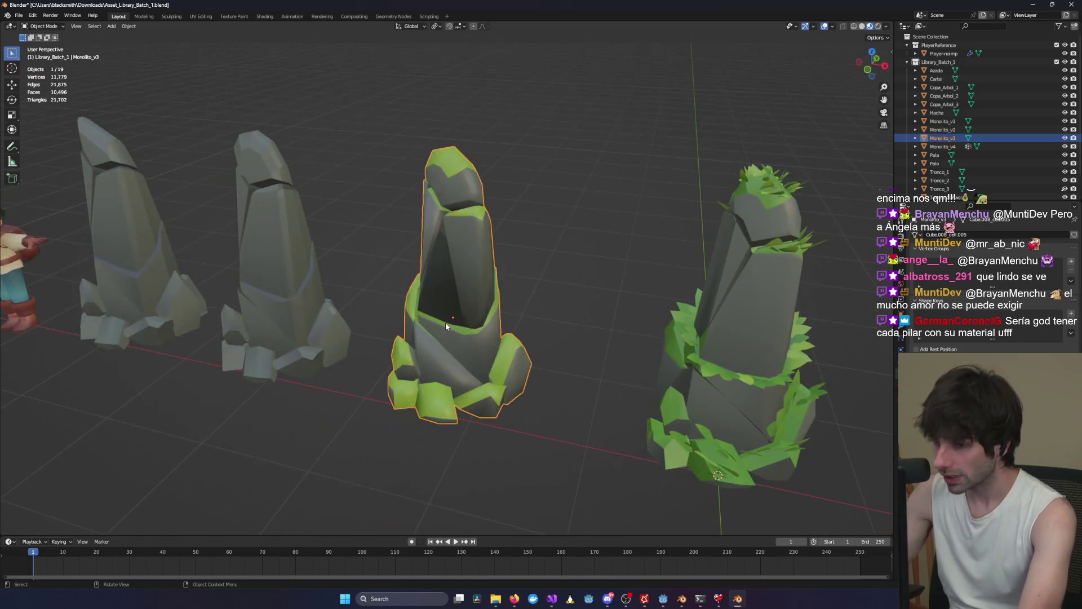
scroll(446, 322, down, 3)
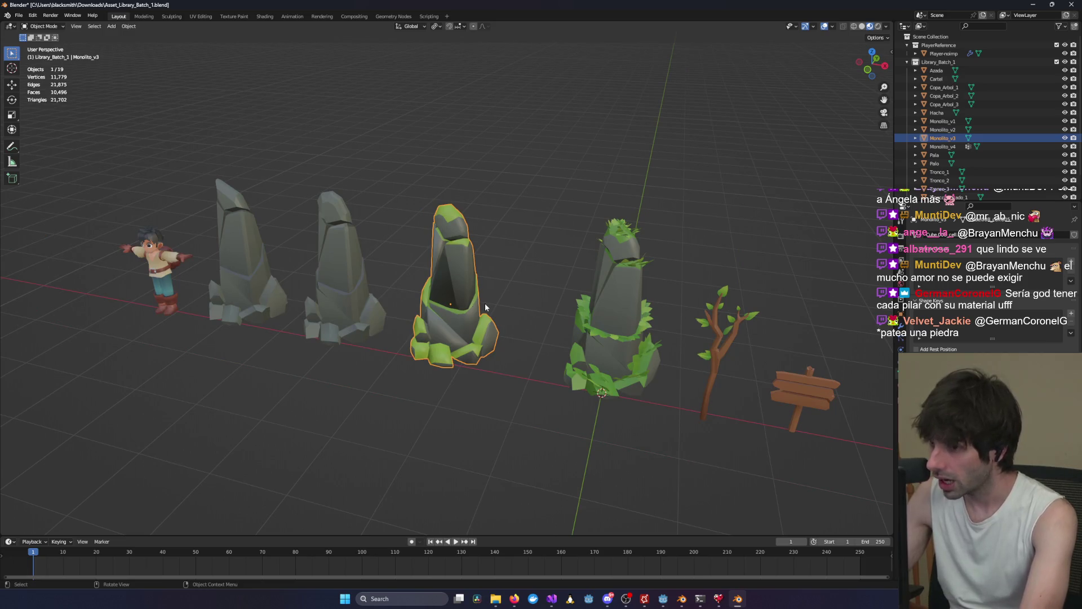
scroll(446, 325, down, 2)
scroll(602, 336, up, 2)
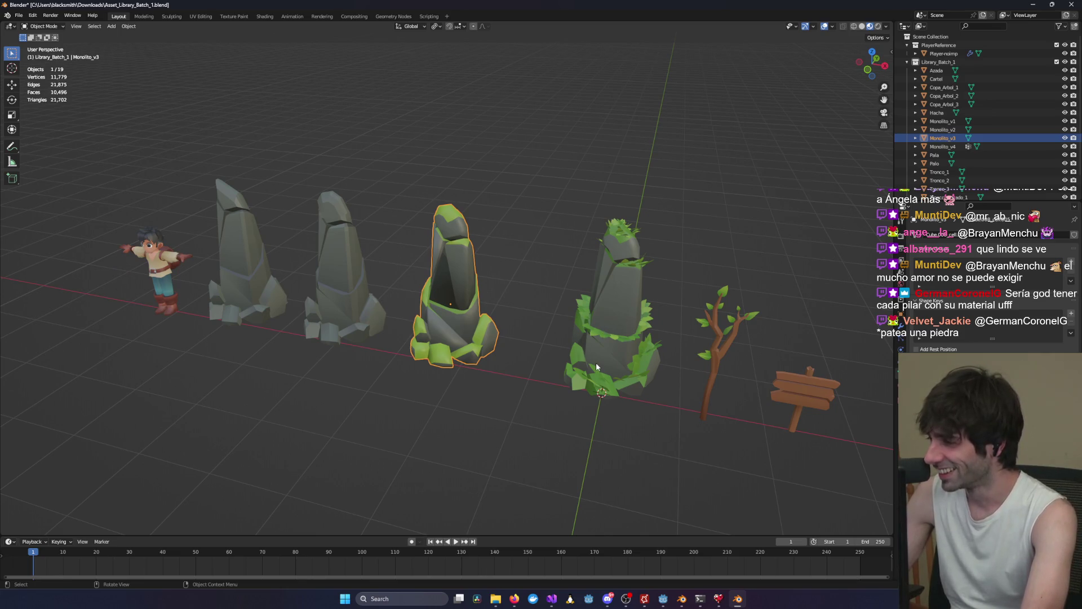
scroll(597, 367, up, 2)
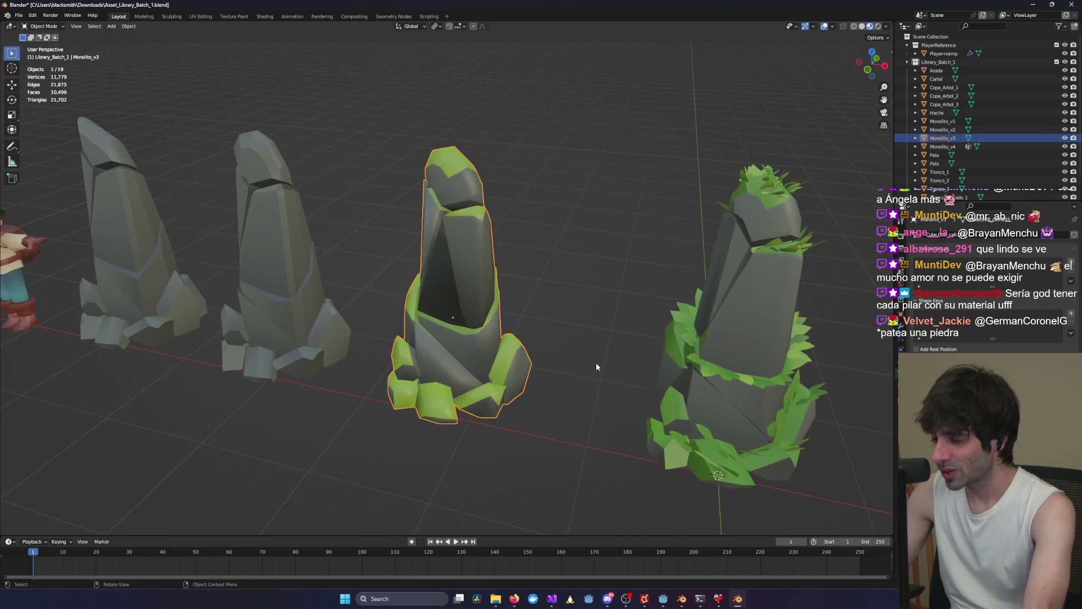
scroll(597, 366, down, 2)
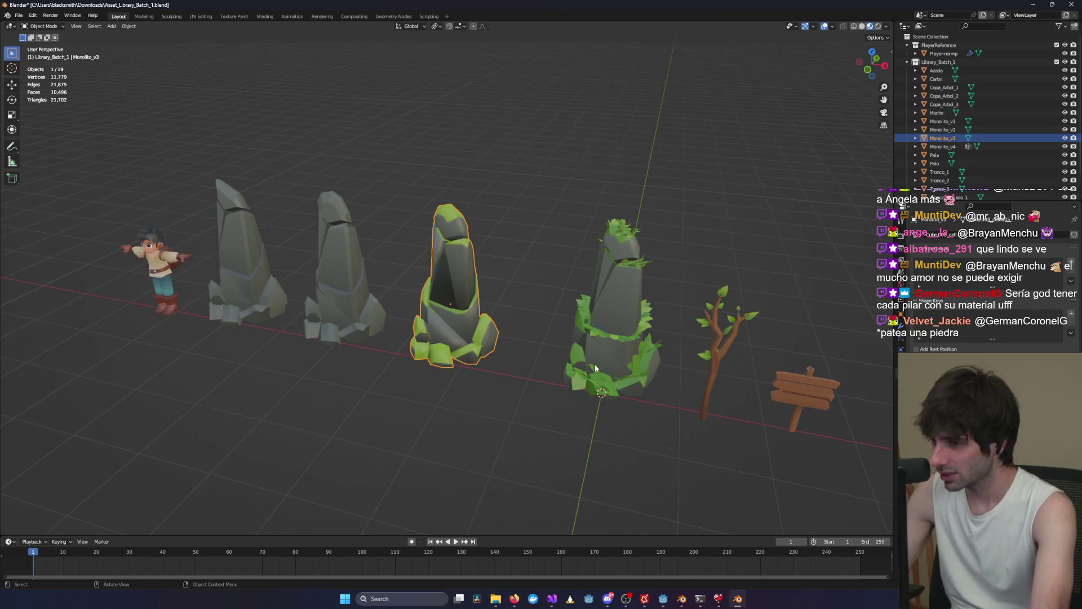
scroll(595, 367, down, 1)
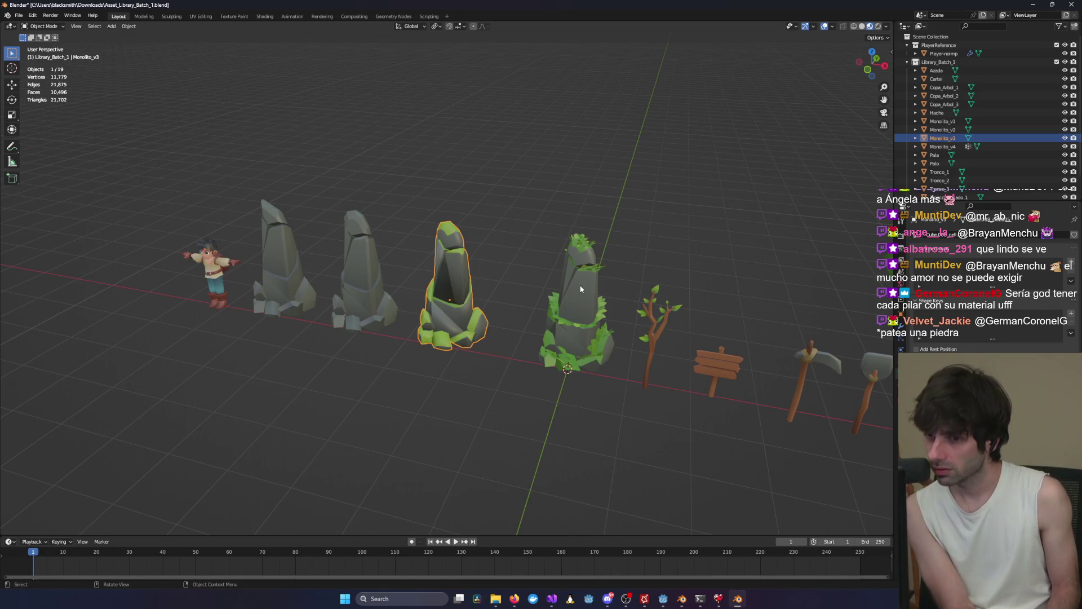
Step: Frame Monolito_v3 up close, then select Monolito_v4 in the Outliner
key(KP_Decimal)
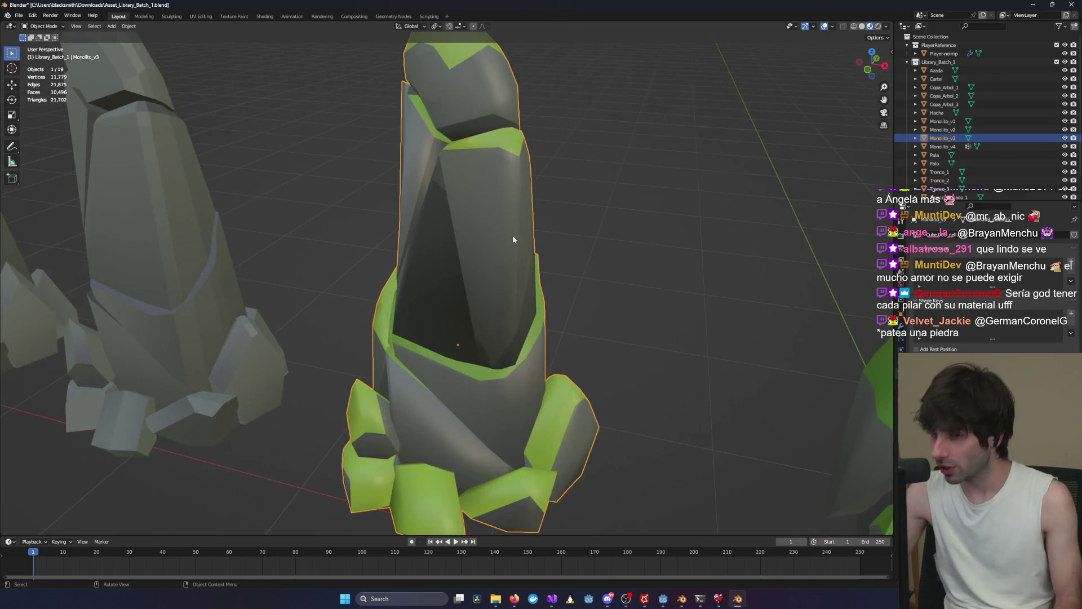
mouse_move(489, 222)
middle_down()
mouse_move(520, 212)
mouse_move(558, 294)
middle_up()
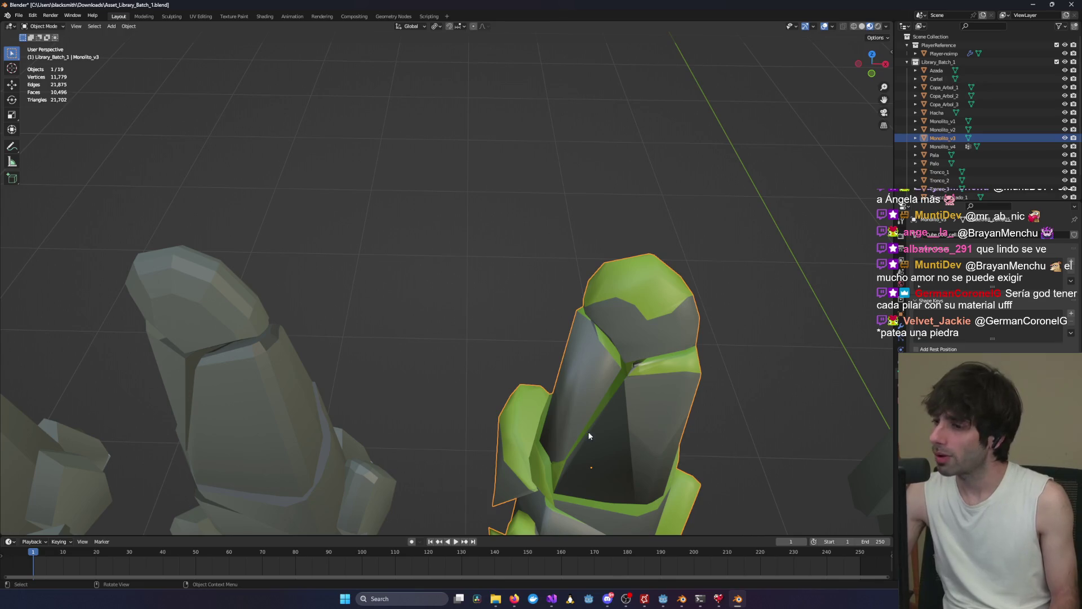
scroll(585, 424, down, 4)
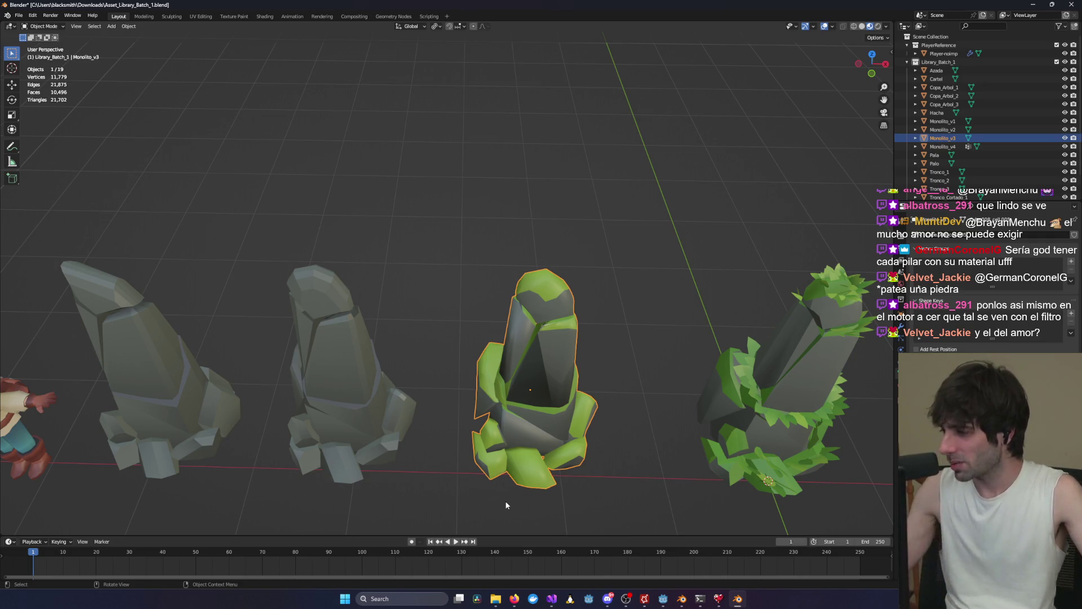
scroll(570, 370, down, 6)
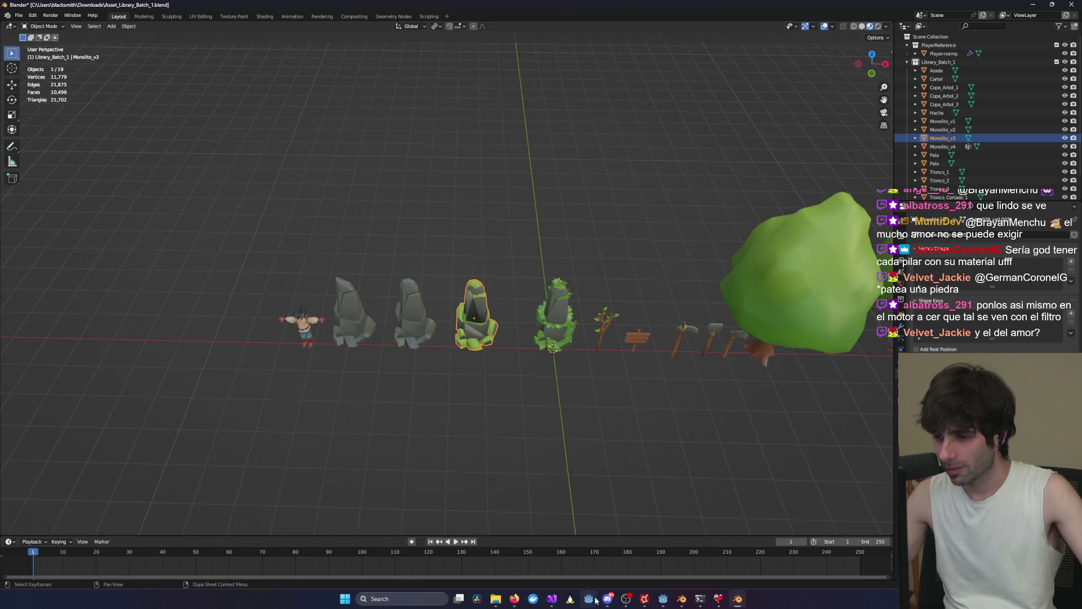
scroll(933, 159, down, 2)
scroll(934, 159, up, 2)
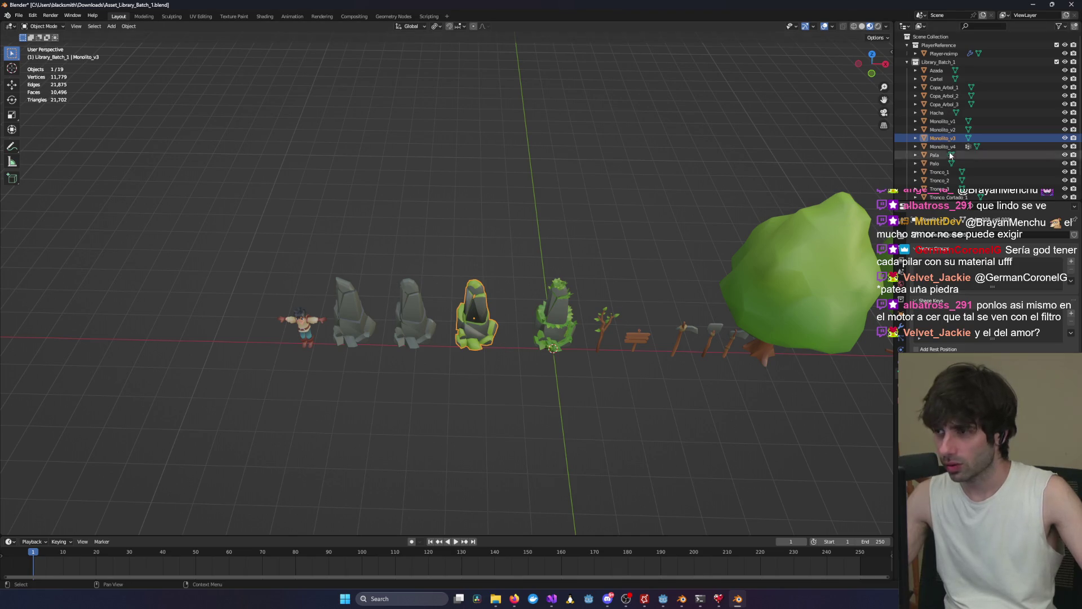
click(943, 146)
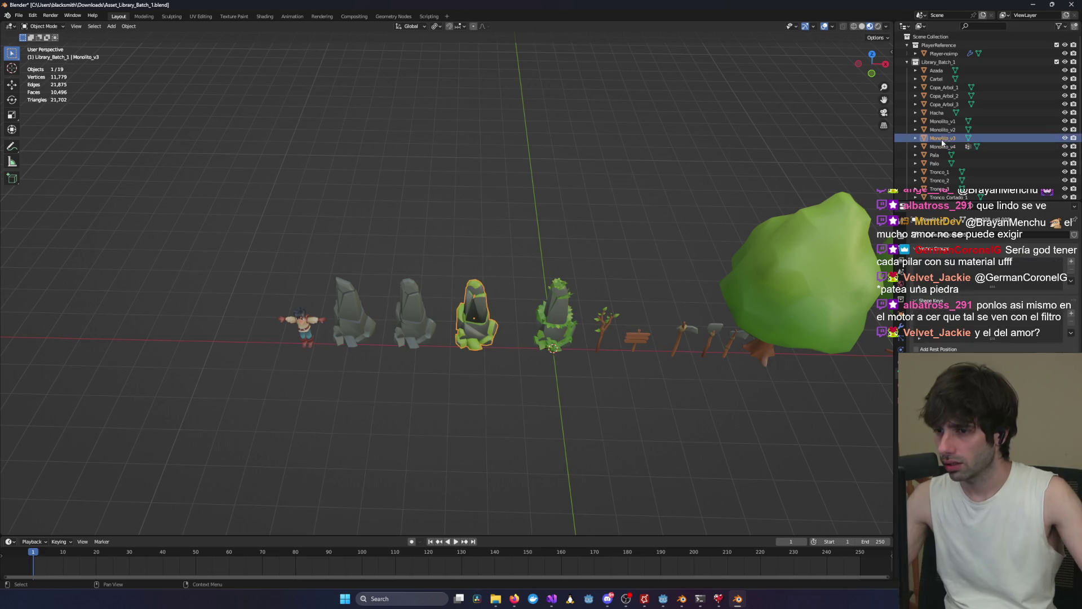
mouse_move(775, 350)
middle_down()
mouse_move(745, 333)
mouse_move(642, 324)
mouse_move(694, 319)
middle_up()
scroll(716, 316, down, 3)
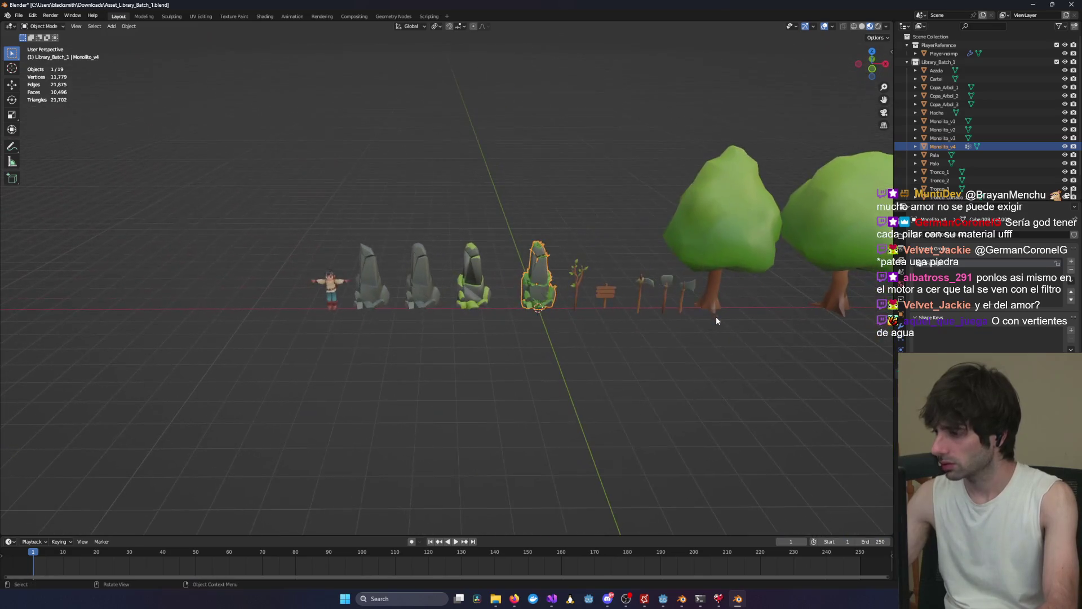
scroll(614, 317, up, 4)
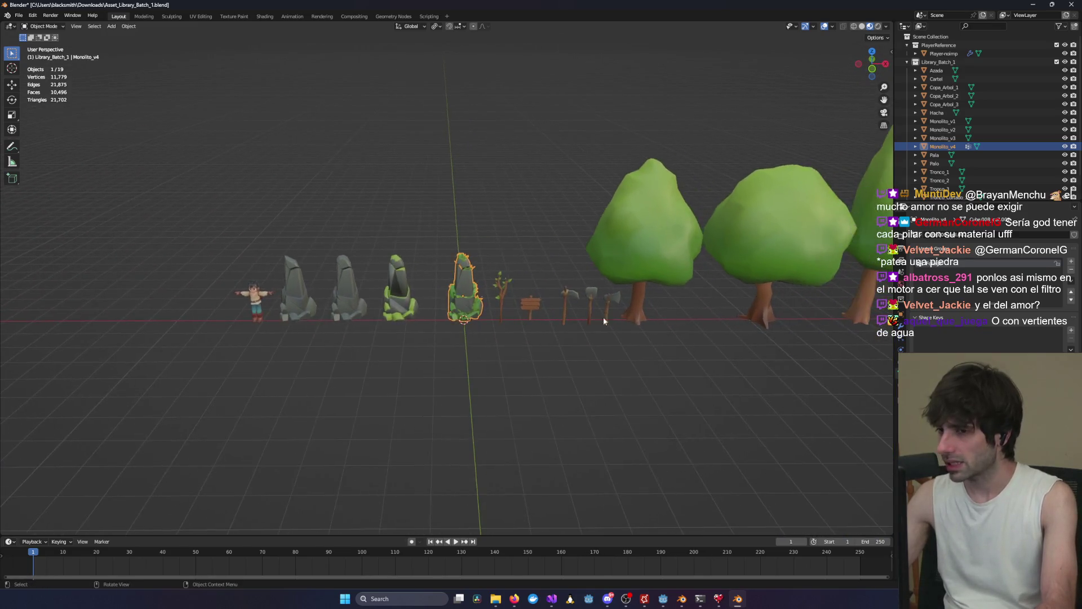
middle_drag(560, 316, 551, 343)
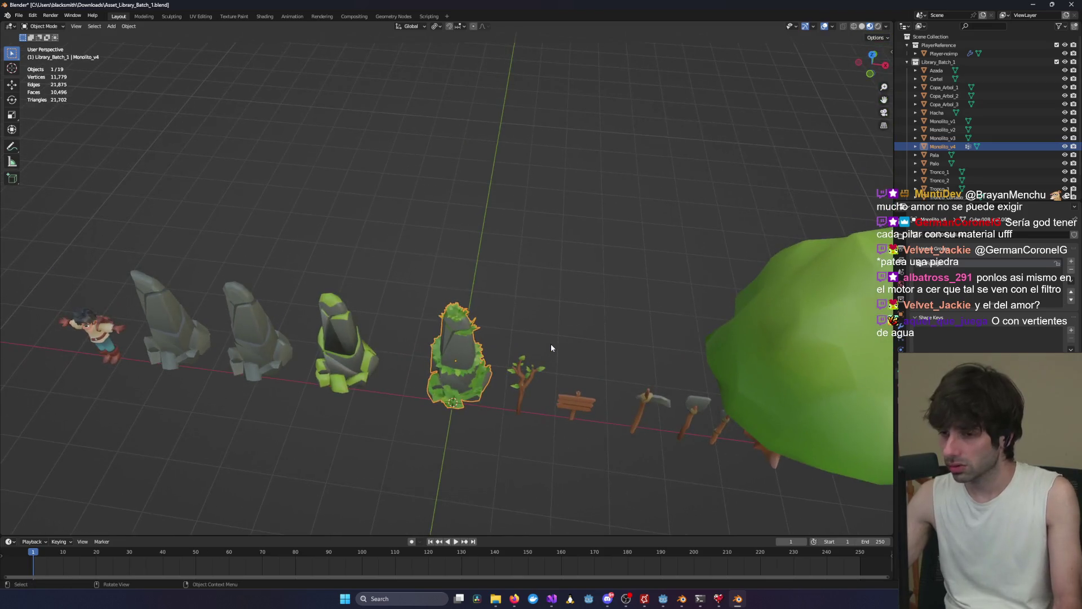
scroll(550, 343, up, 2)
scroll(551, 343, down, 2)
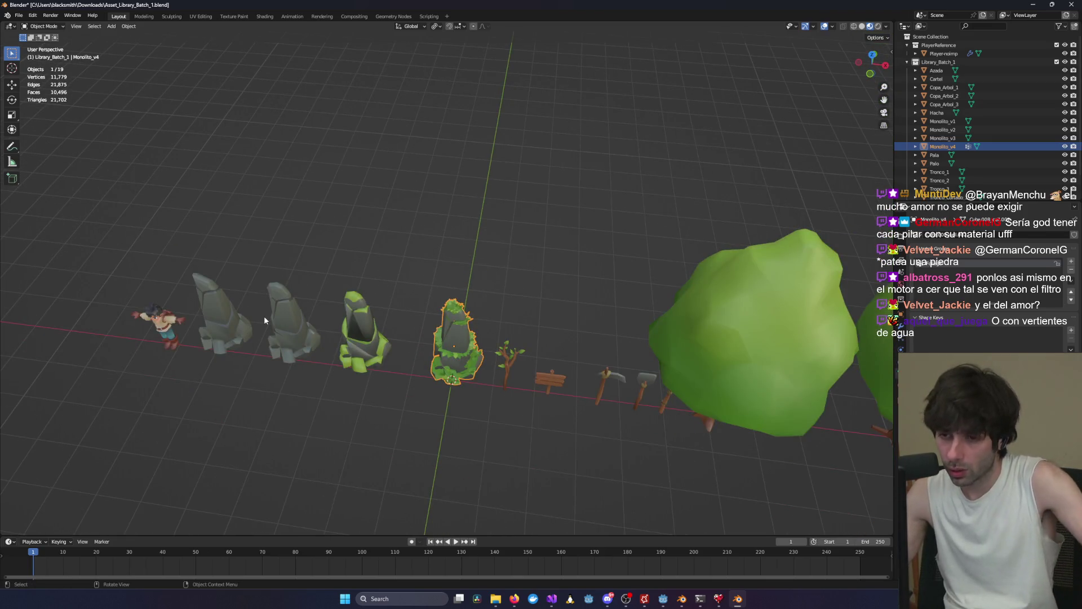
scroll(250, 315, up, 2)
scroll(250, 316, down, 2)
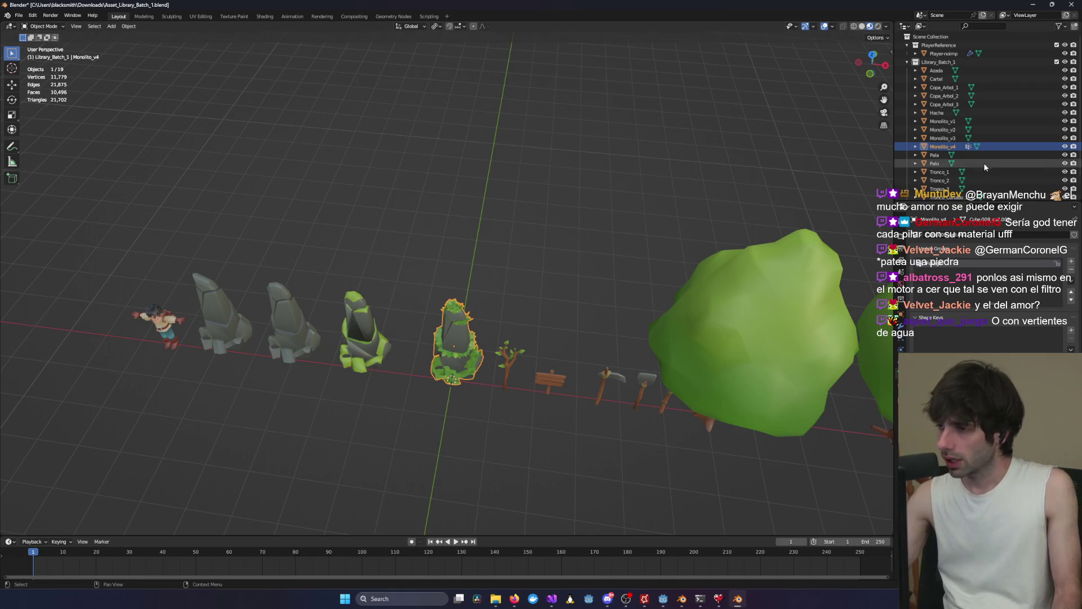
right_click(902, 147)
click(887, 149)
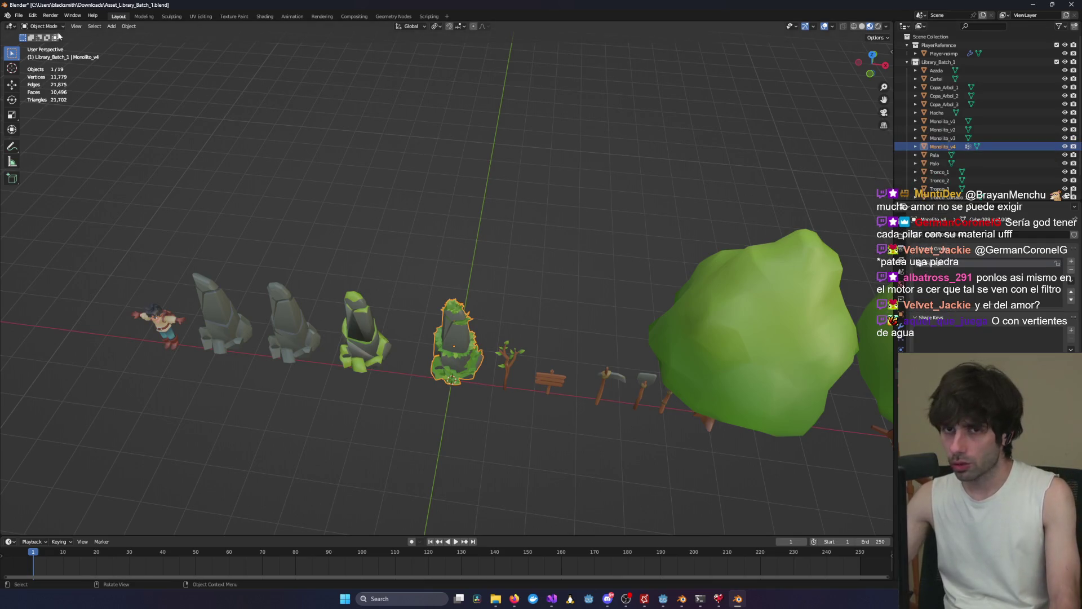
Step: Start a glTF 2.0 export from the File > Export menu
click(19, 15)
mouse_move(47, 134)
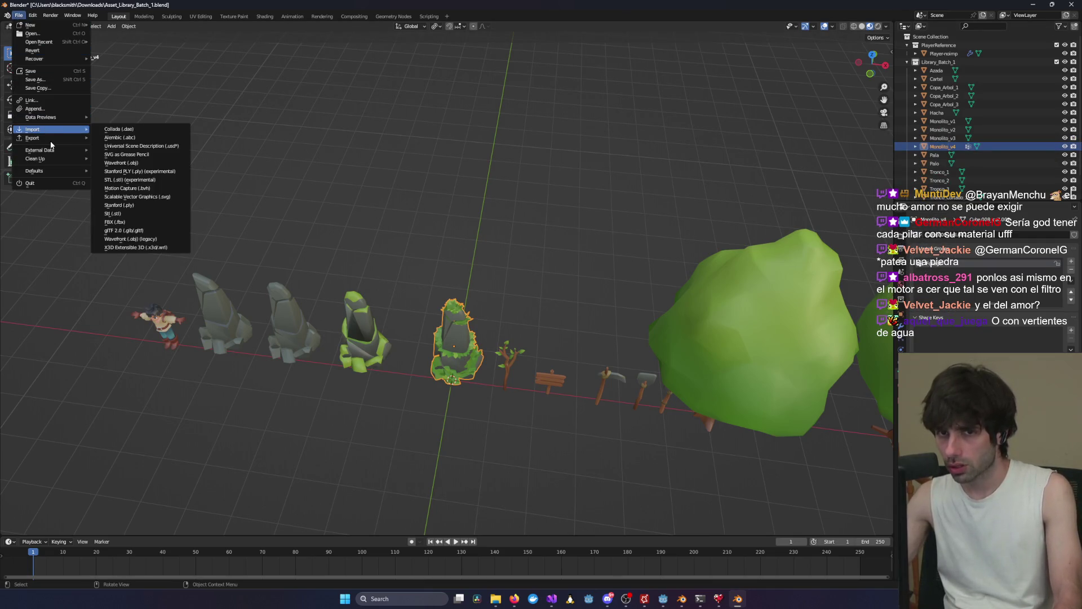
mouse_move(81, 139)
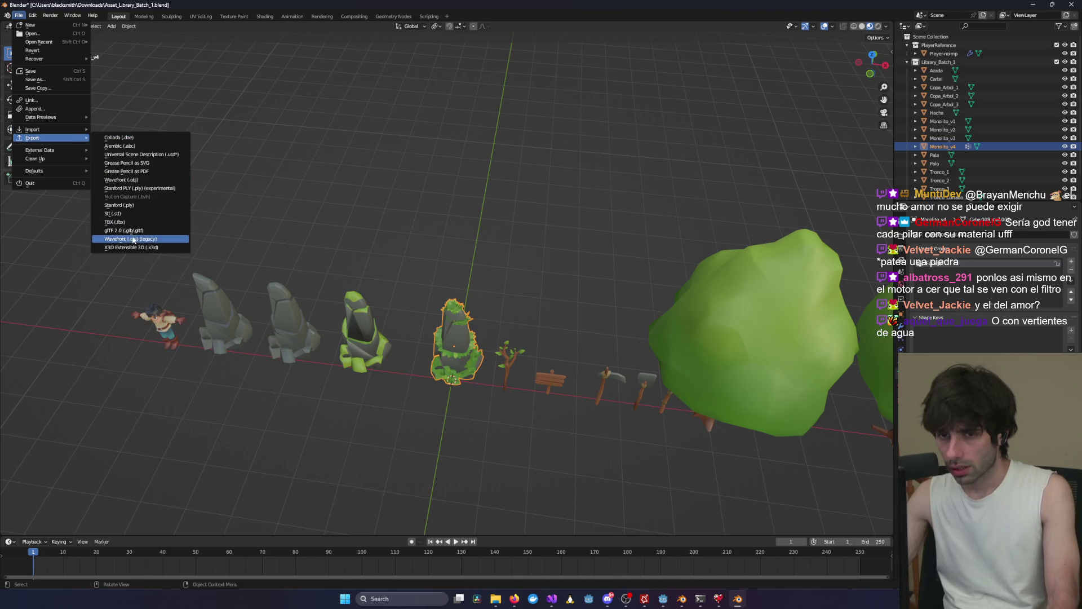
click(149, 230)
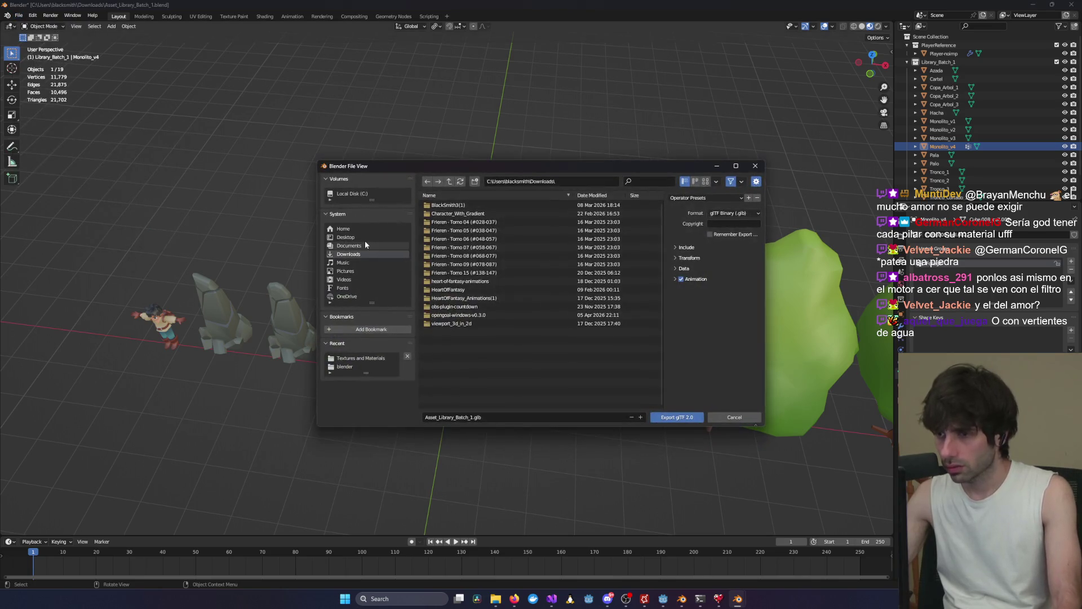
Step: Limit the export to Selected Objects, expand Data > Mesh options, and go to the blender folder
click(675, 246)
click(710, 260)
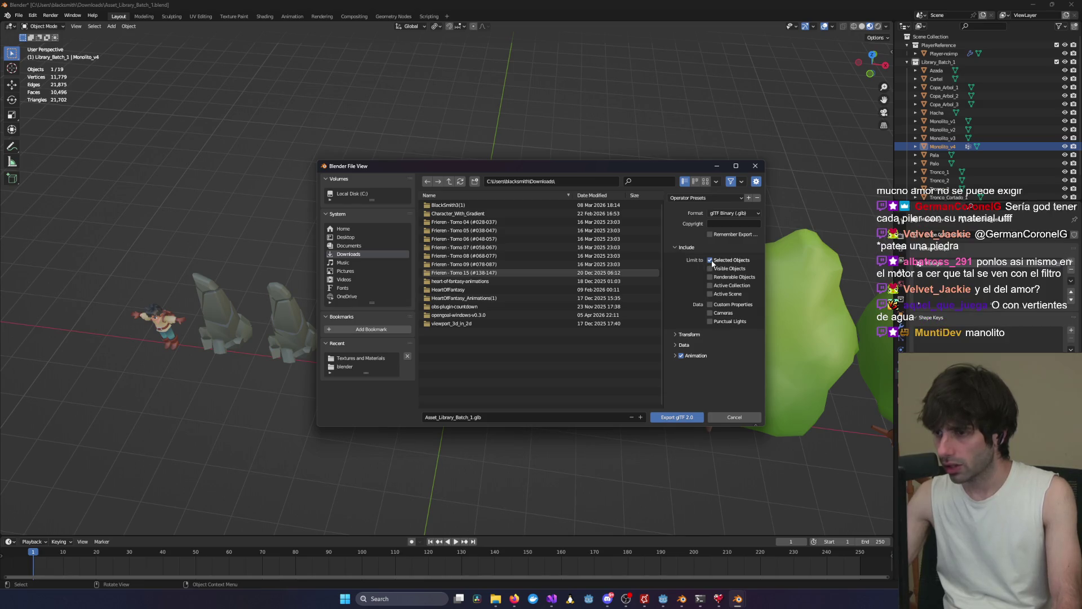
click(676, 247)
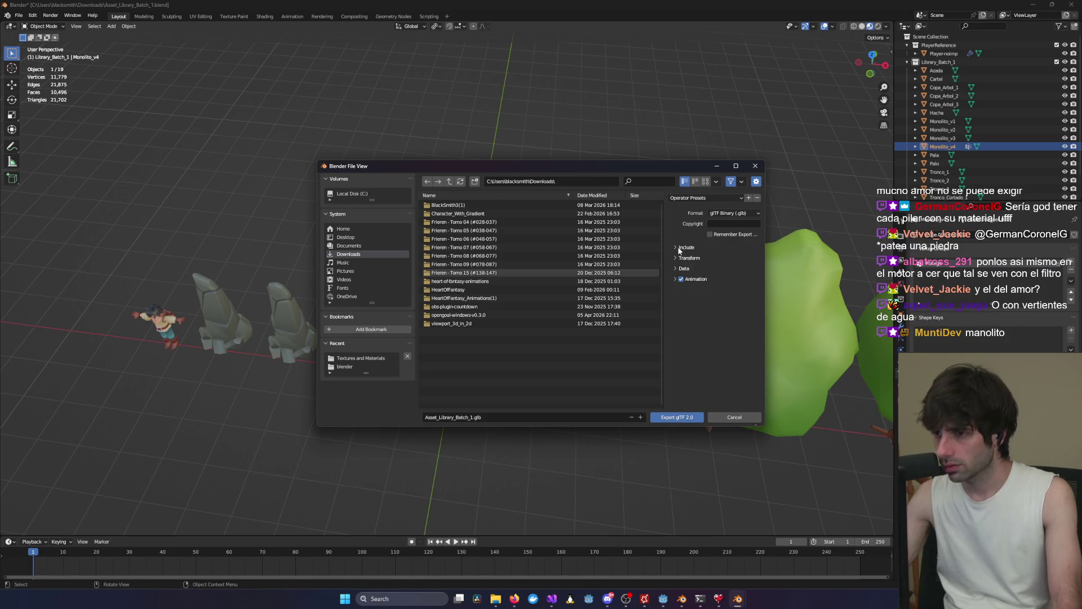
click(676, 258)
click(675, 257)
click(676, 268)
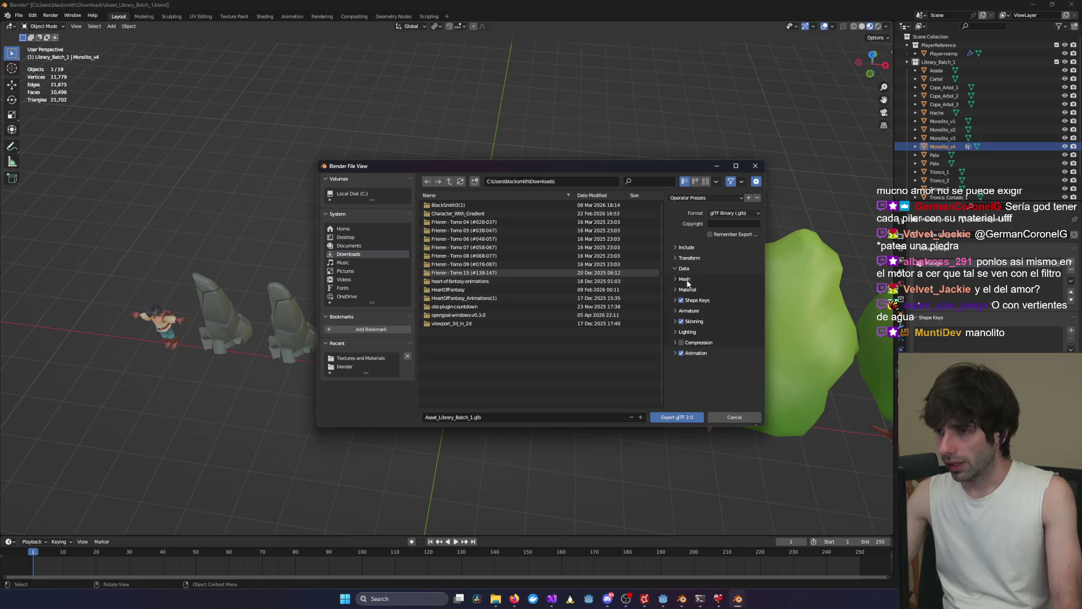
click(677, 280)
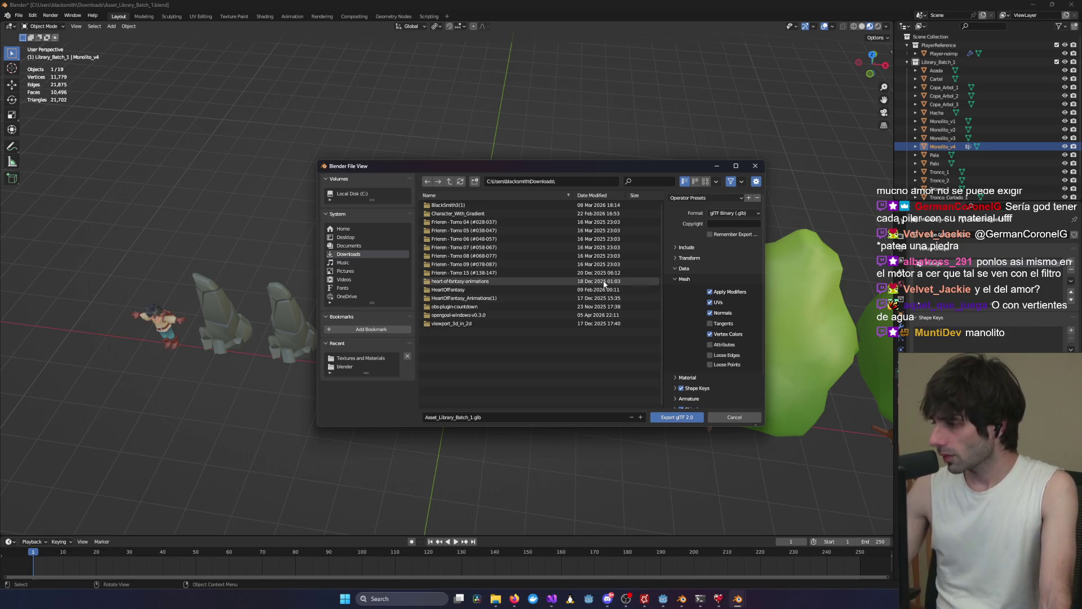
mouse_move(503, 164)
mouse_down()
mouse_move(716, 167)
mouse_move(646, 149)
mouse_move(636, 21)
mouse_move(637, 77)
mouse_move(698, 165)
mouse_up()
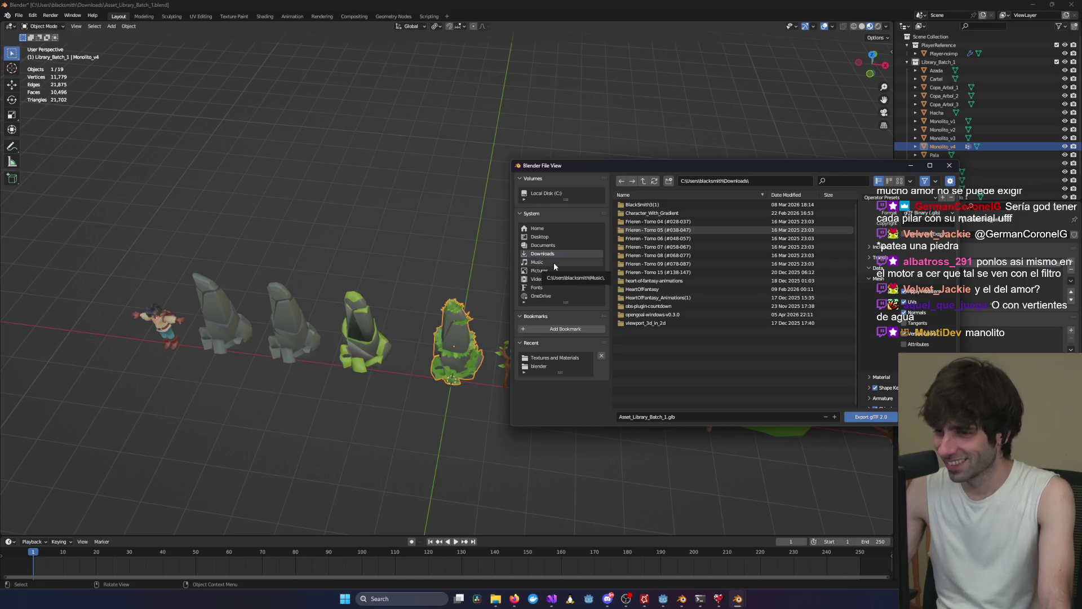
click(546, 366)
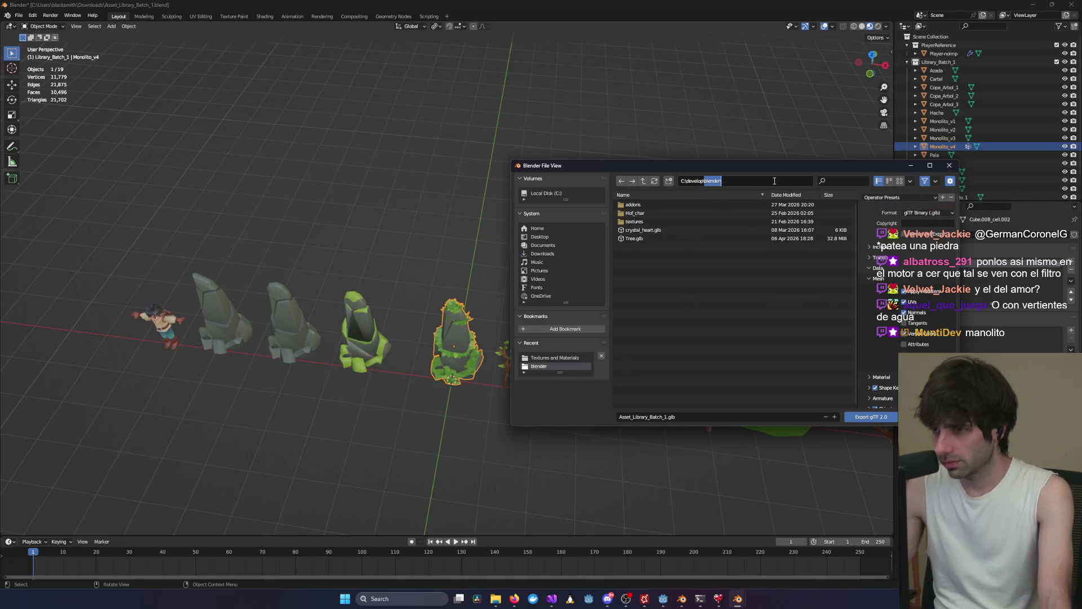
Step: Navigate the export browser to HeartOfFantasy.Client\Game\Worldmap\Resources\MagicMonolith
key(BackSpace)
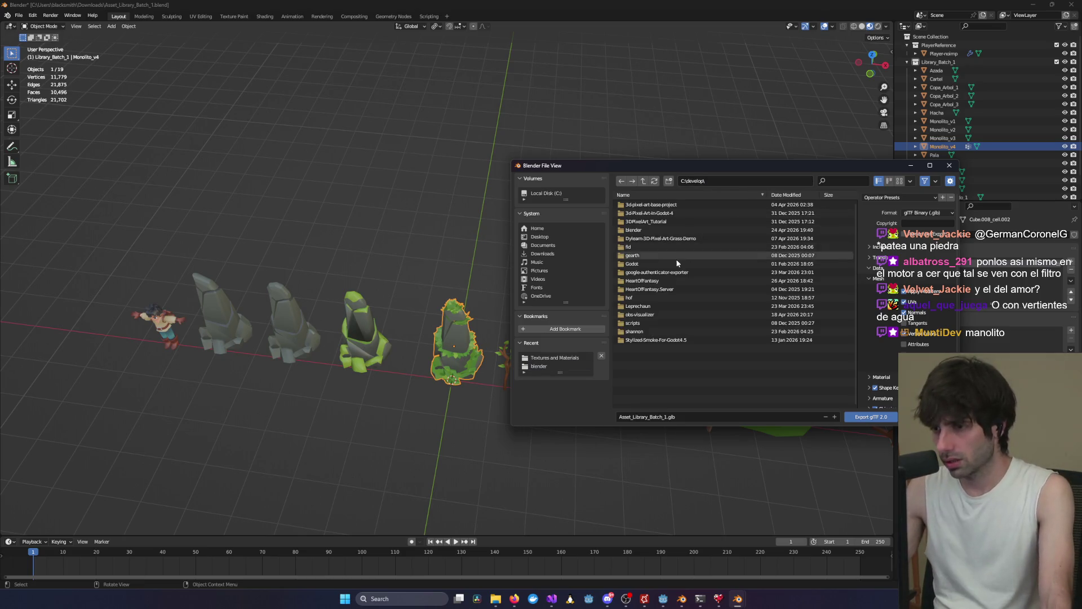
click(657, 281)
click(657, 271)
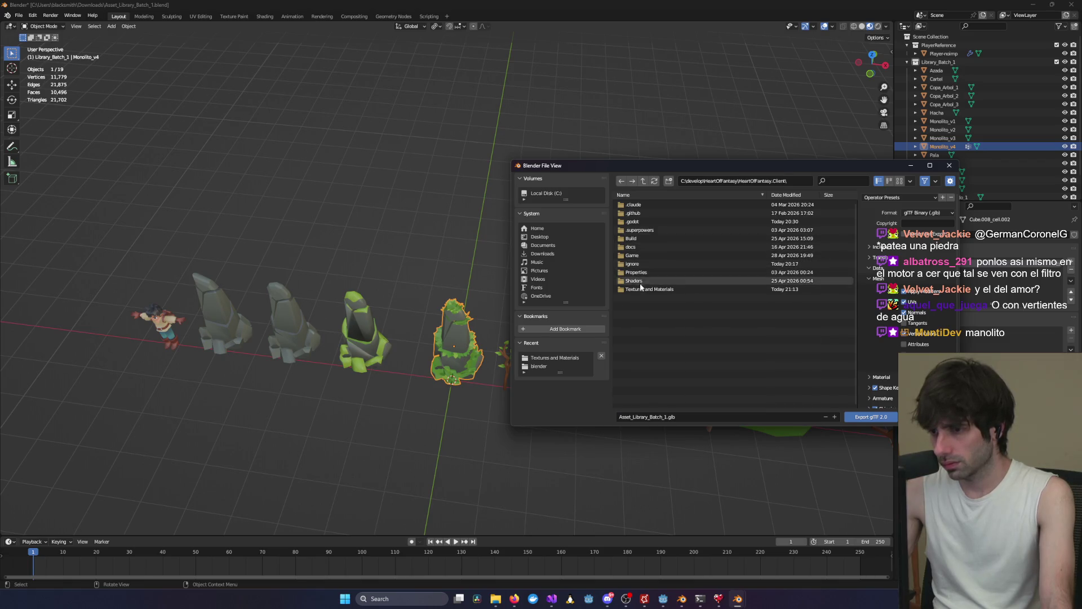
click(640, 257)
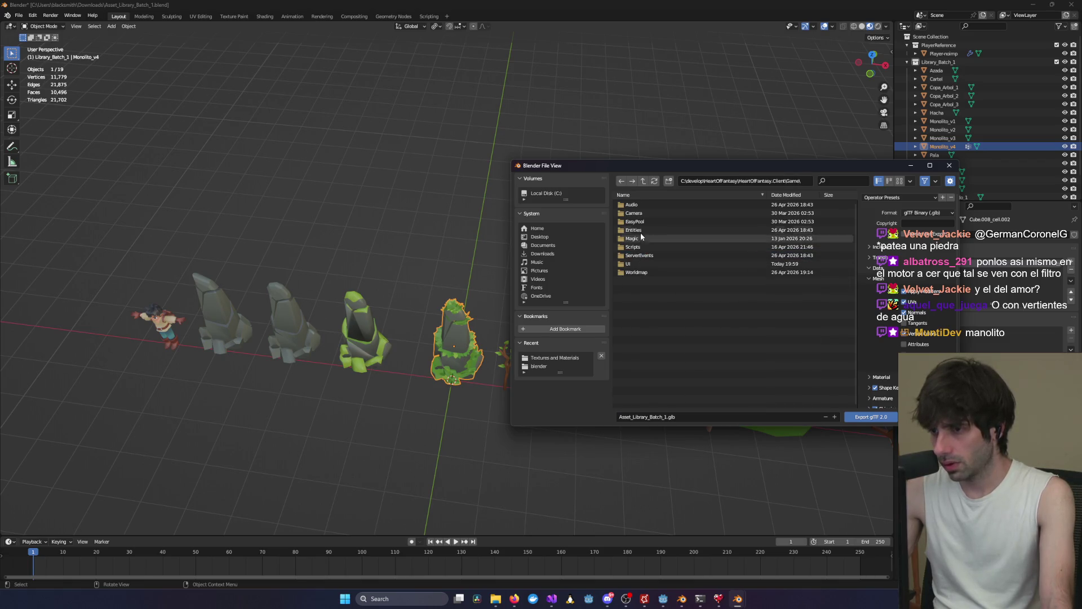
click(640, 273)
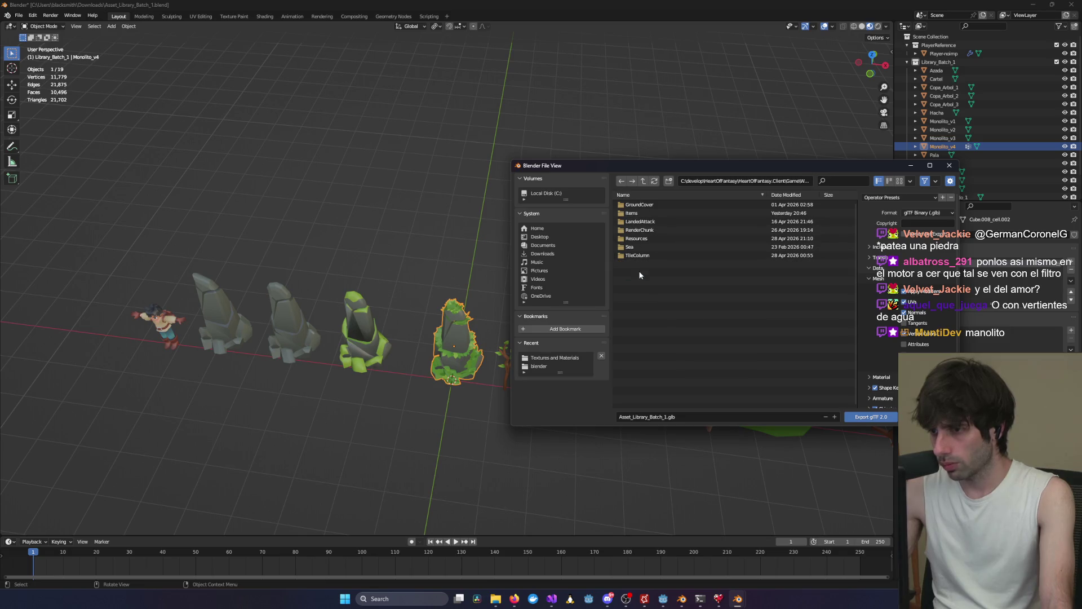
click(639, 238)
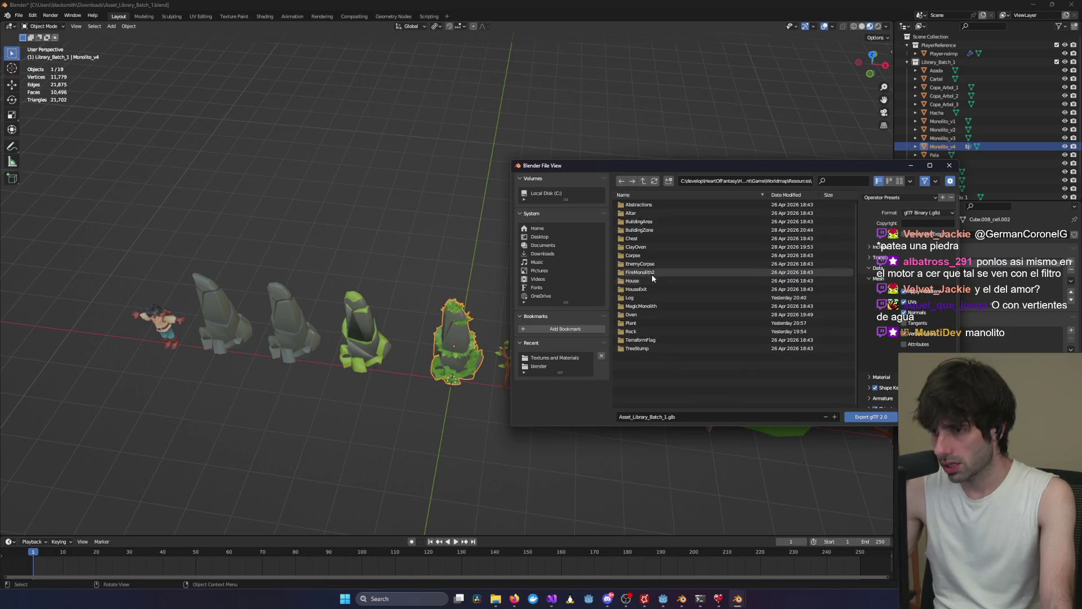
click(644, 306)
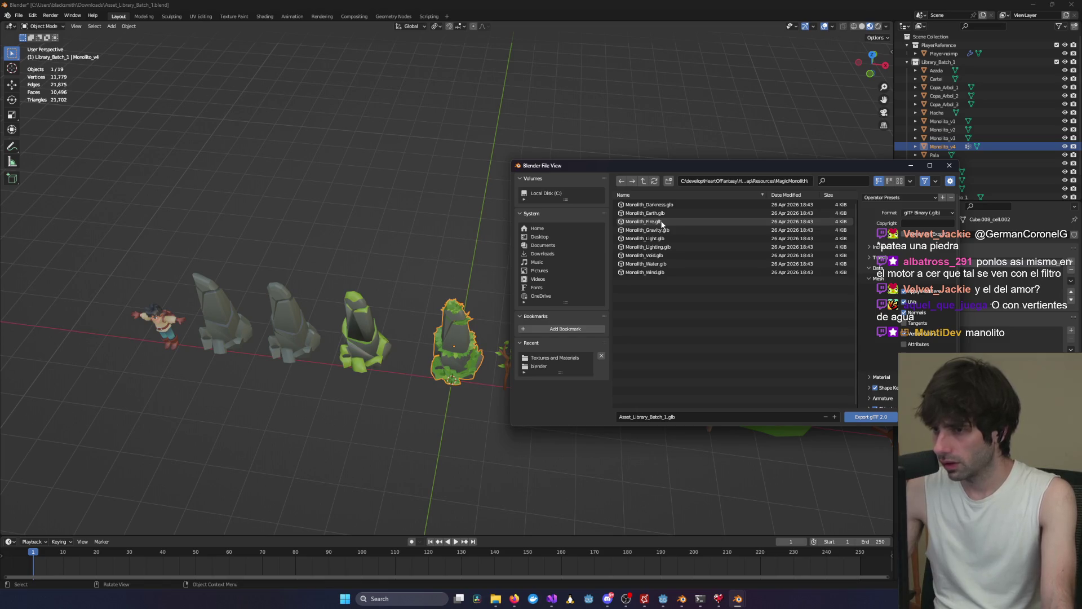
Step: Export the selection over Monolith_Fire.glb, then return to Godot
click(663, 222)
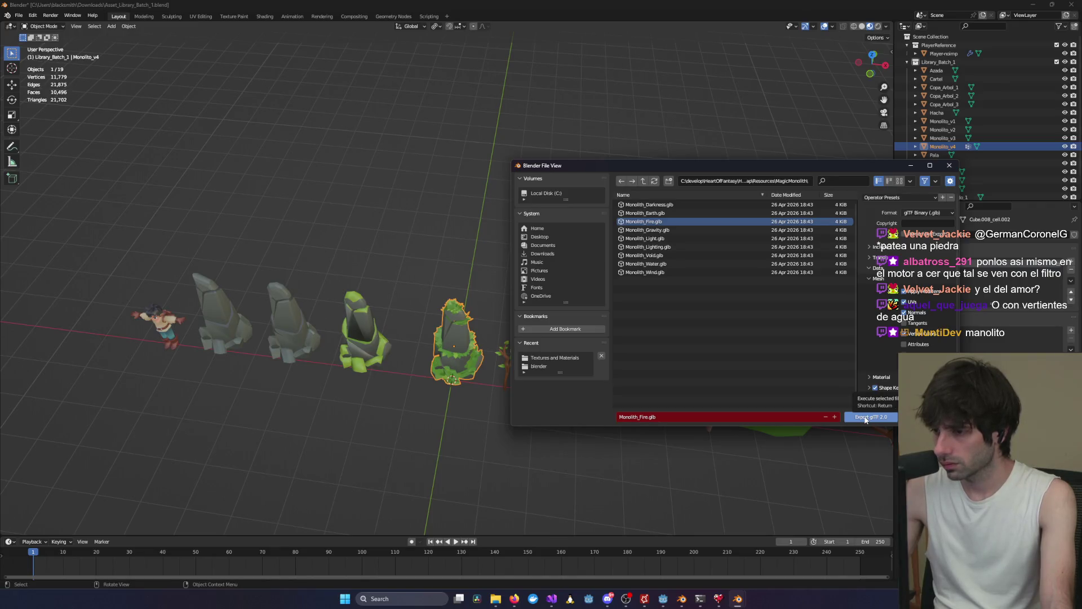
click(866, 418)
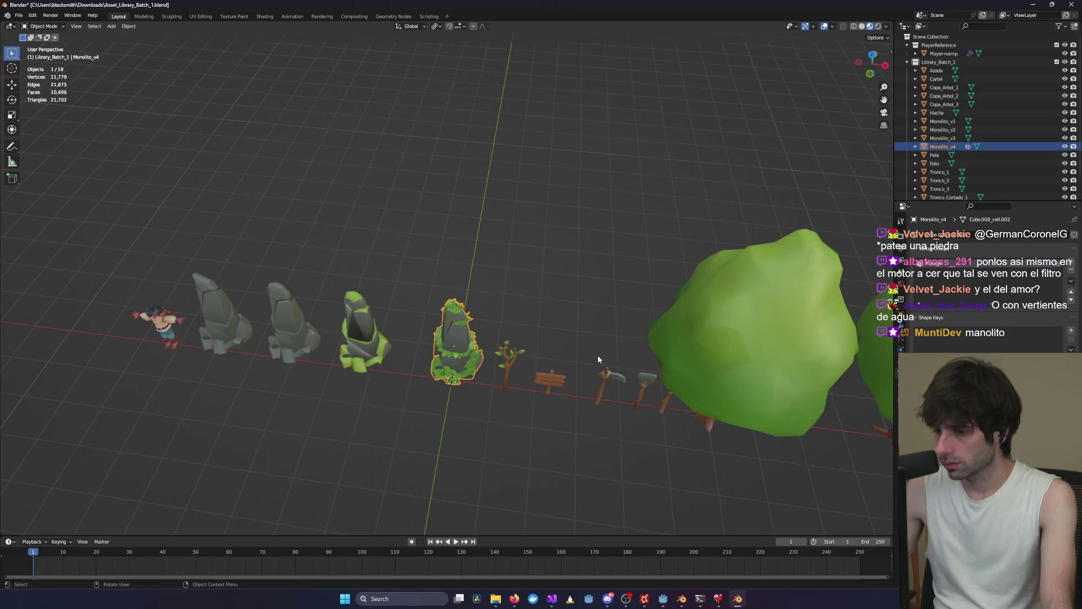
click(667, 600)
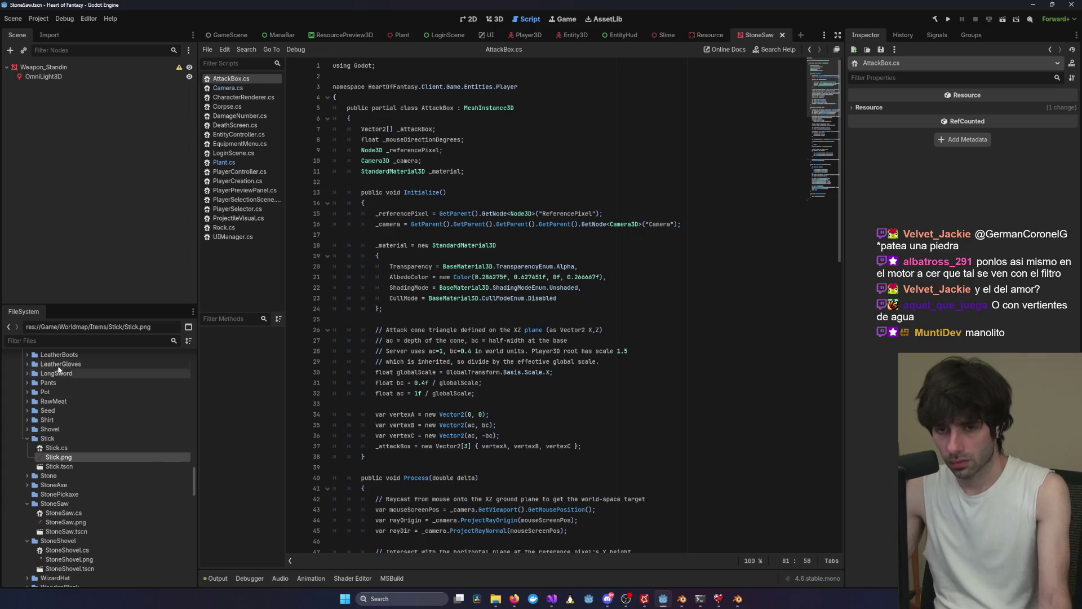
Step: Filter files by 'Fire', review Monolith_Fire.glb's import settings, and glance at the Debug options
click(62, 341)
text(Fire)
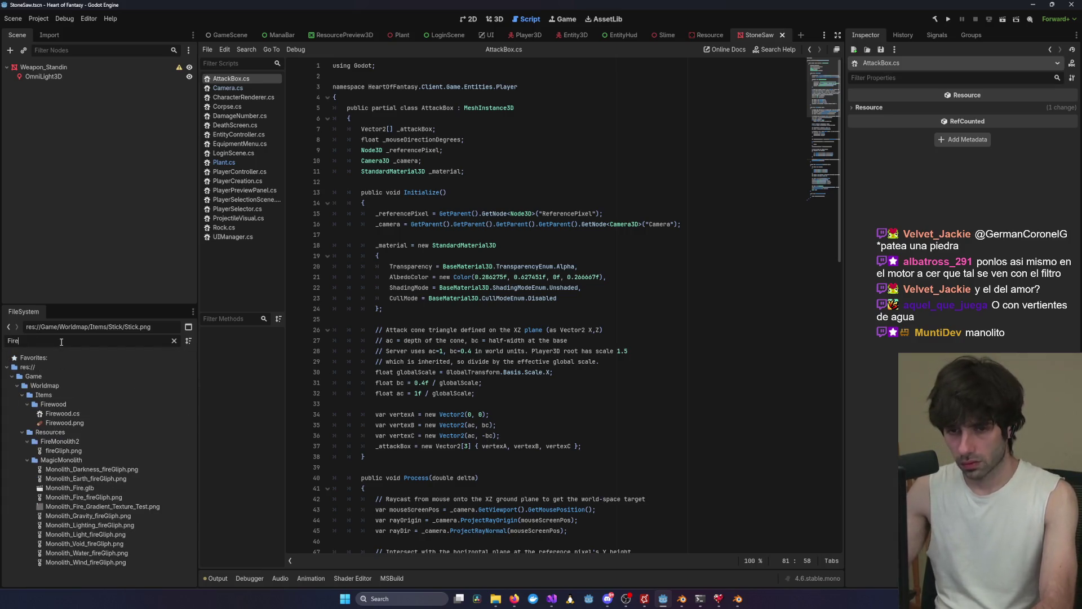
double_click(85, 489)
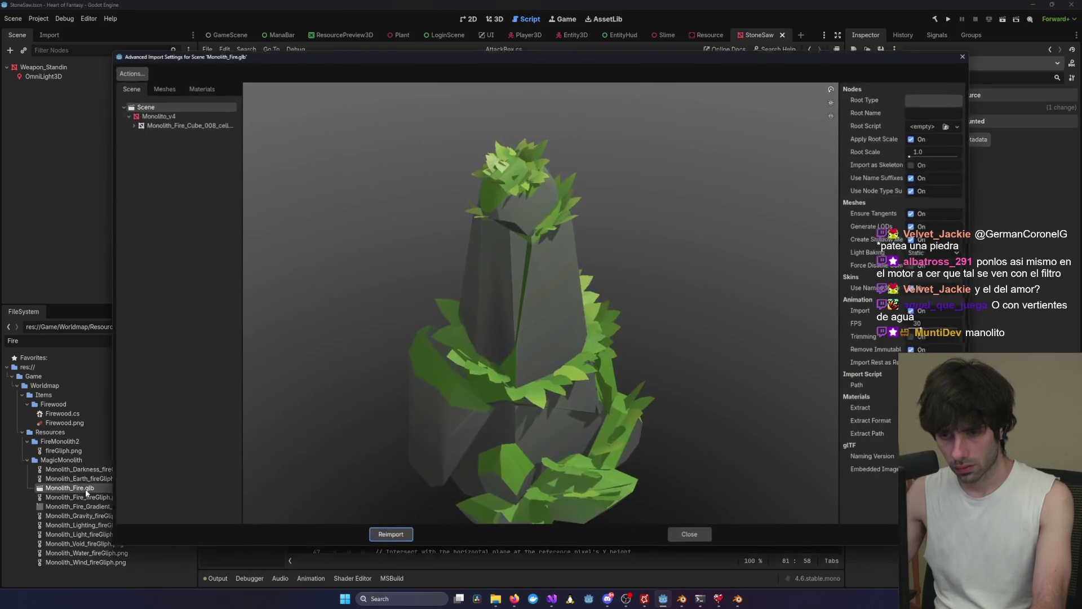
click(694, 536)
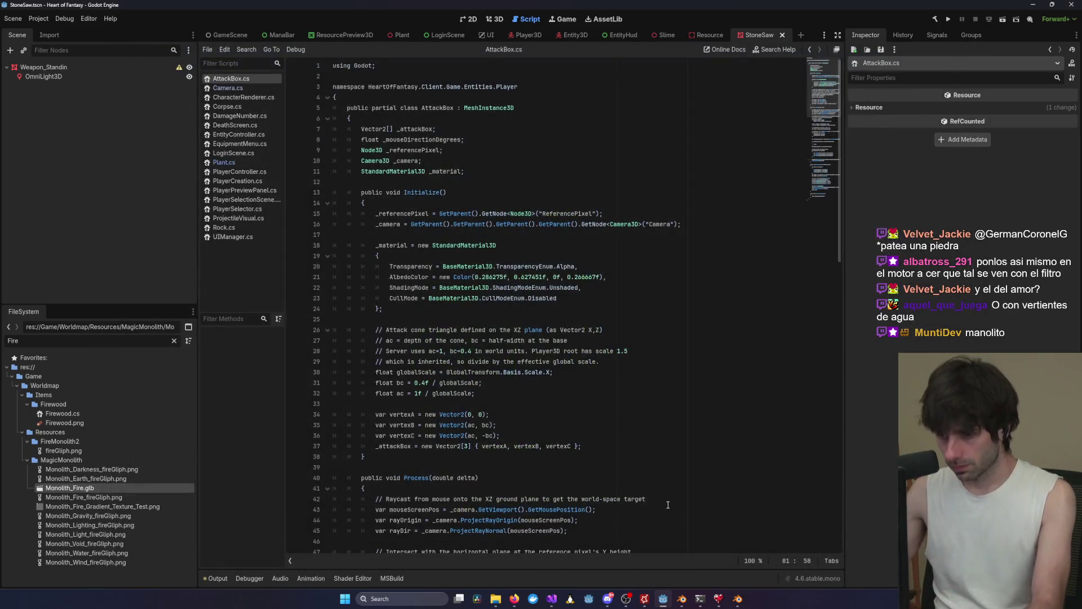
click(72, 21)
click(928, 163)
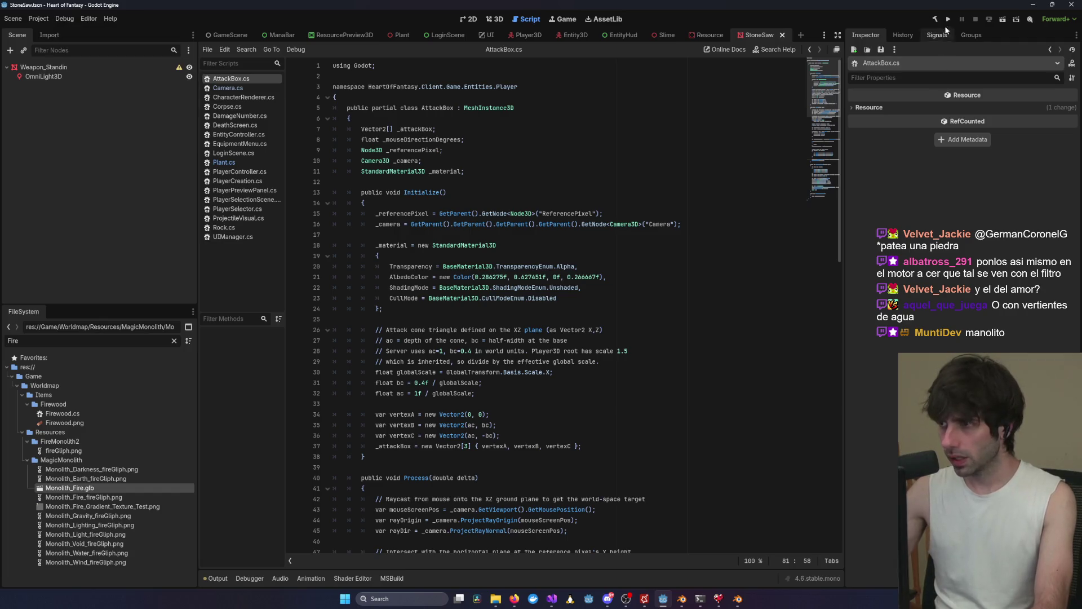
Step: Run the project, log in with the test account, enter the world, then relaunch the game
click(948, 19)
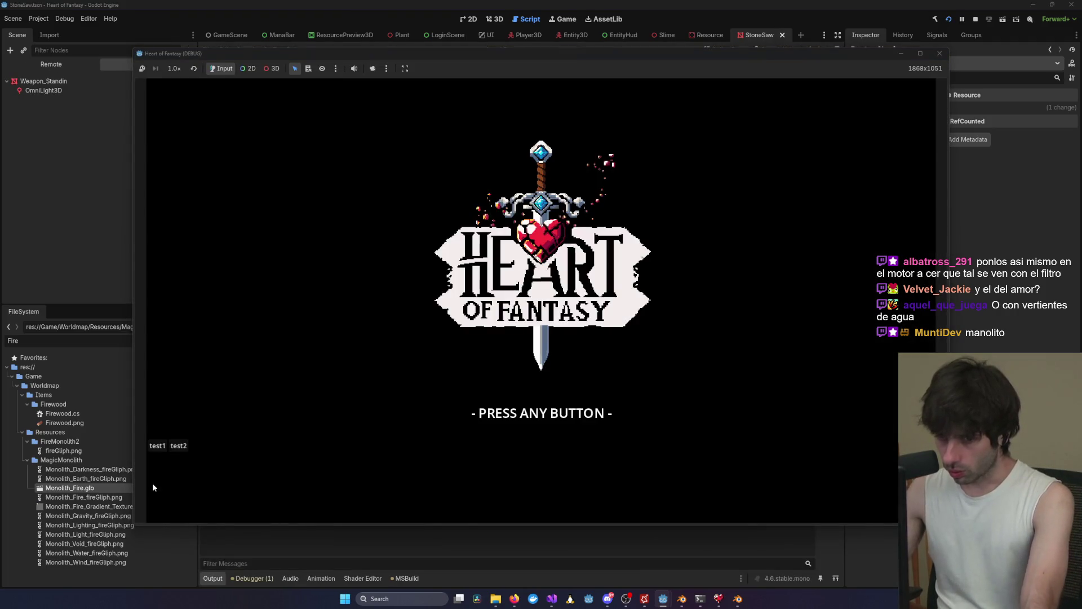
click(158, 446)
click(547, 440)
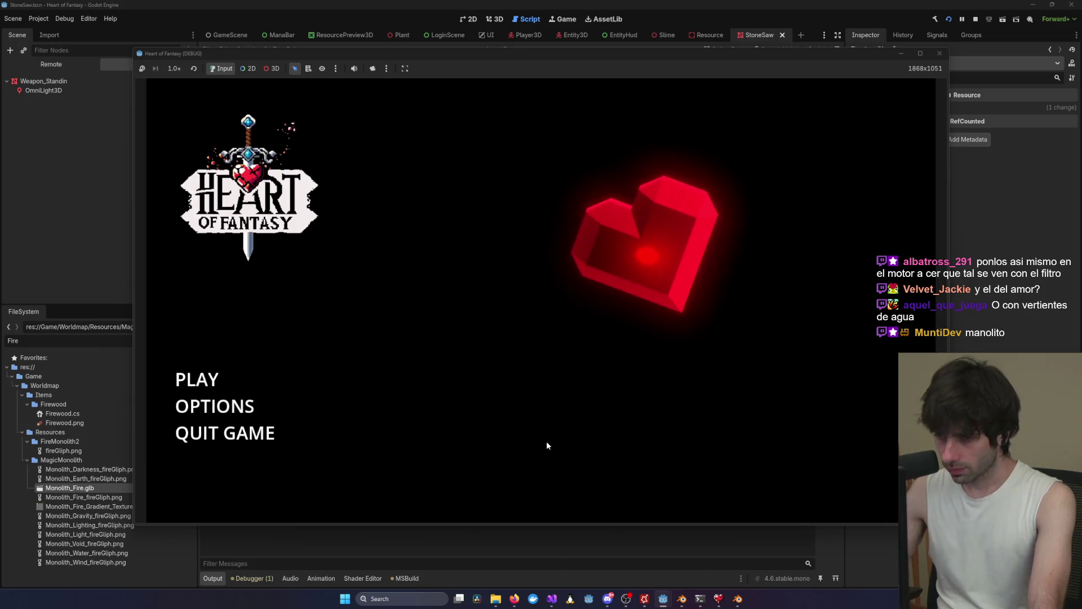
click(235, 377)
click(531, 467)
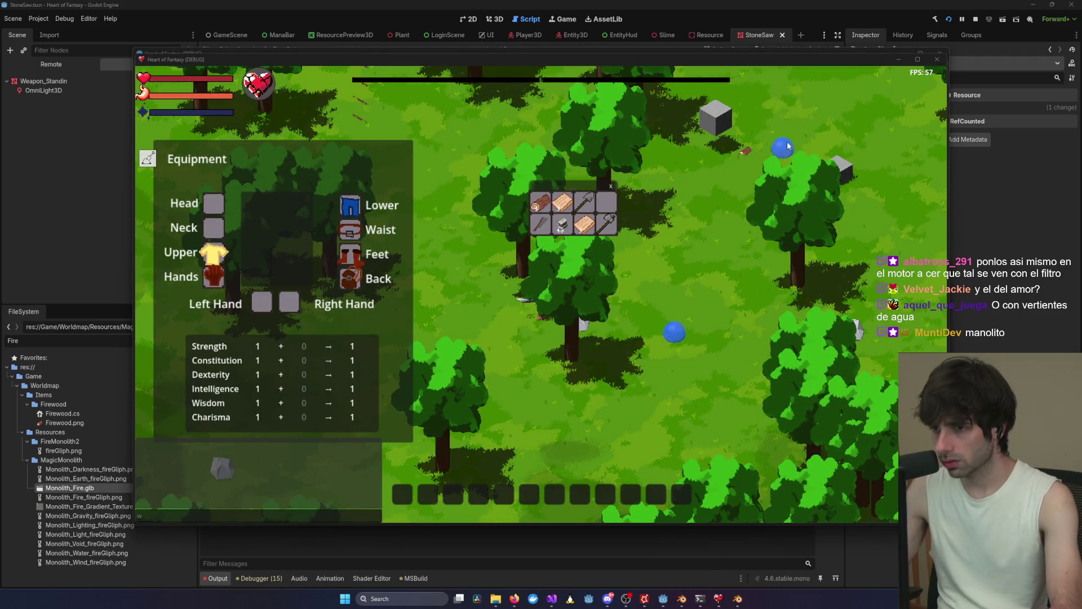
click(938, 59)
key(F5)
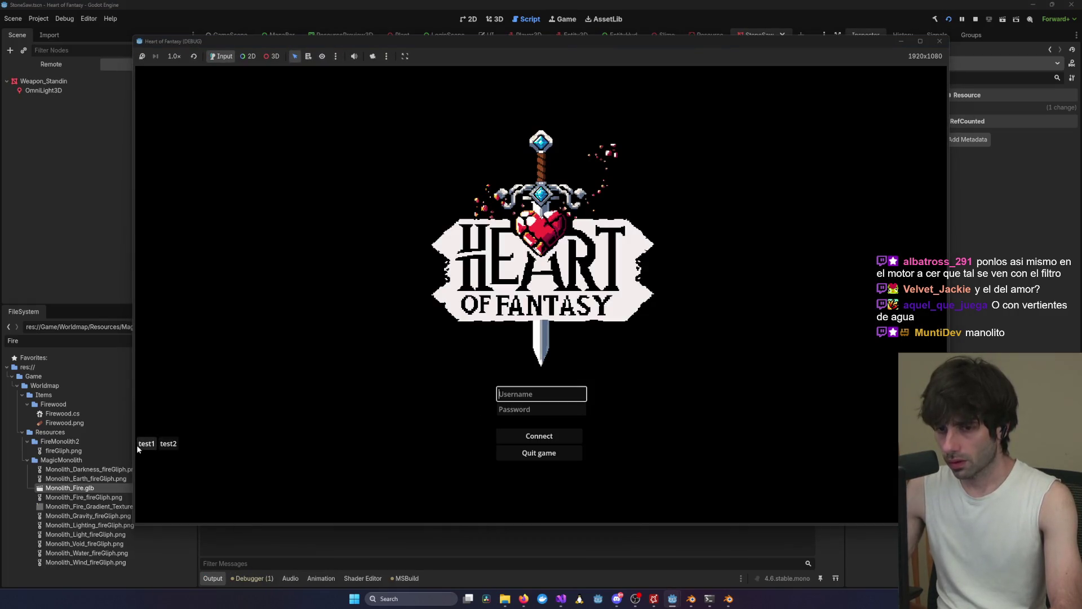
Step: Log in with the test credentials and enter the forest world with the test character
click(167, 443)
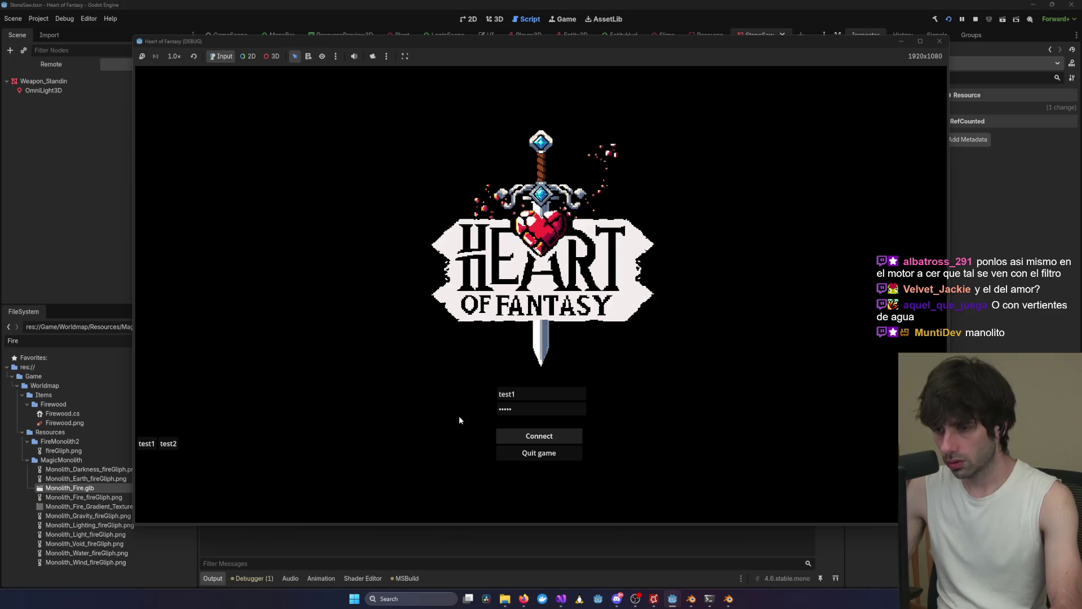
click(535, 437)
click(192, 378)
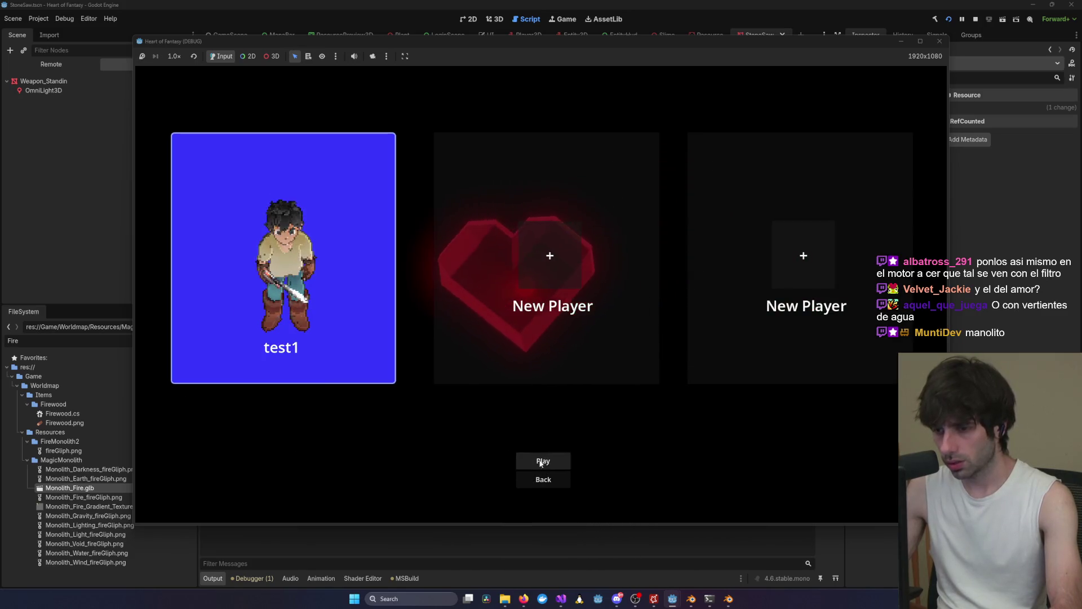
click(543, 458)
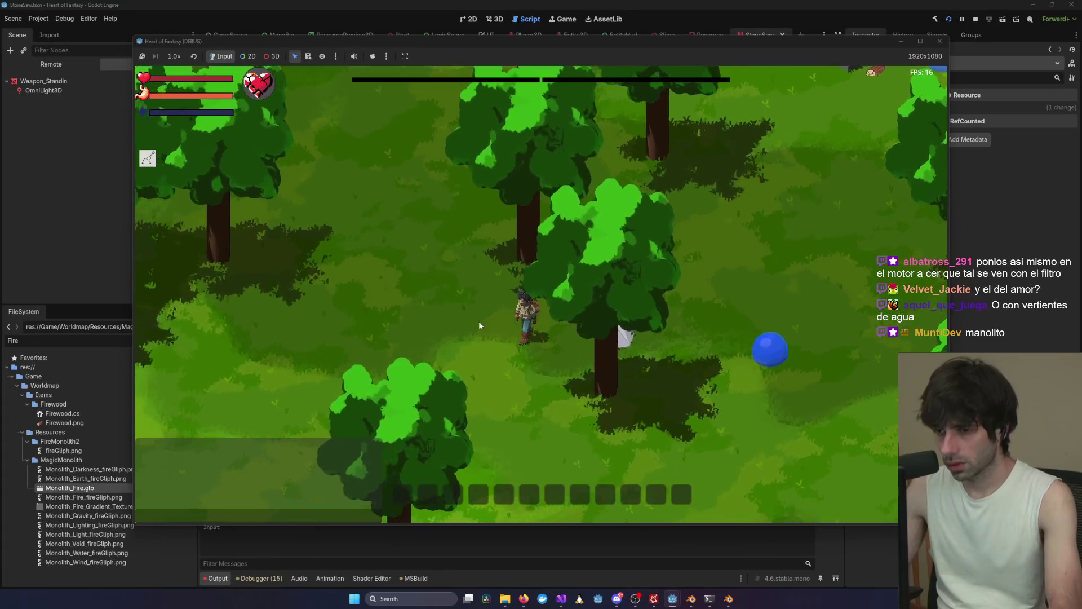
Step: Type /spawn-resource into chat and open a terminal in the HeartOfFantasy project folder
text(/s)
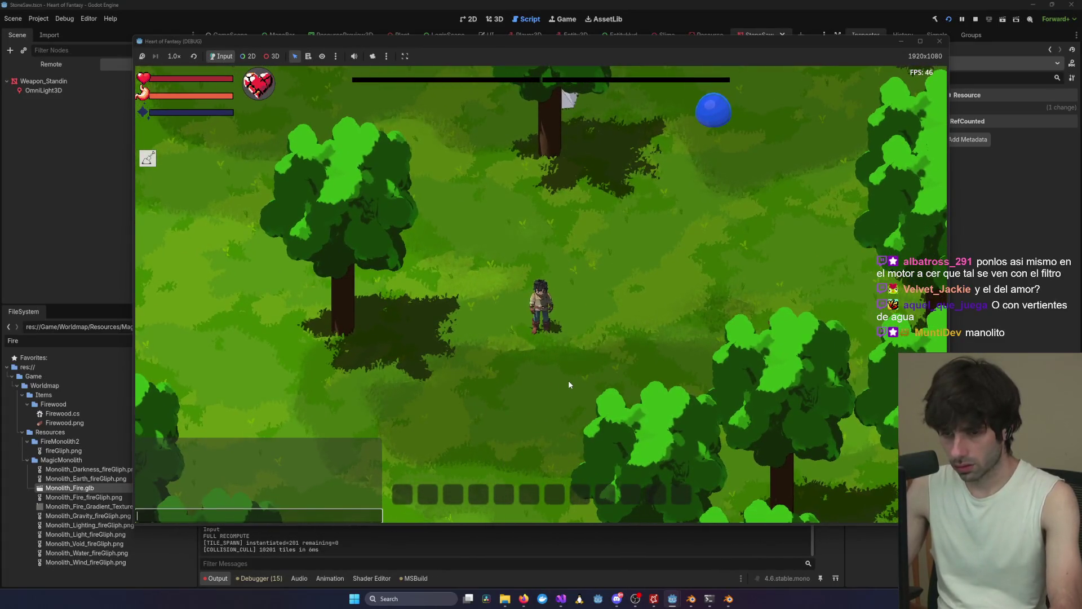
text(pawn-resource)
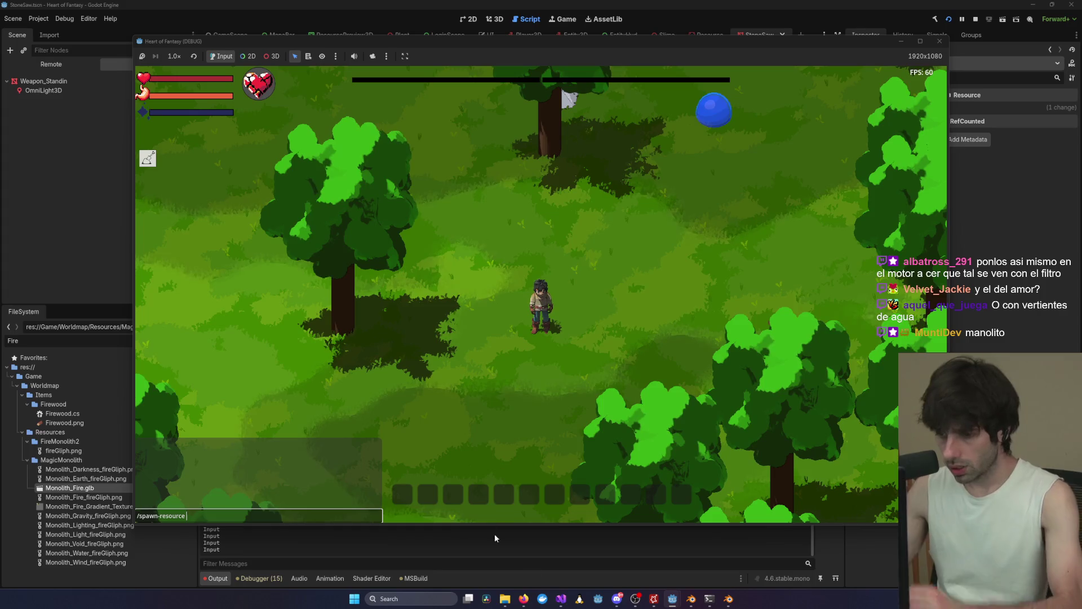
mouse_move(561, 599)
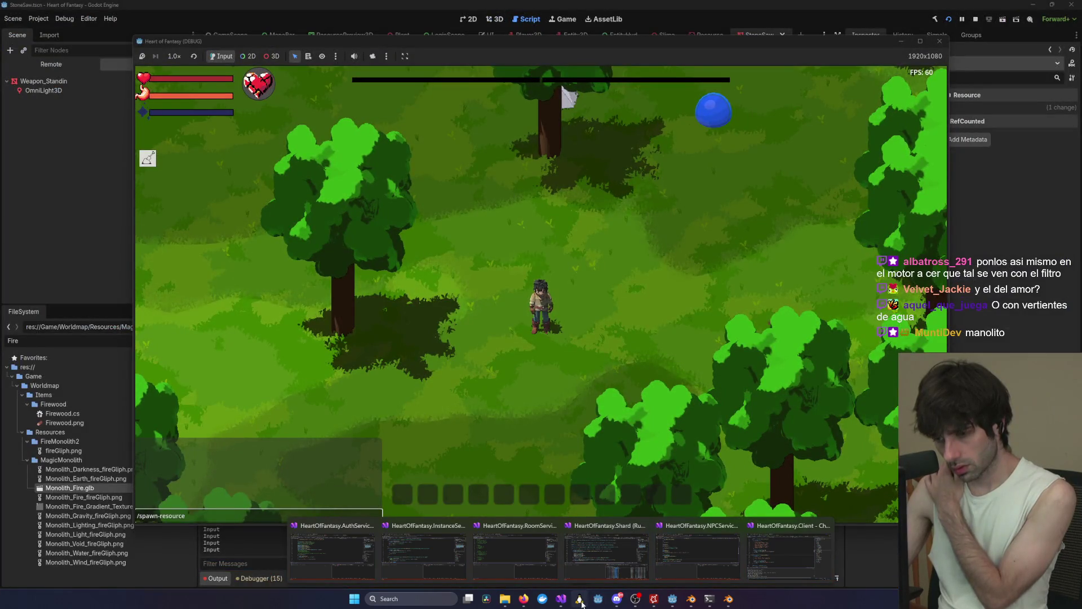
click(580, 600)
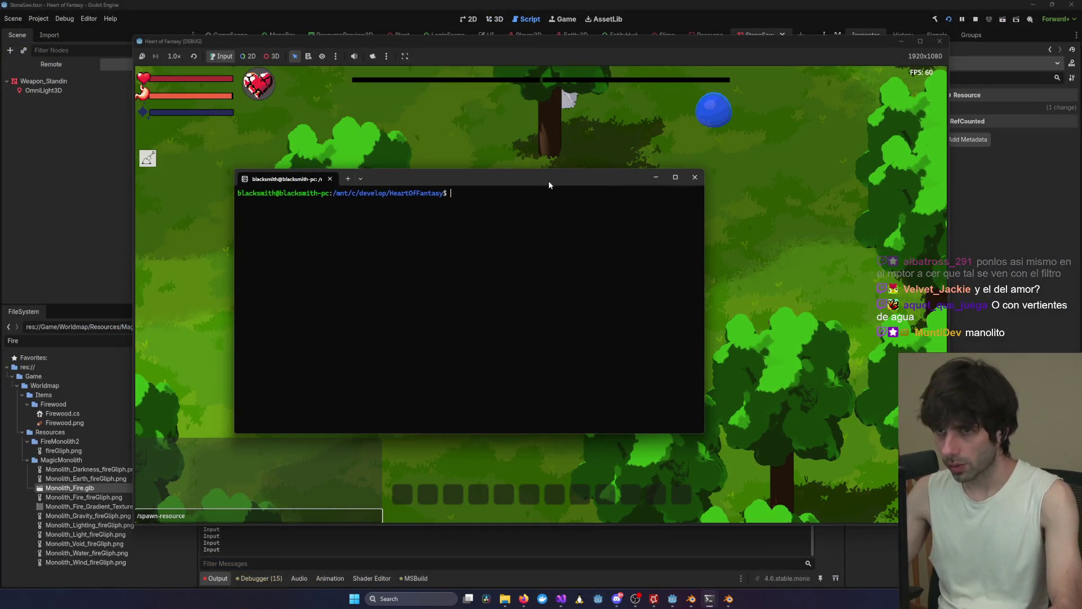
text(claude)
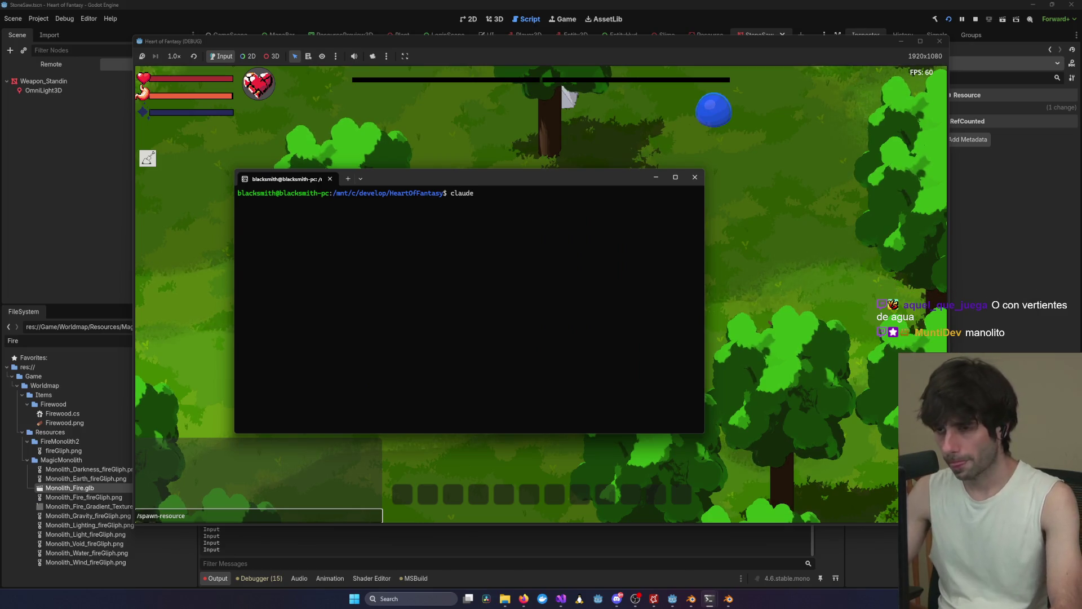
key(Return)
text(@CommandsS)
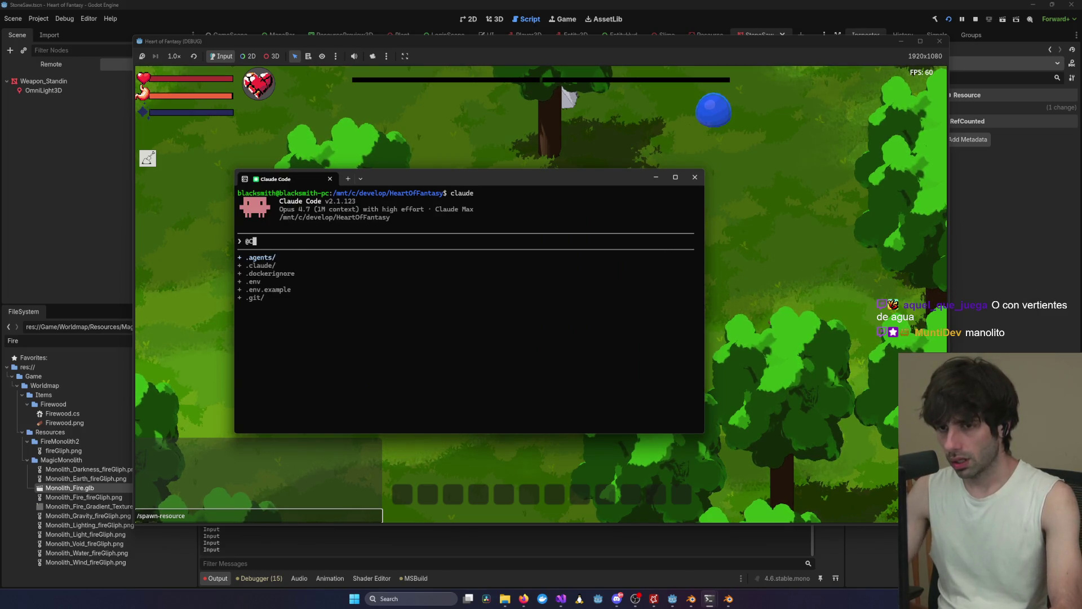
key(Tab)
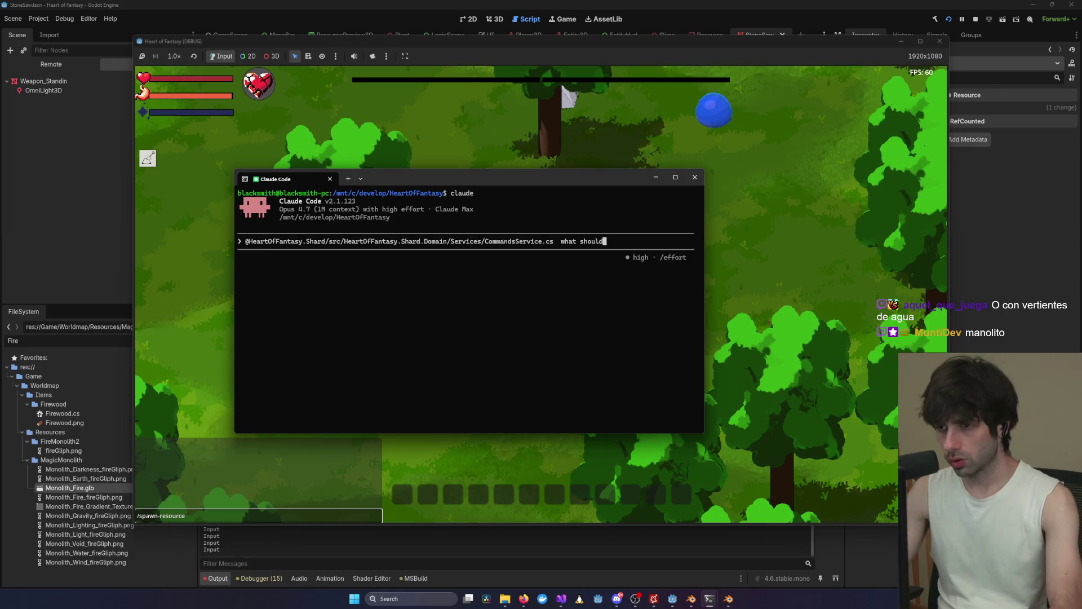
text(mmand to spawn a Fire P)
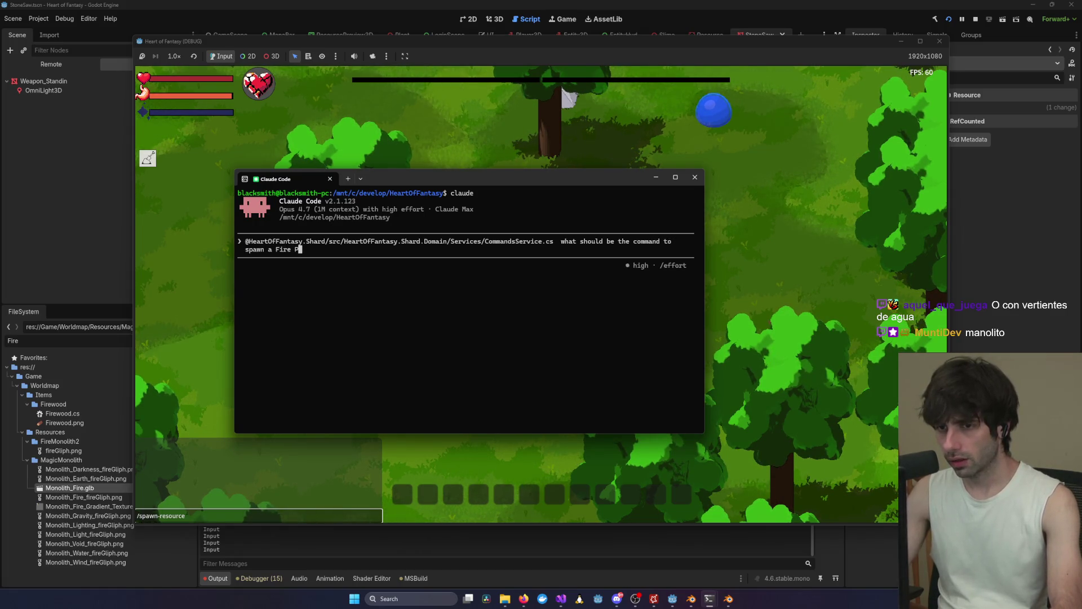
key(BackSpace)
text(Magic Mon)
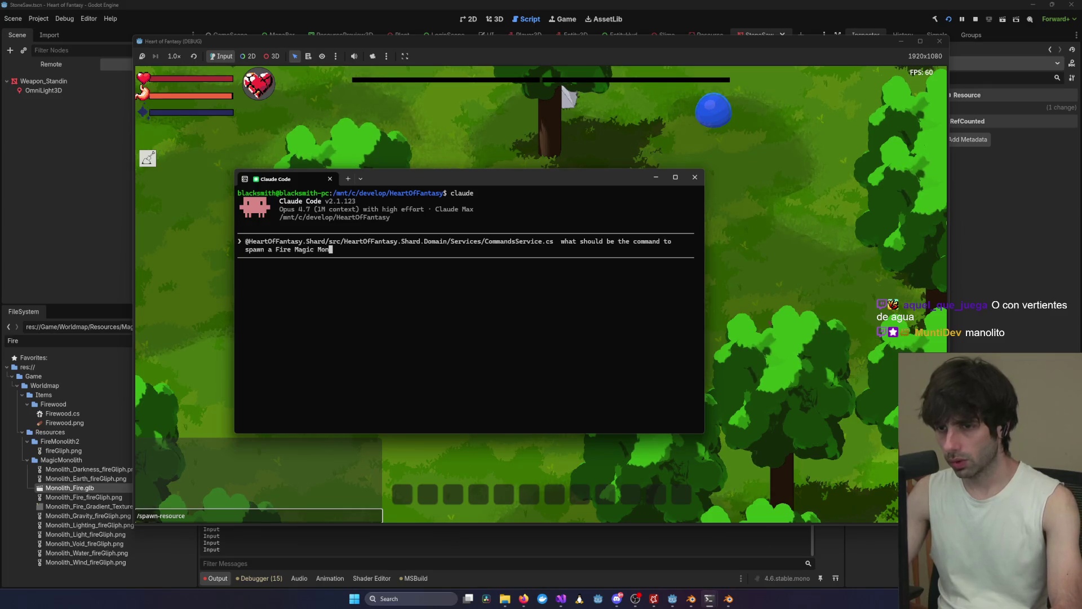
key(Return)
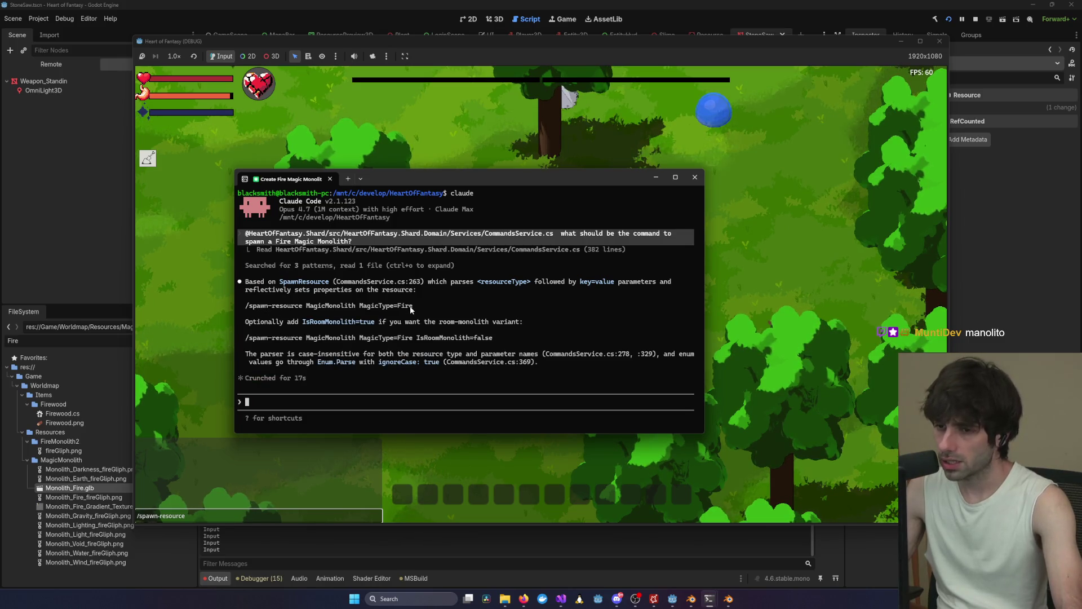
drag(412, 306, 243, 307)
right_click(247, 308)
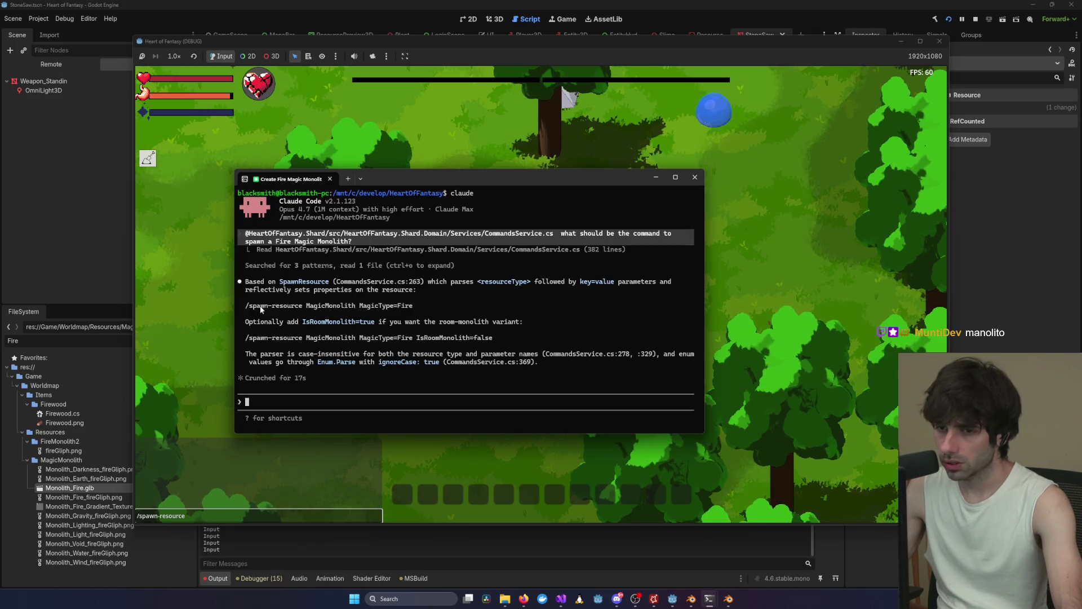
Step: Run /spawn-resource MagicMonolith MagicType=Fire in the game console
click(276, 499)
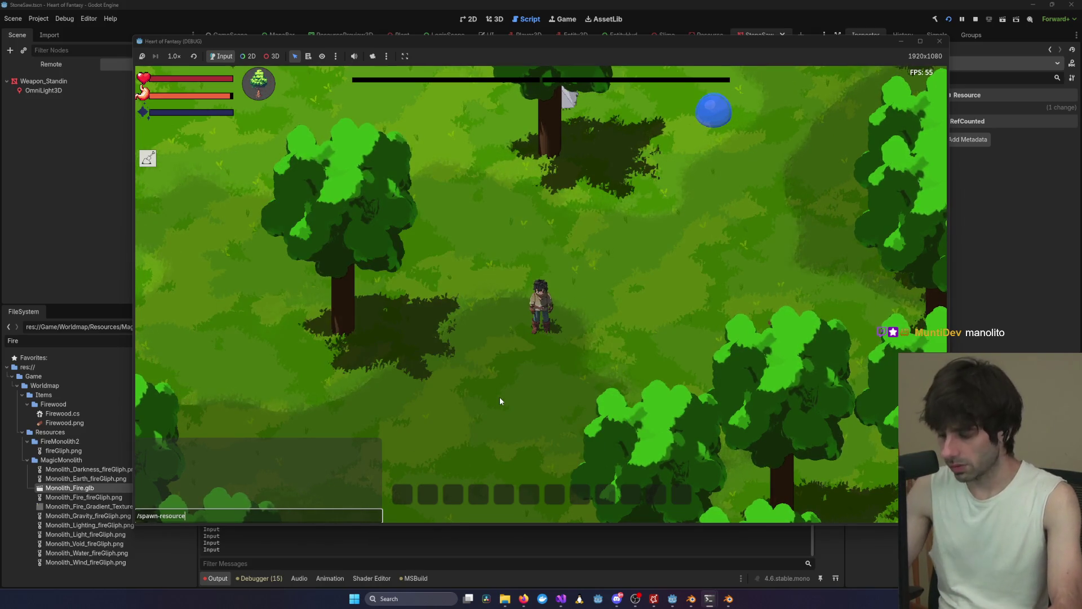
text(MagicMonolith MagicType=Fire)
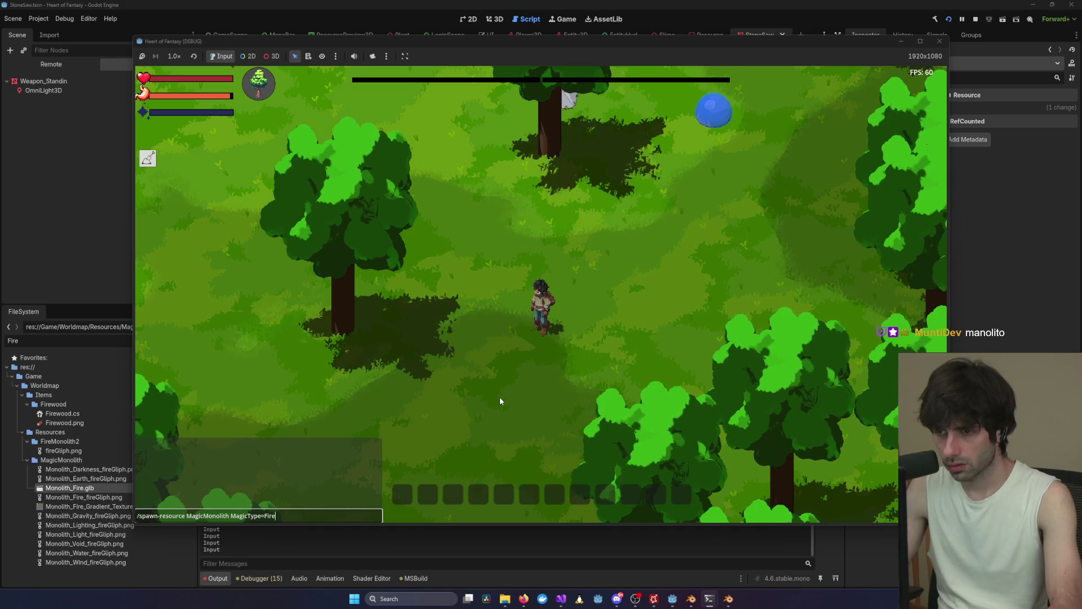
key(Return)
Step: Orbit and zoom around the spawned grey monolith, walking the character back to see the trees
mouse_move(600, 299)
middle_down()
mouse_move(577, 314)
mouse_move(515, 316)
mouse_move(650, 323)
mouse_move(540, 269)
middle_up()
scroll(506, 300, up, 3)
scroll(495, 300, down, 3)
scroll(650, 322, up, 3)
middle_drag(495, 390, 581, 350)
scroll(582, 349, down, 5)
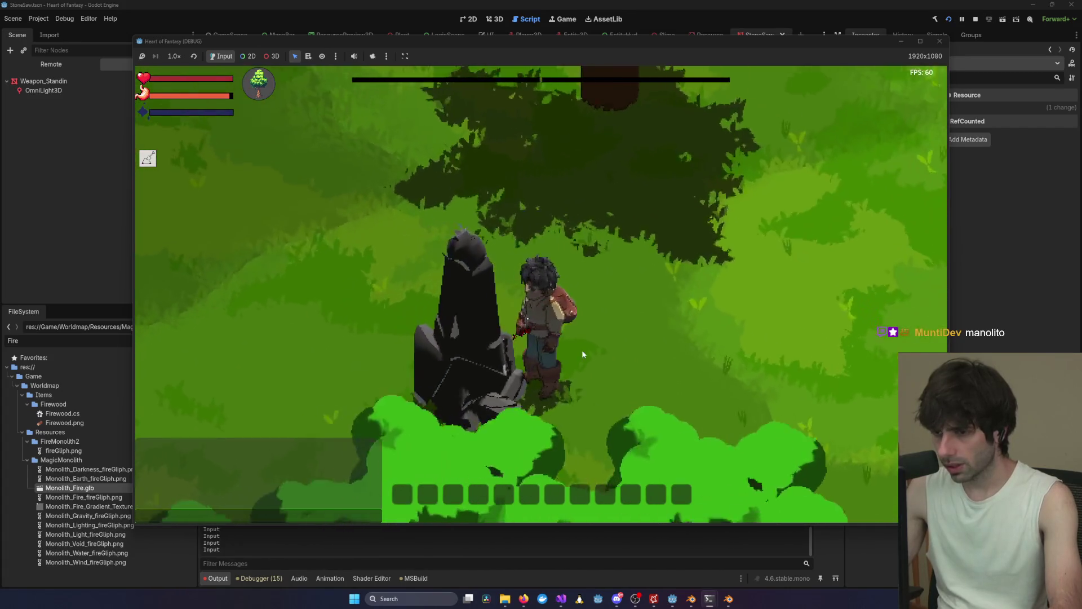
key(s)
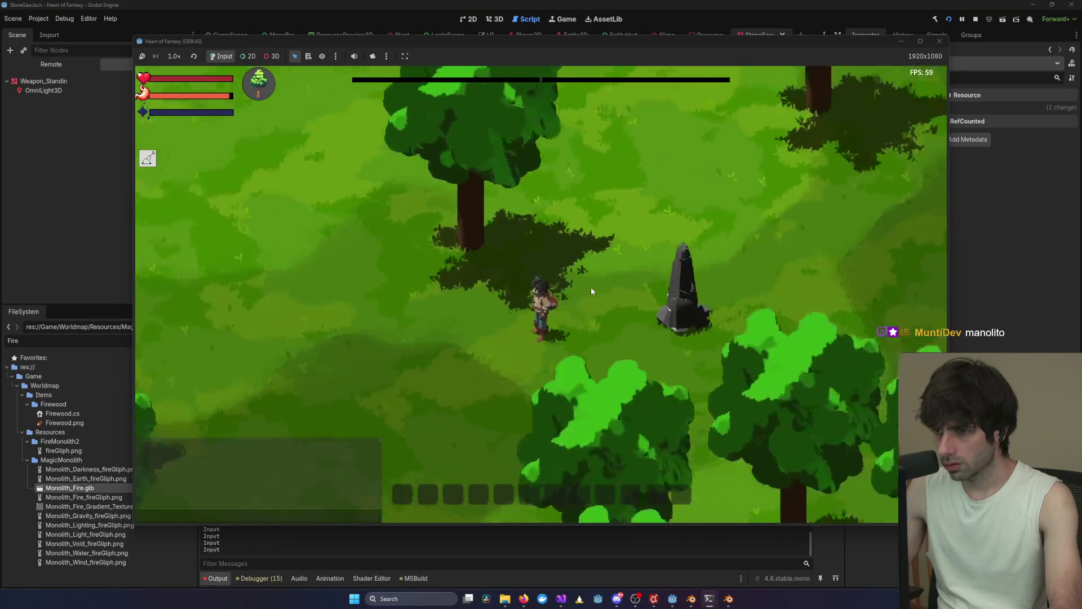
mouse_move(592, 289)
middle_down()
mouse_move(778, 355)
mouse_move(529, 341)
mouse_move(574, 288)
mouse_move(777, 579)
middle_up()
scroll(574, 288, up, 5)
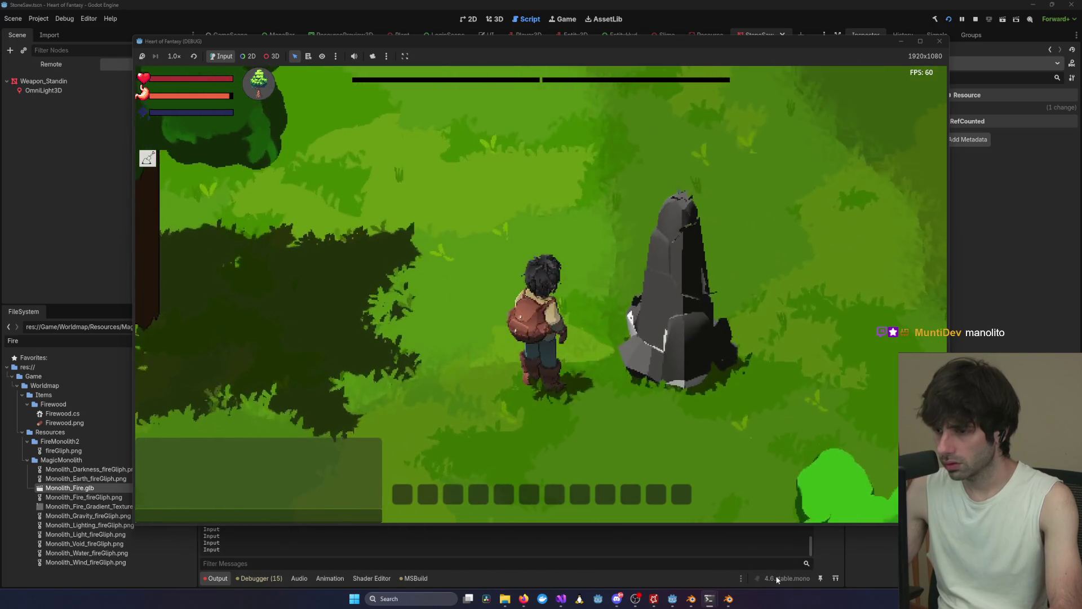
click(730, 601)
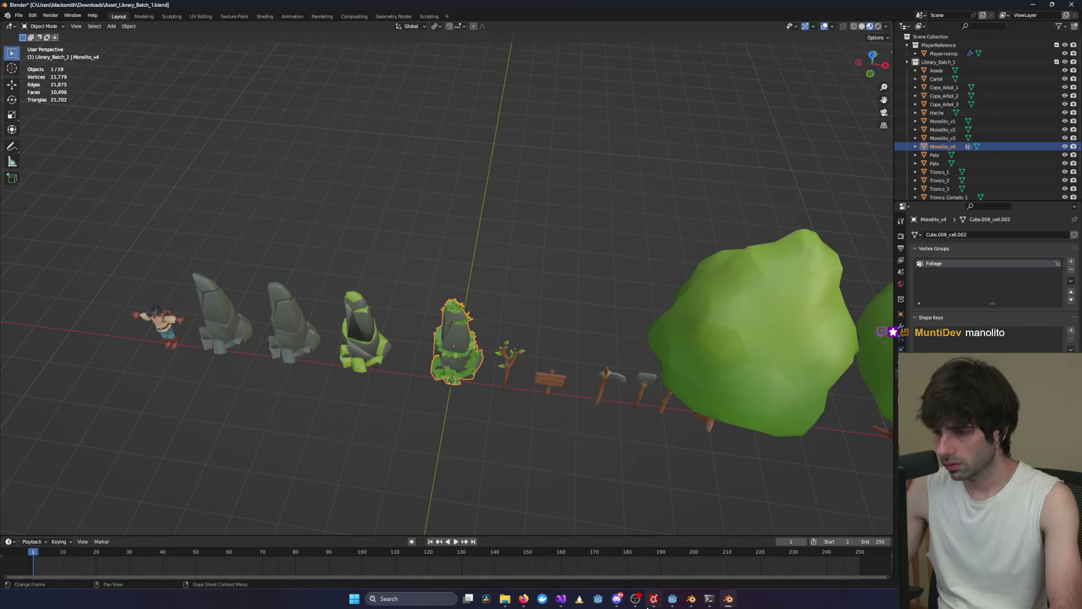
Step: Open Monolith_Fire.glb's import settings, check its Materials tab, and close them
mouse_move(673, 599)
click(642, 564)
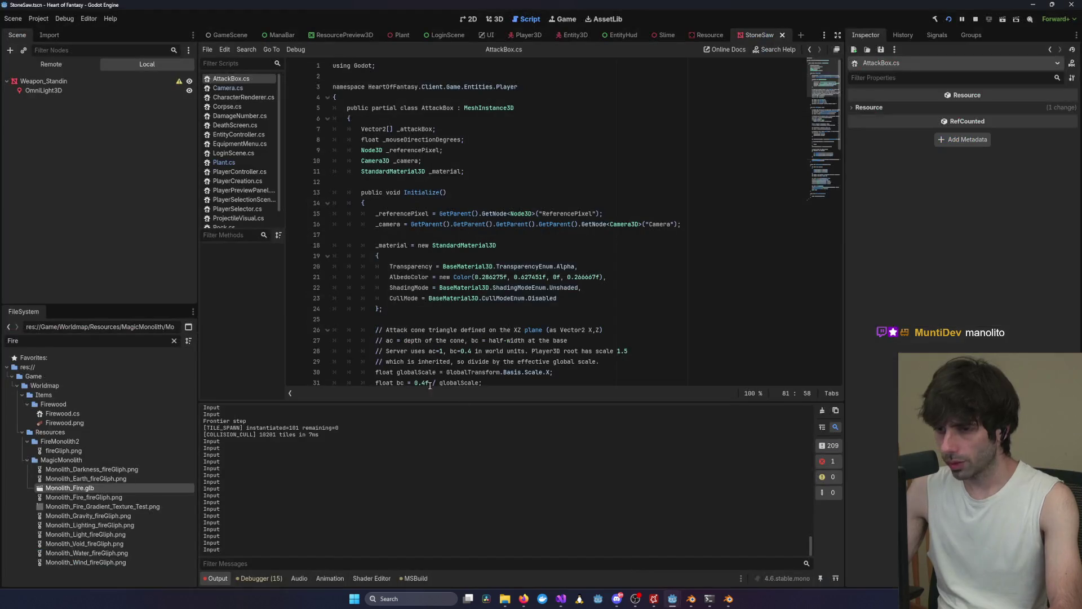
double_click(81, 489)
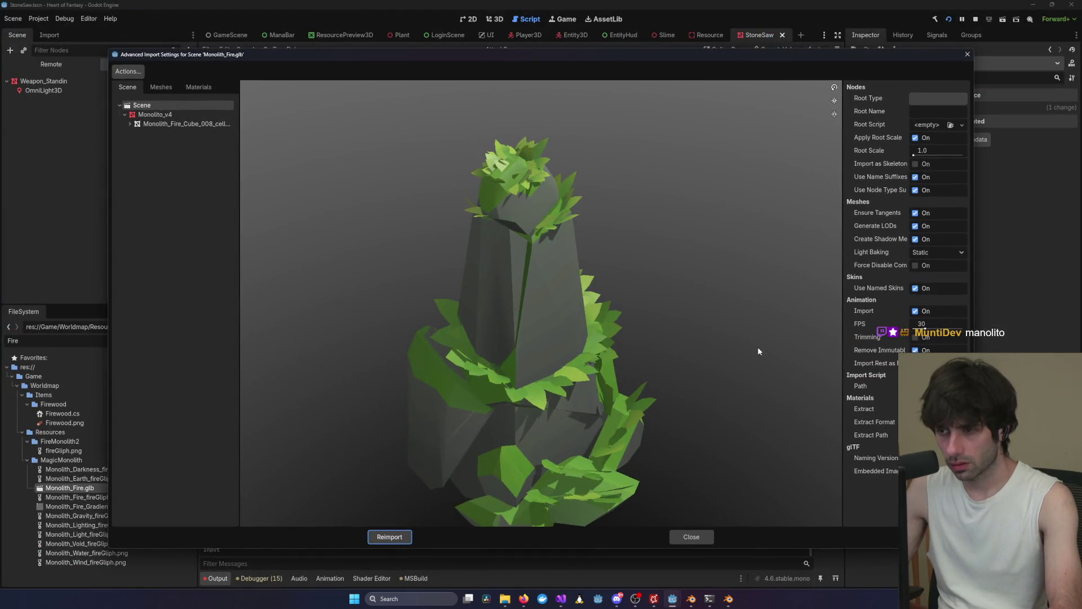
mouse_move(704, 349)
mouse_down()
mouse_move(562, 359)
mouse_move(651, 324)
mouse_up()
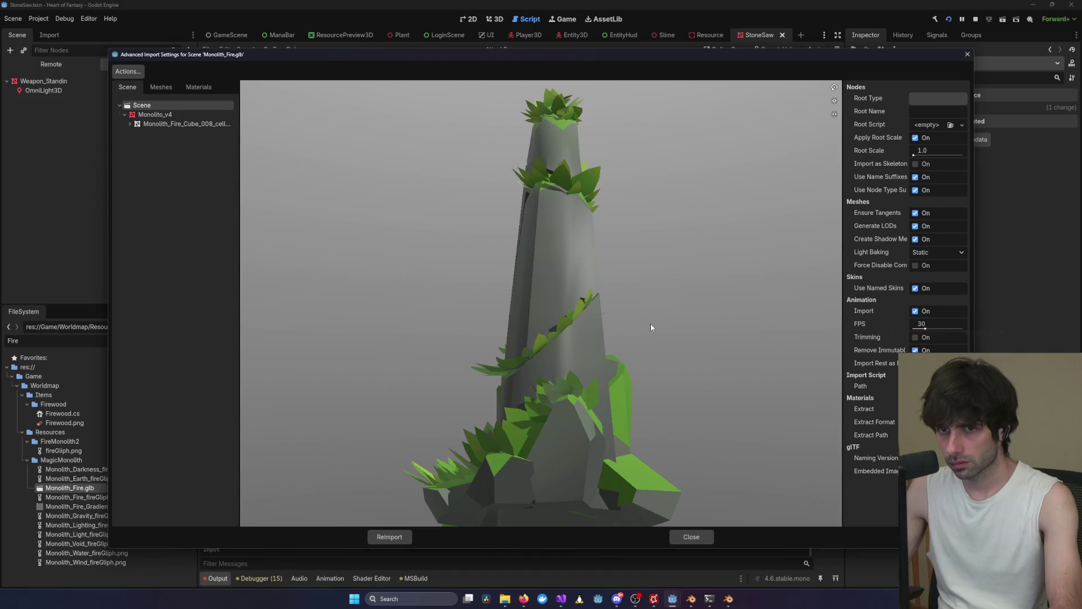
click(198, 87)
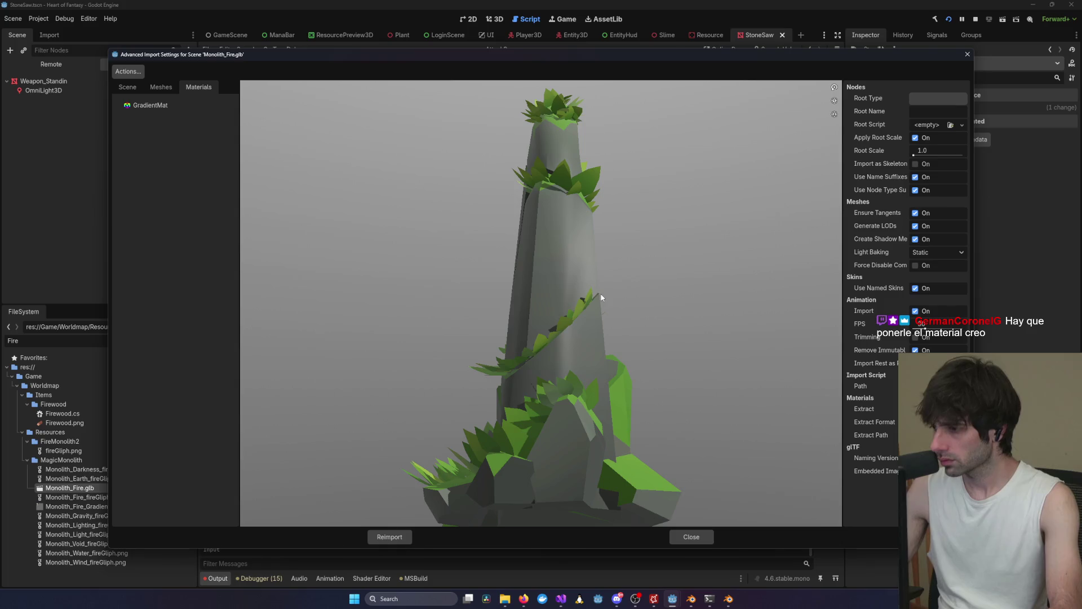
click(697, 538)
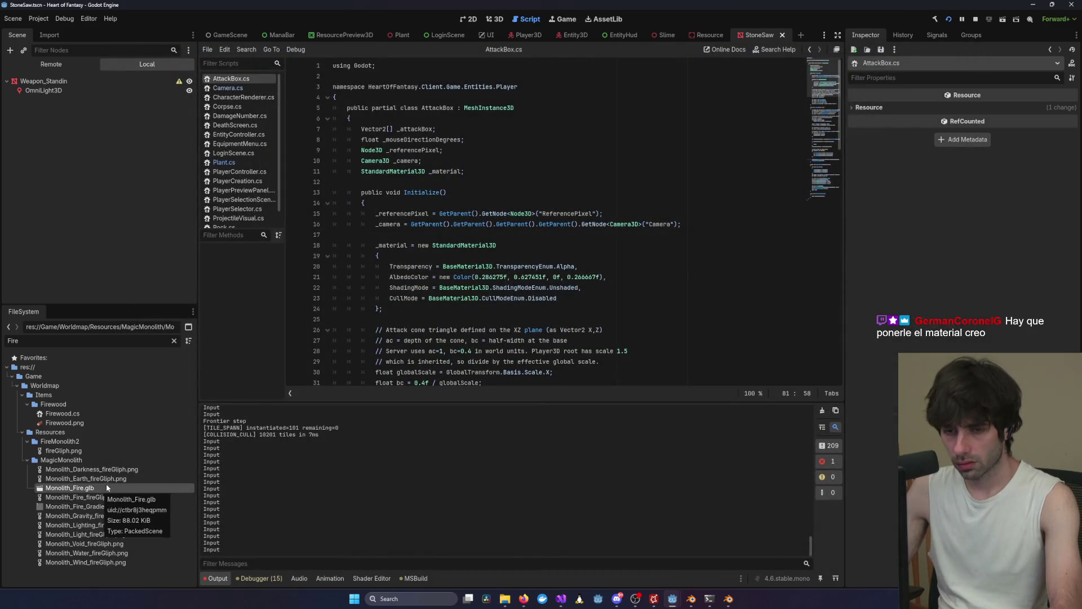
Step: Reopen Monolith_Fire.glb's import settings, preview the GradientMat material on the sphere, and close
mouse_move(152, 472)
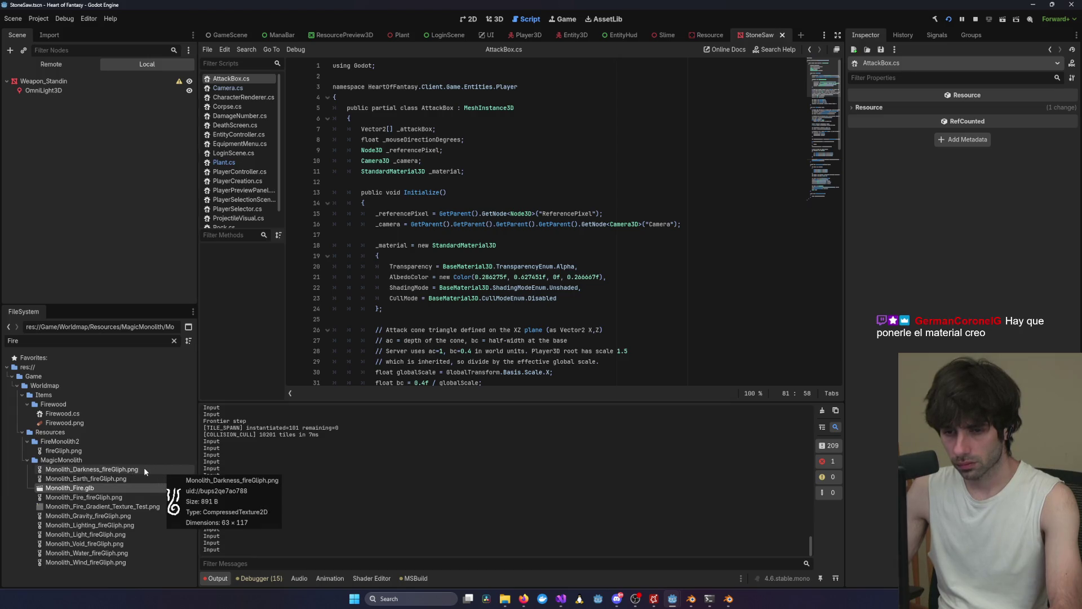
mouse_move(138, 501)
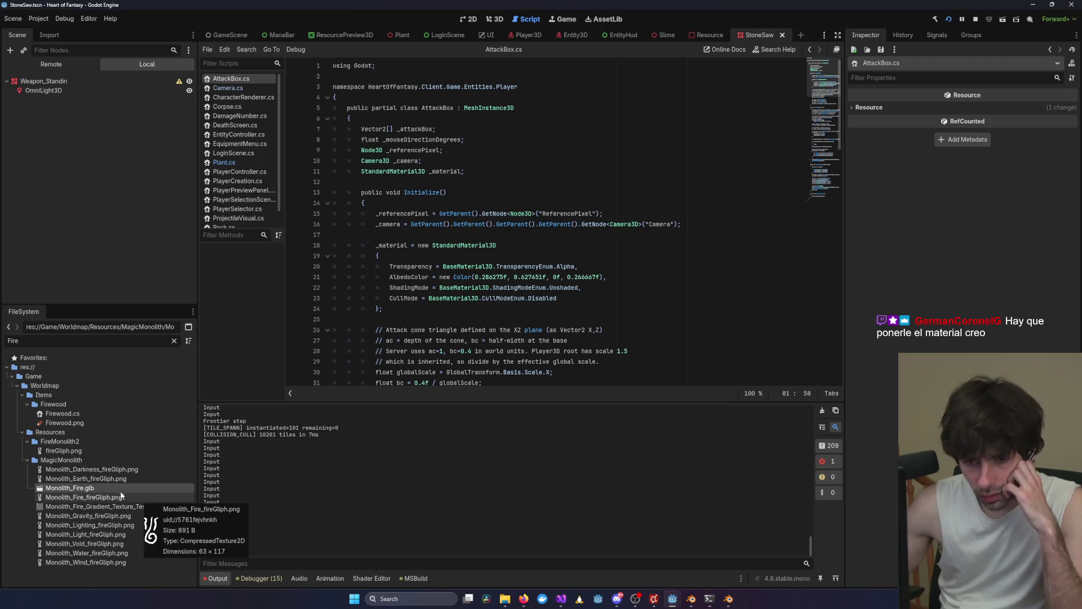
mouse_move(103, 491)
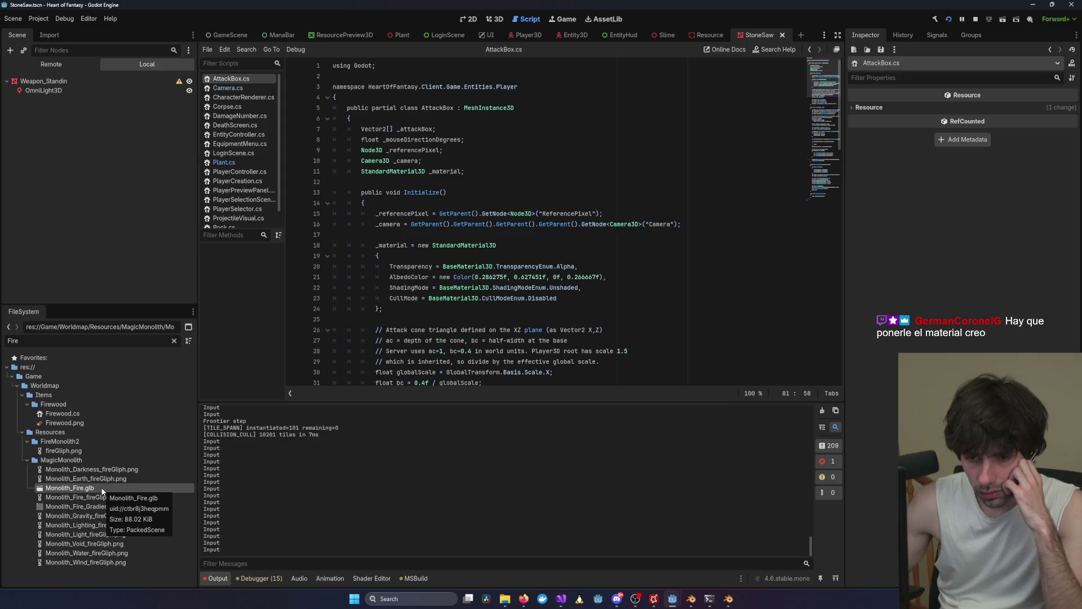
mouse_move(72, 511)
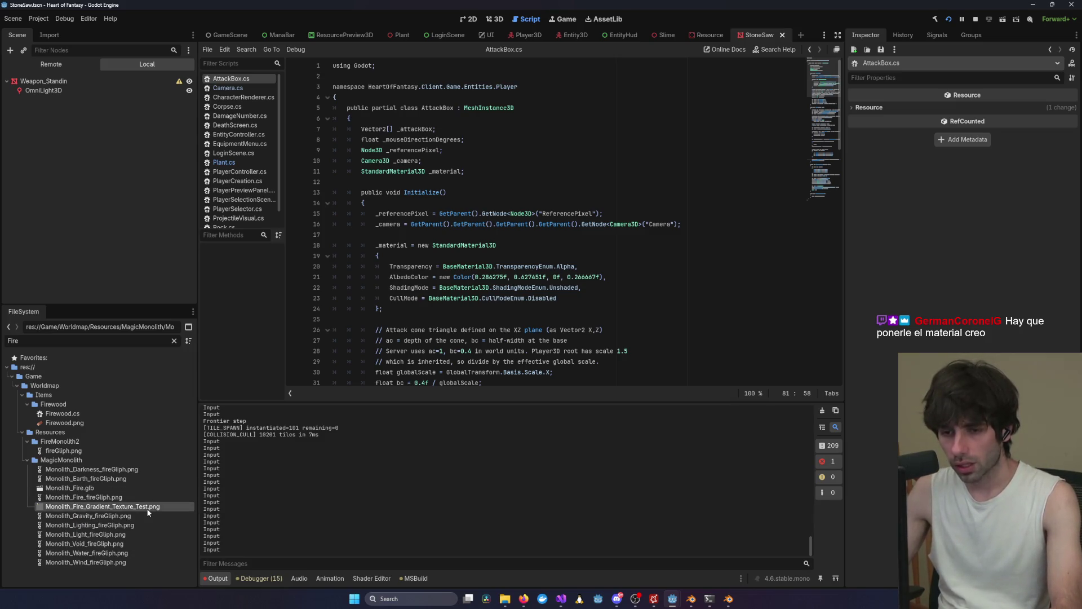
double_click(117, 488)
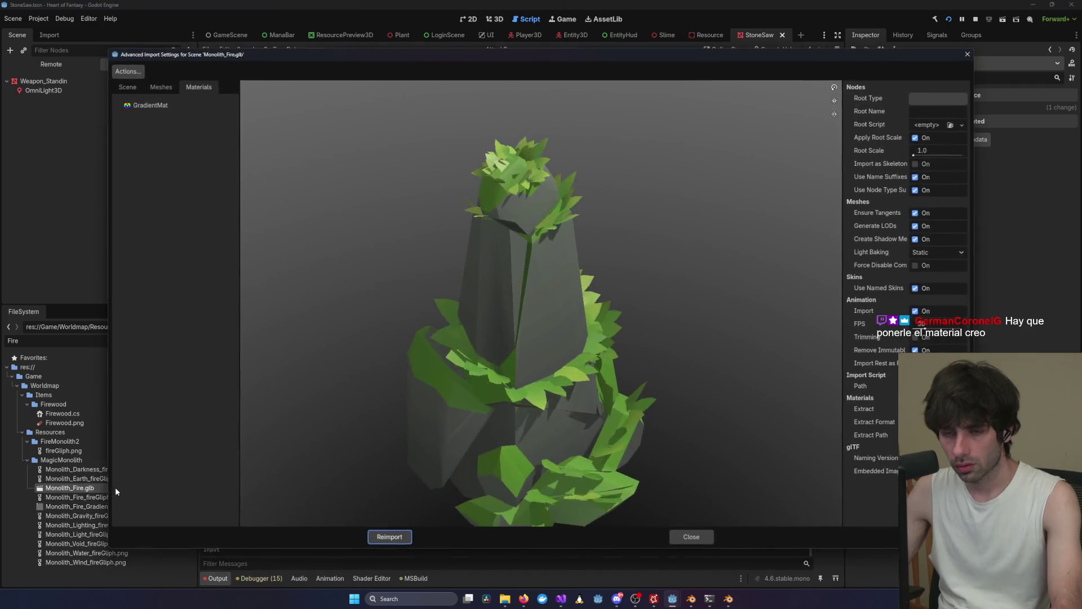
click(159, 109)
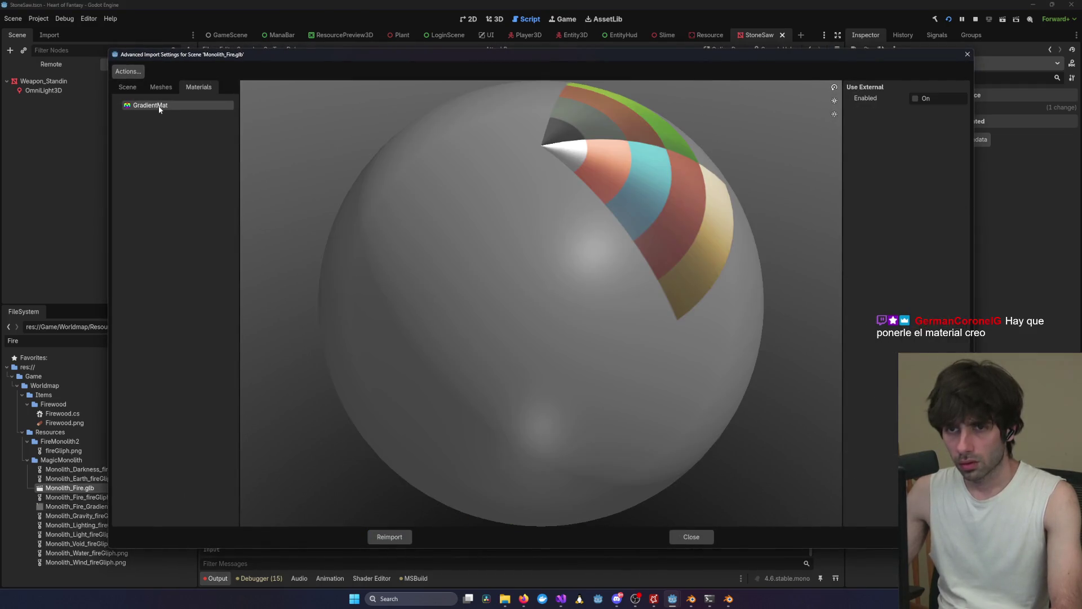
mouse_move(556, 331)
mouse_down()
mouse_move(426, 317)
mouse_move(800, 229)
mouse_up()
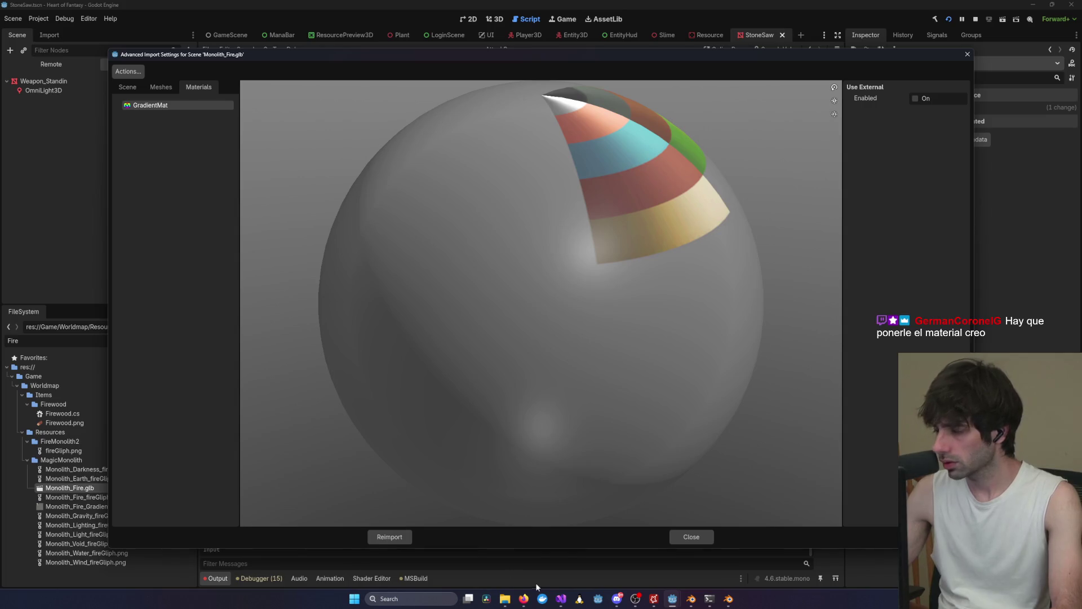
click(388, 538)
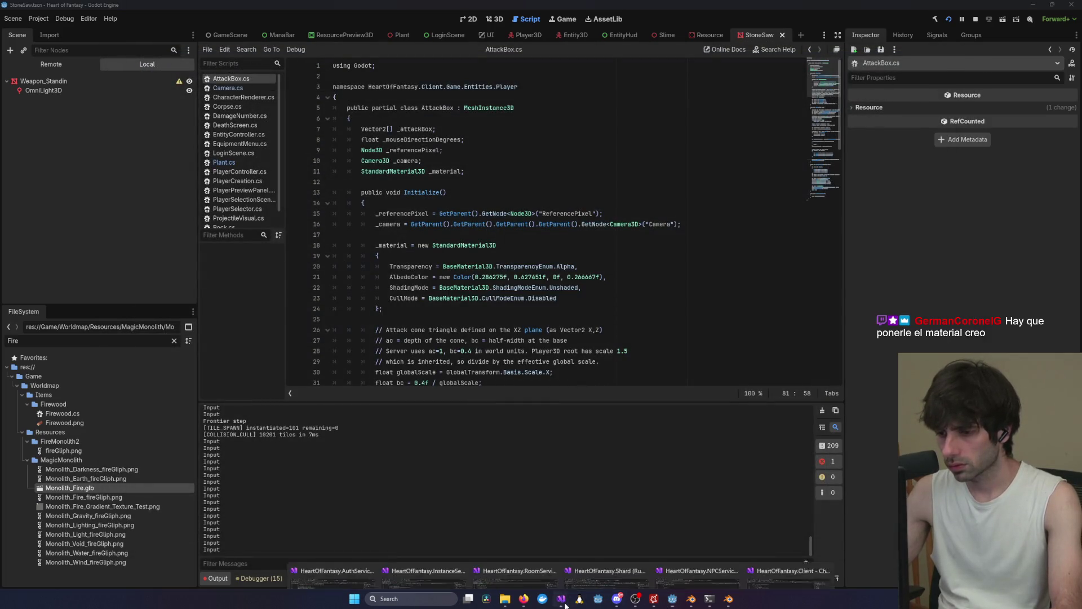
Step: Build and debug with the HeartOfFantasy.Client launch profile, dismissing the class library error
mouse_move(561, 599)
click(789, 550)
click(264, 20)
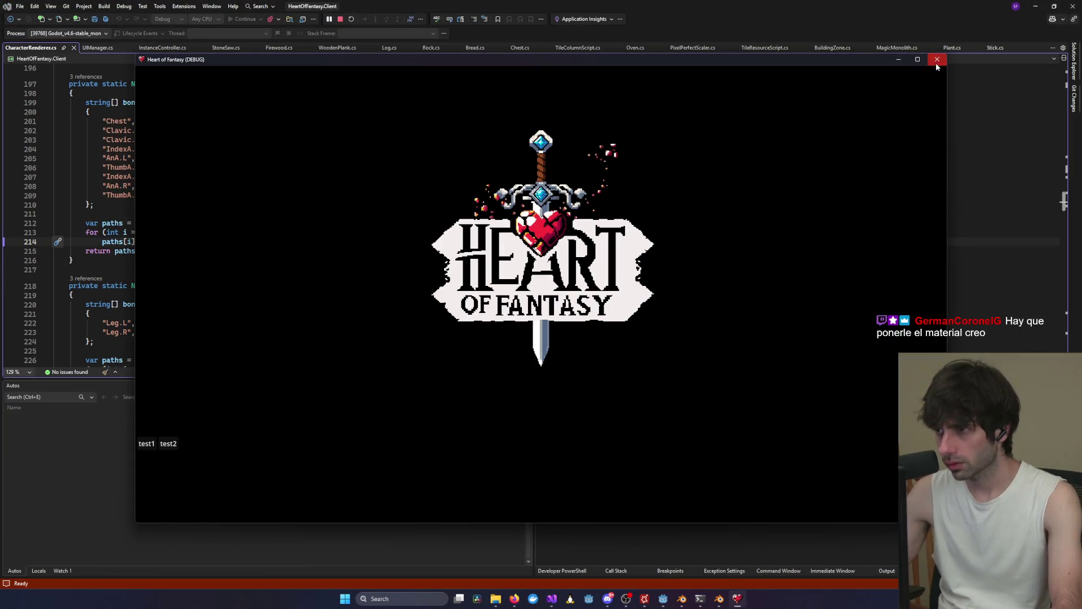
click(937, 58)
click(270, 19)
click(263, 44)
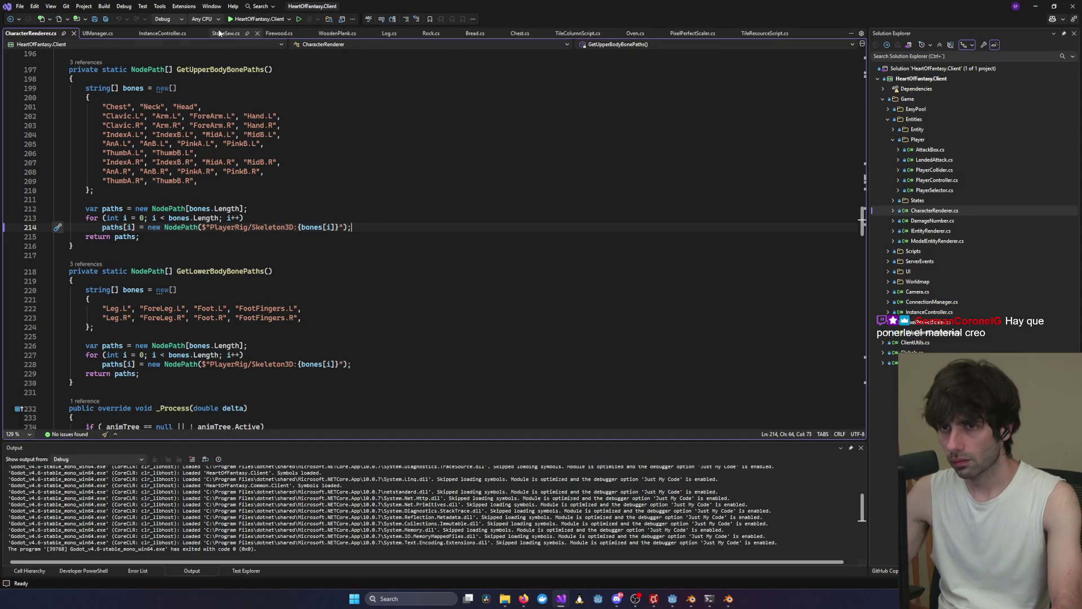
click(259, 20)
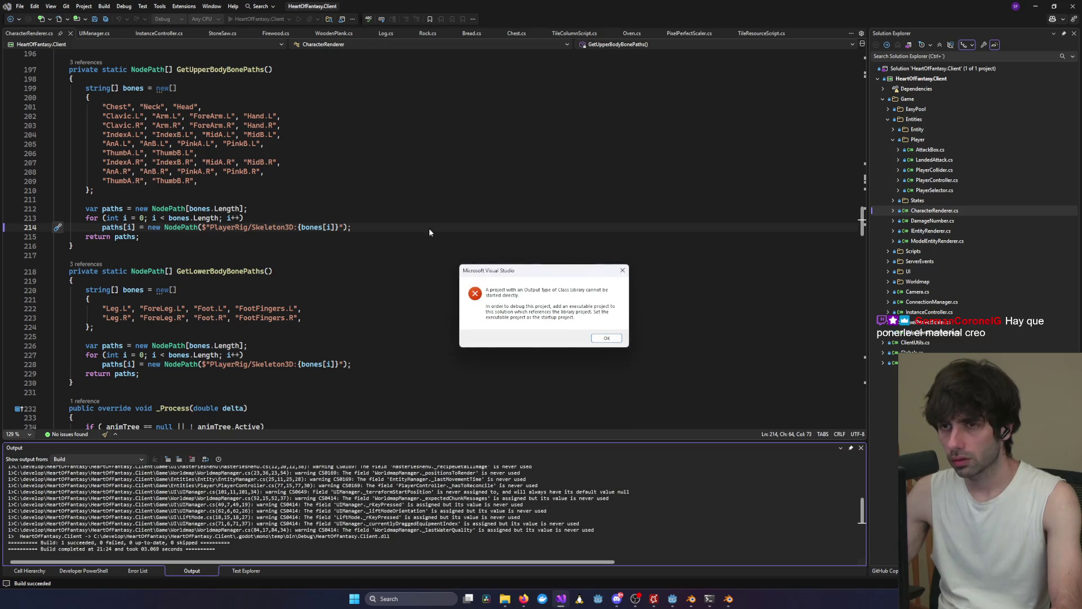
click(619, 338)
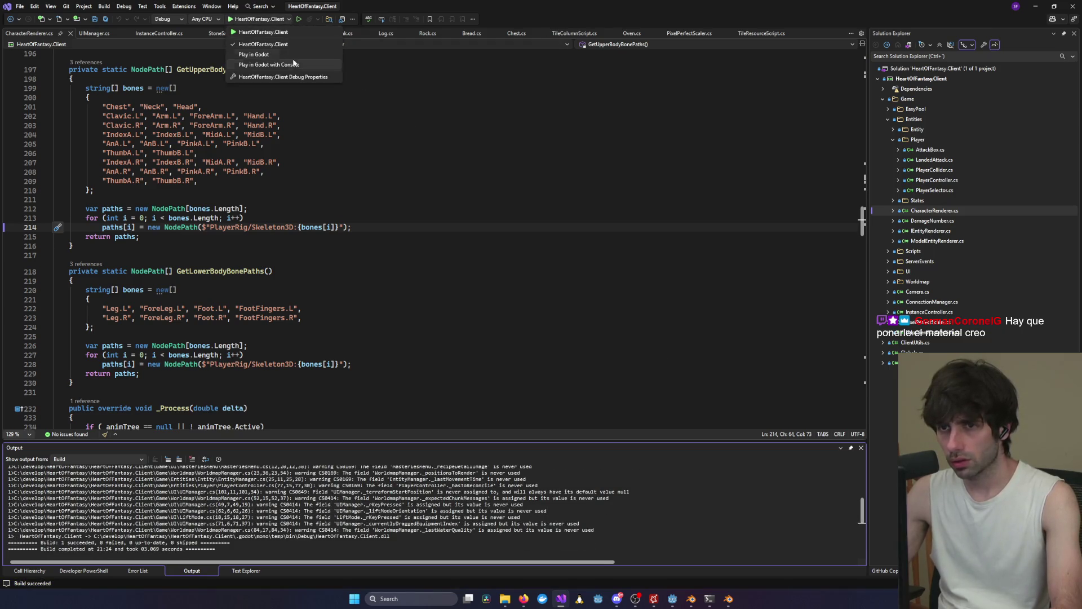
click(267, 20)
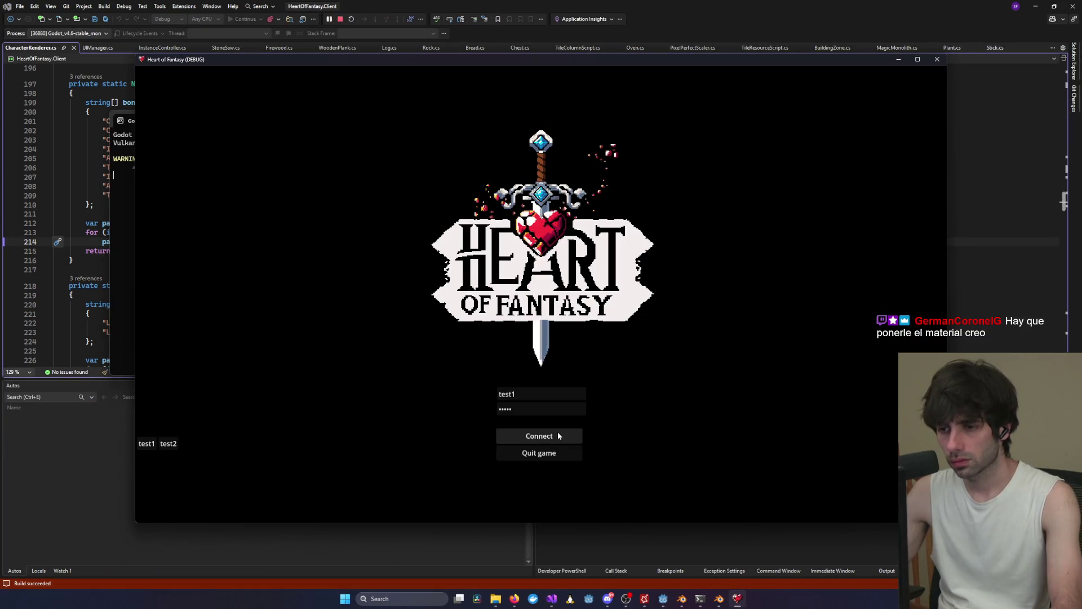
Step: Log in, enter the world with the existing character, then restart the debugging session
click(557, 431)
click(188, 377)
click(306, 259)
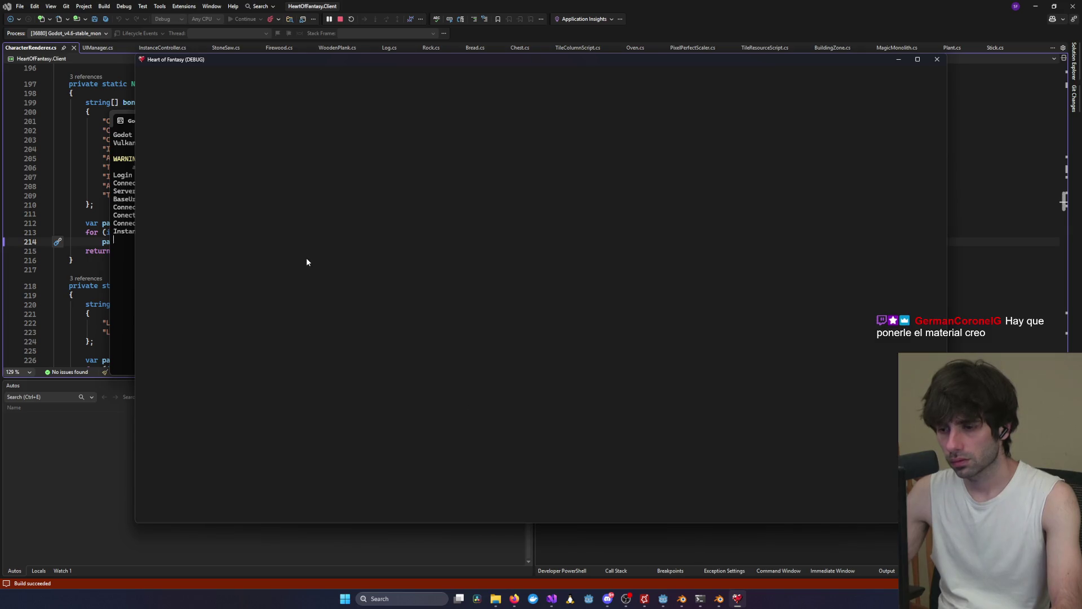
mouse_move(423, 57)
mouse_down()
mouse_move(556, 67)
mouse_move(644, 59)
mouse_move(481, 24)
mouse_move(564, 68)
mouse_up()
mouse_move(664, 601)
click(708, 550)
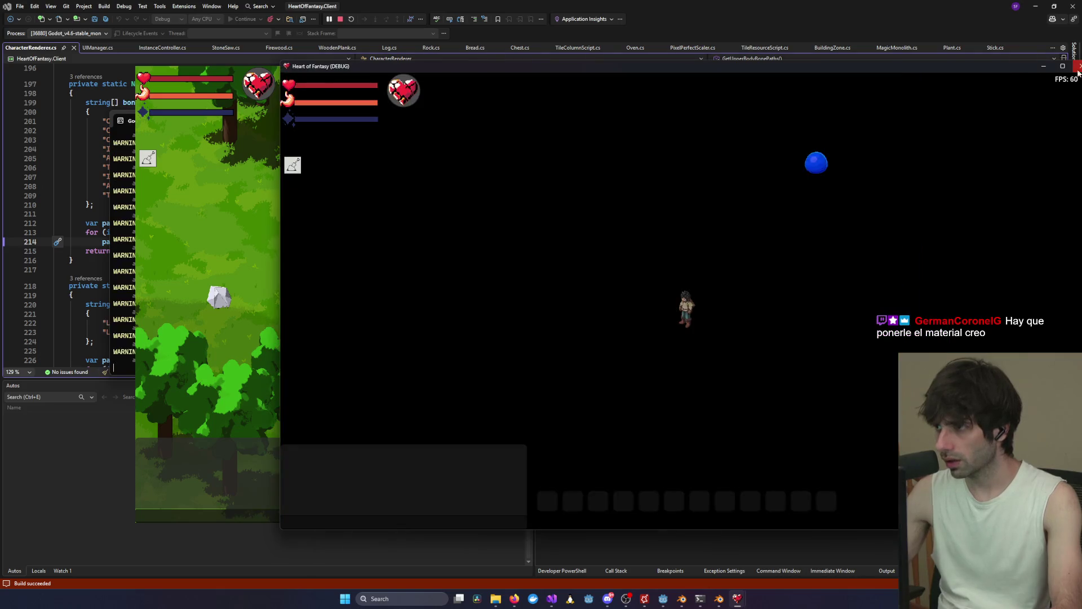
click(352, 19)
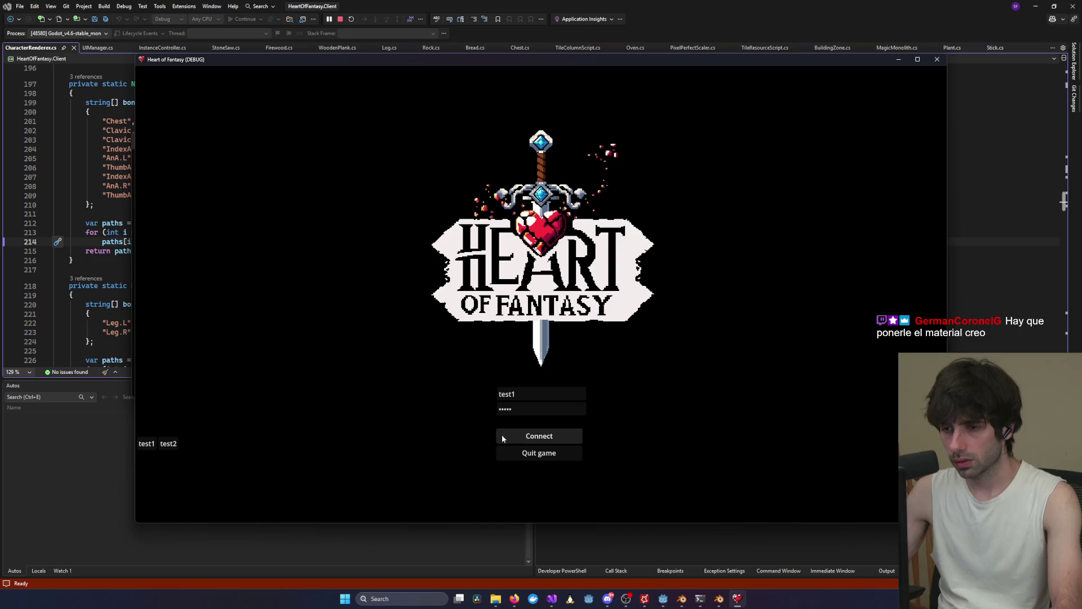
Step: Launch the game and enter the forest world with the chosen character
click(534, 436)
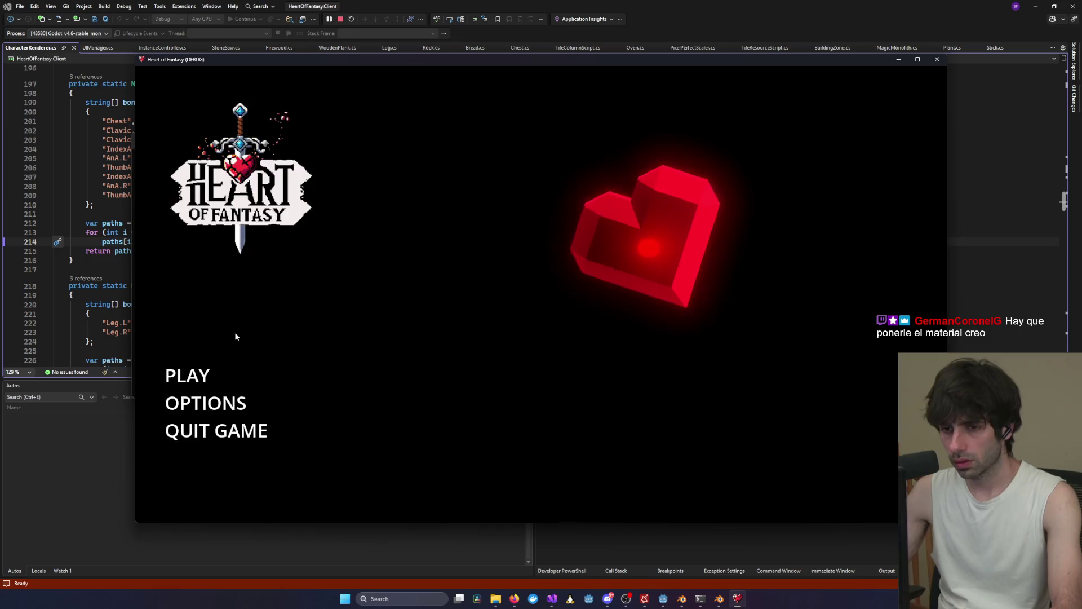
click(187, 375)
click(544, 456)
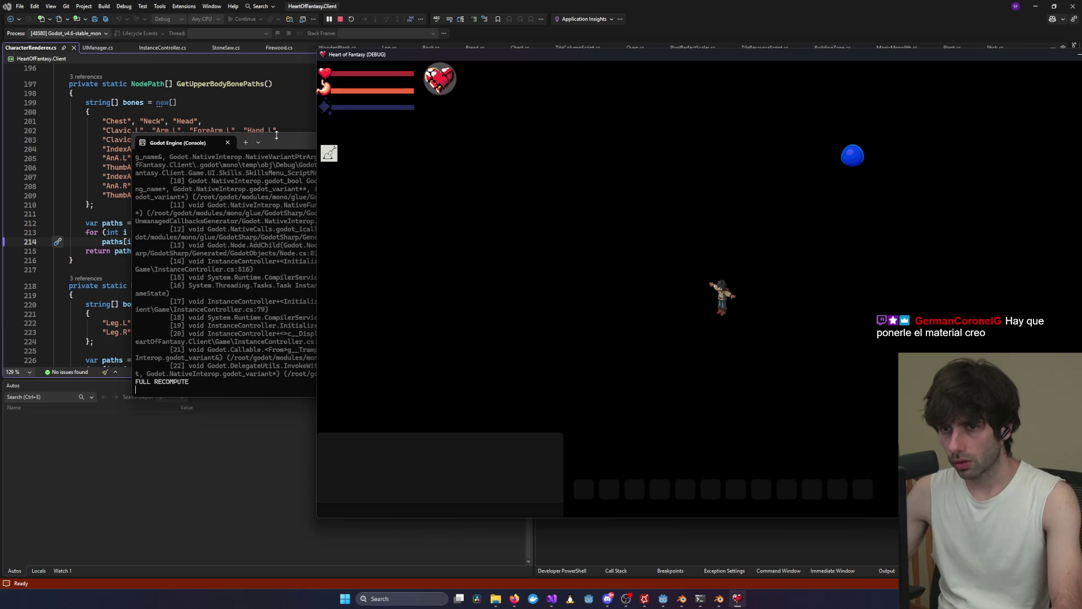
Step: Scroll through the engine console log, then return to the game view
drag(273, 133, 199, 121)
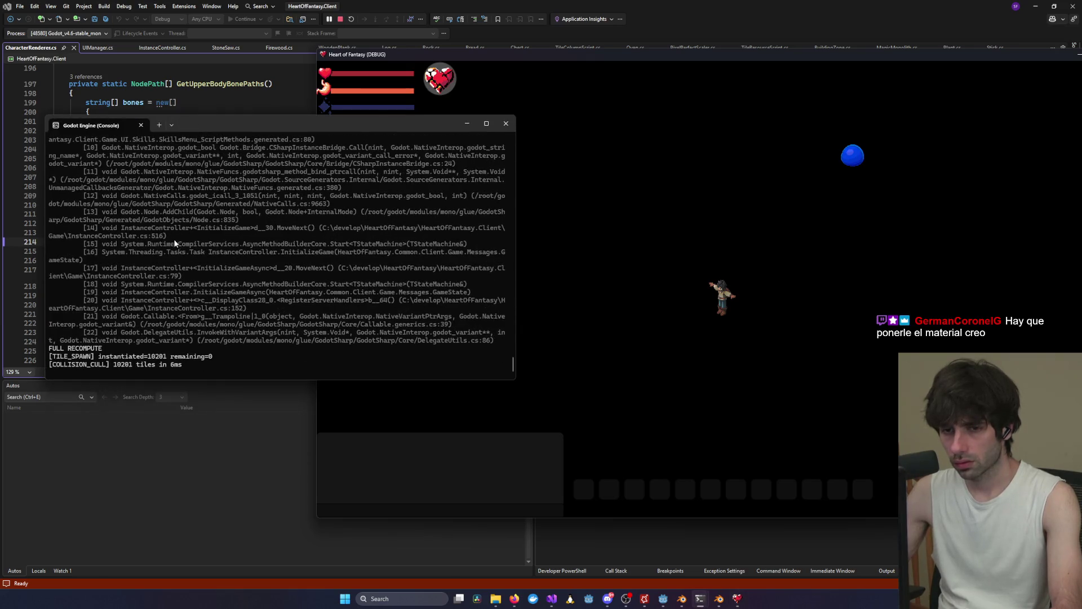
scroll(173, 245, up, 1)
scroll(169, 252, up, 10)
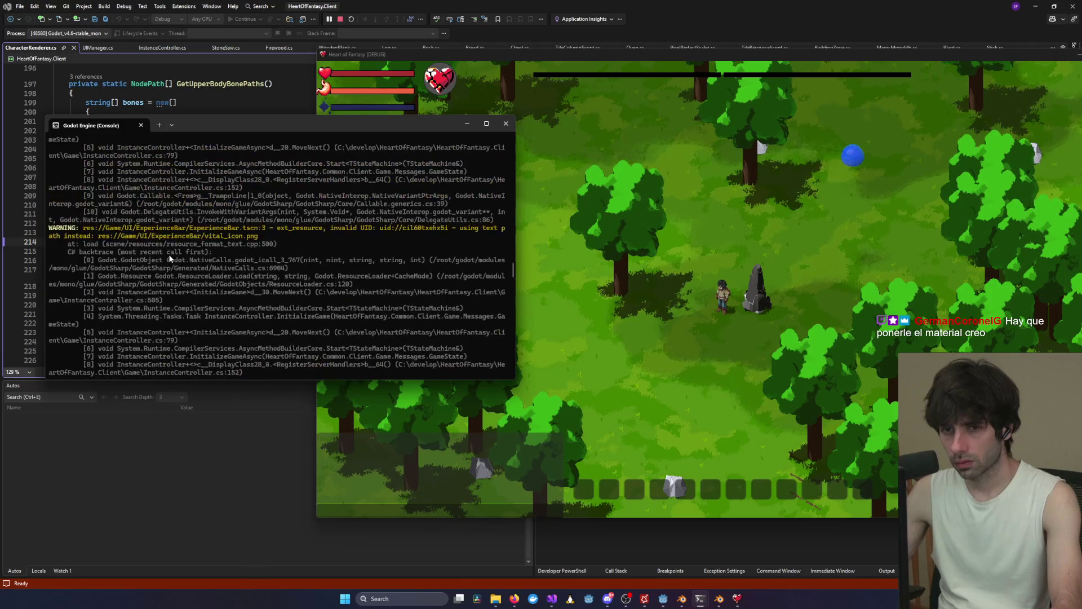
scroll(413, 279, up, 5)
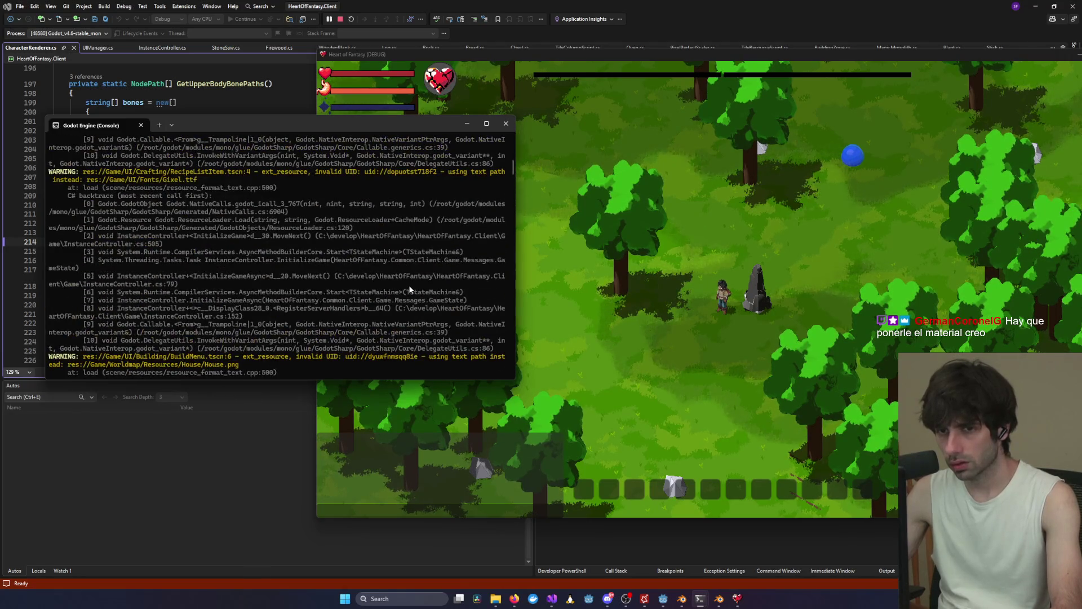
scroll(407, 288, down, 7)
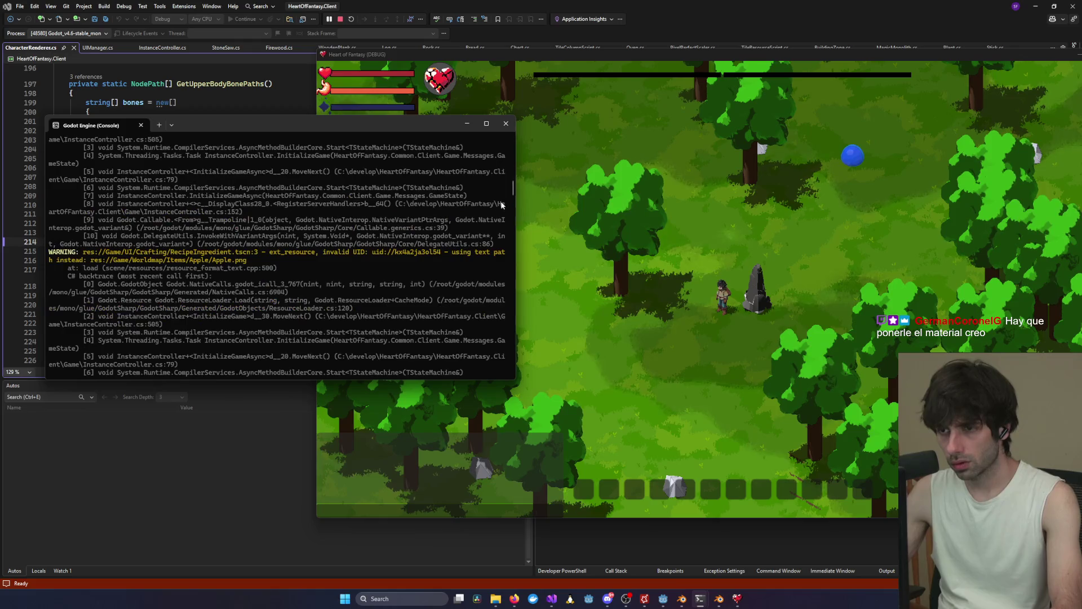
scroll(500, 256, down, 15)
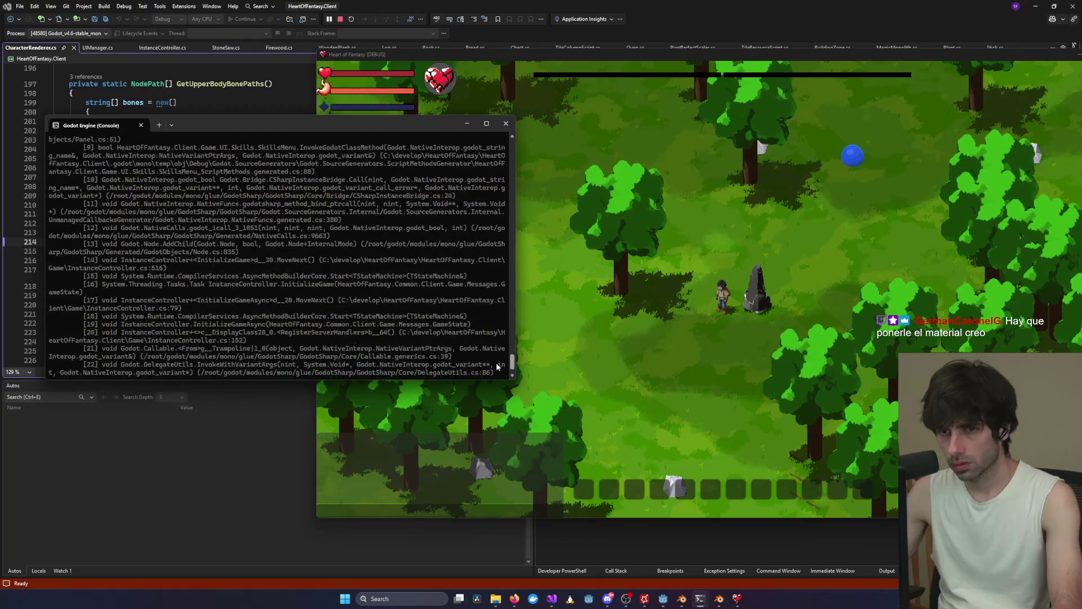
scroll(496, 372, down, 3)
scroll(495, 355, down, 3)
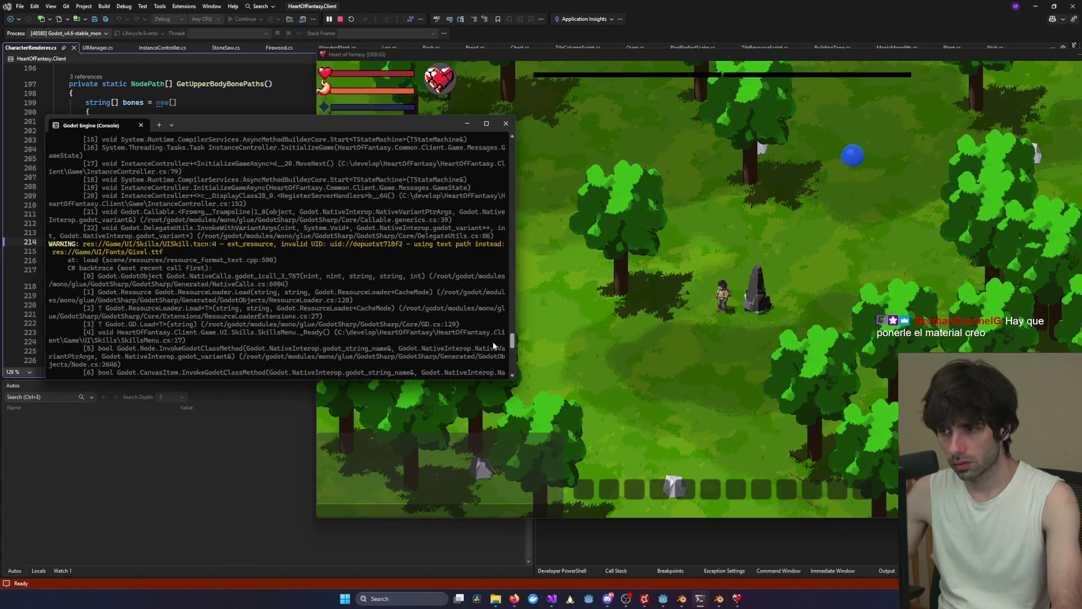
click(601, 290)
Step: Rotate the camera with E and Q to inspect the stone and the large tree
scroll(800, 313, up, 5)
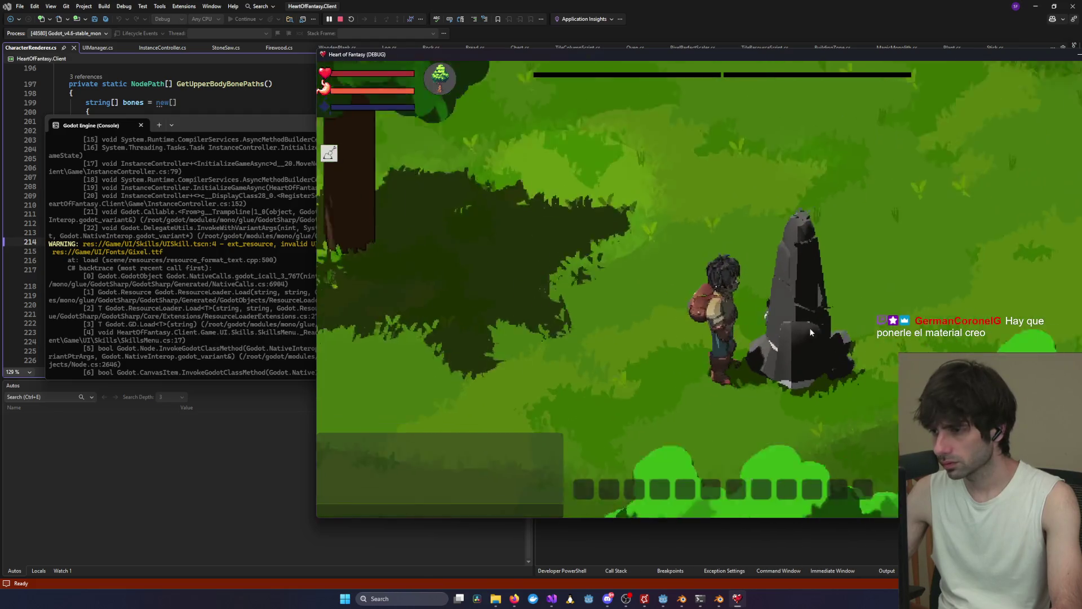
key(e)
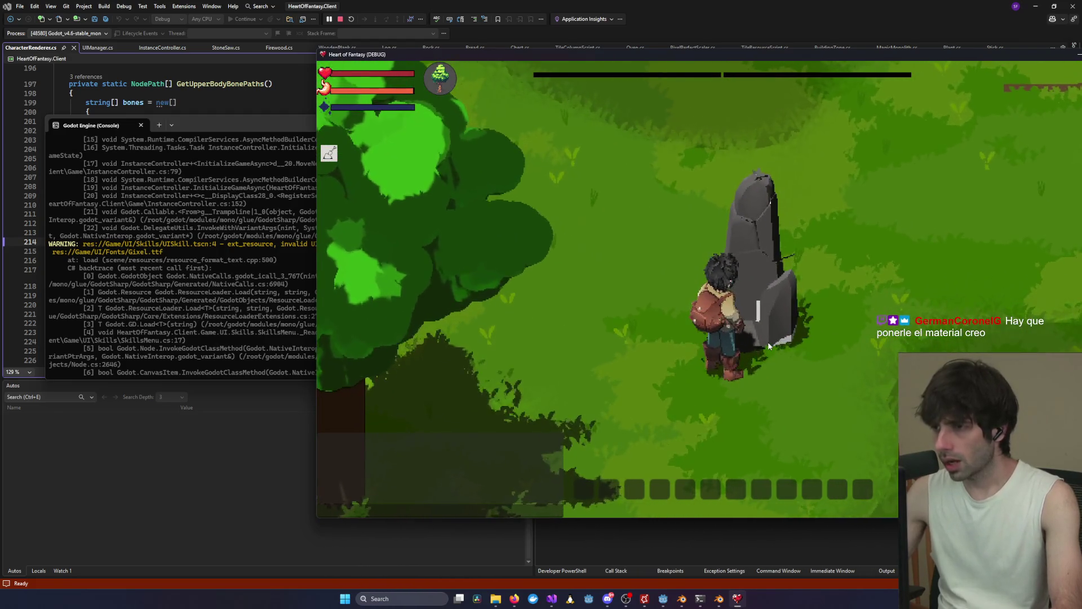
key(e)
key(q)
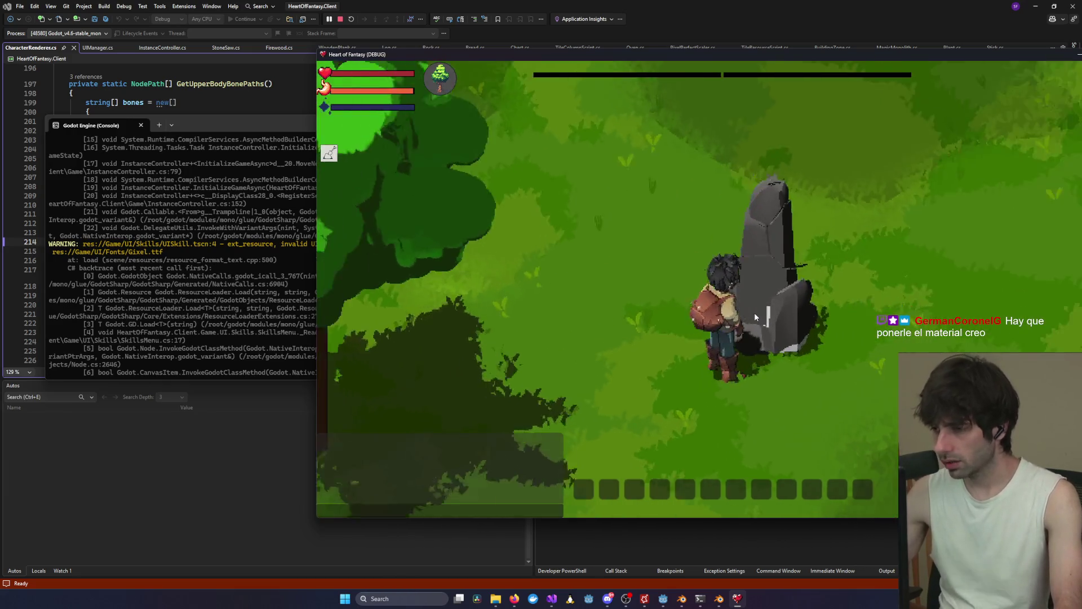
Step: Return to Visual Studio and close the running game with Alt+F4
mouse_move(552, 598)
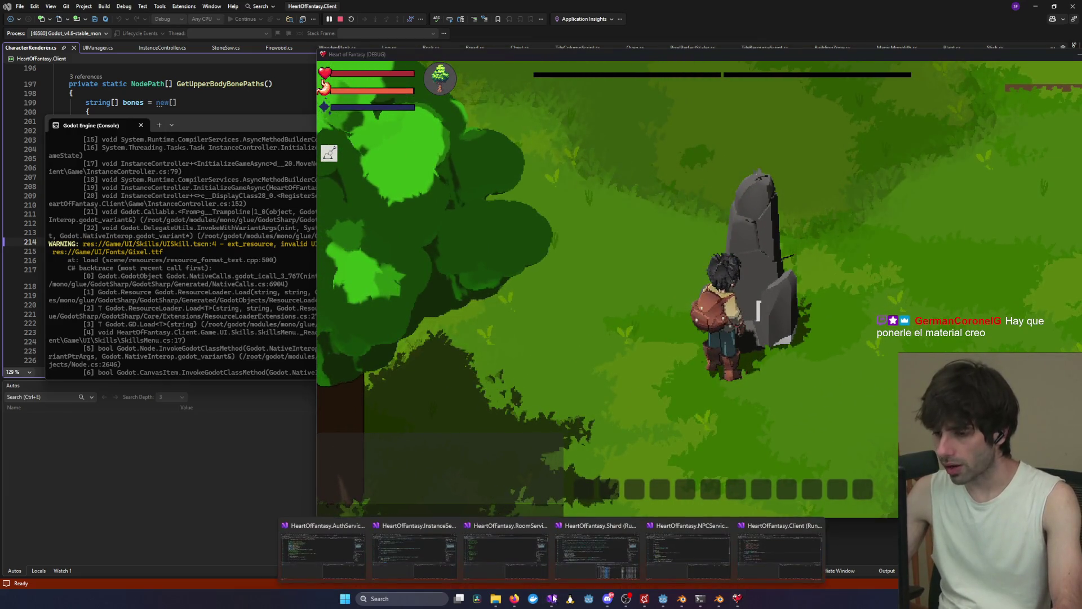
mouse_move(564, 573)
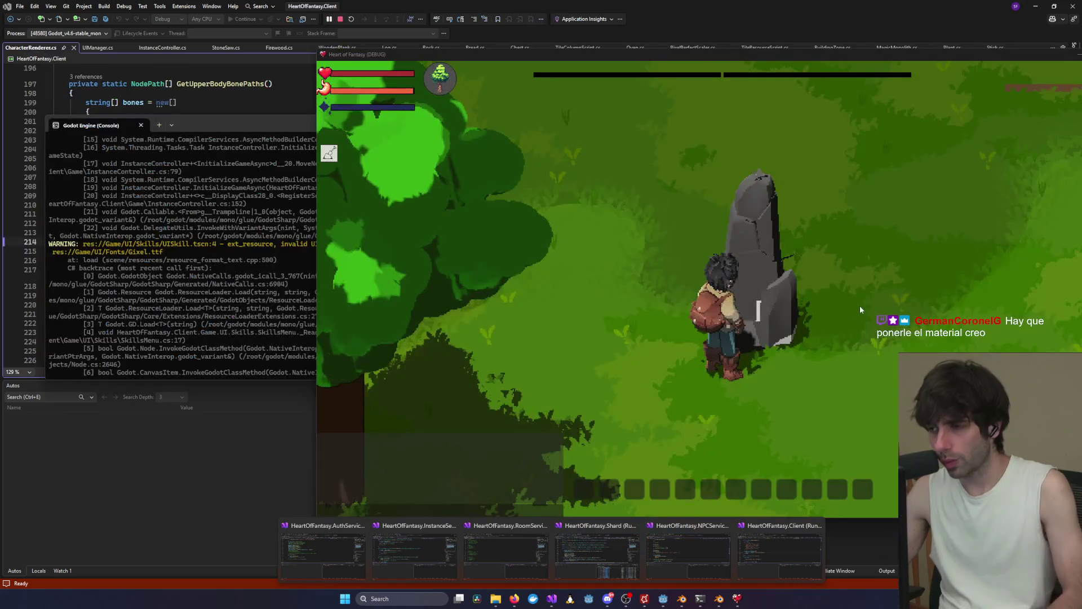
click(779, 550)
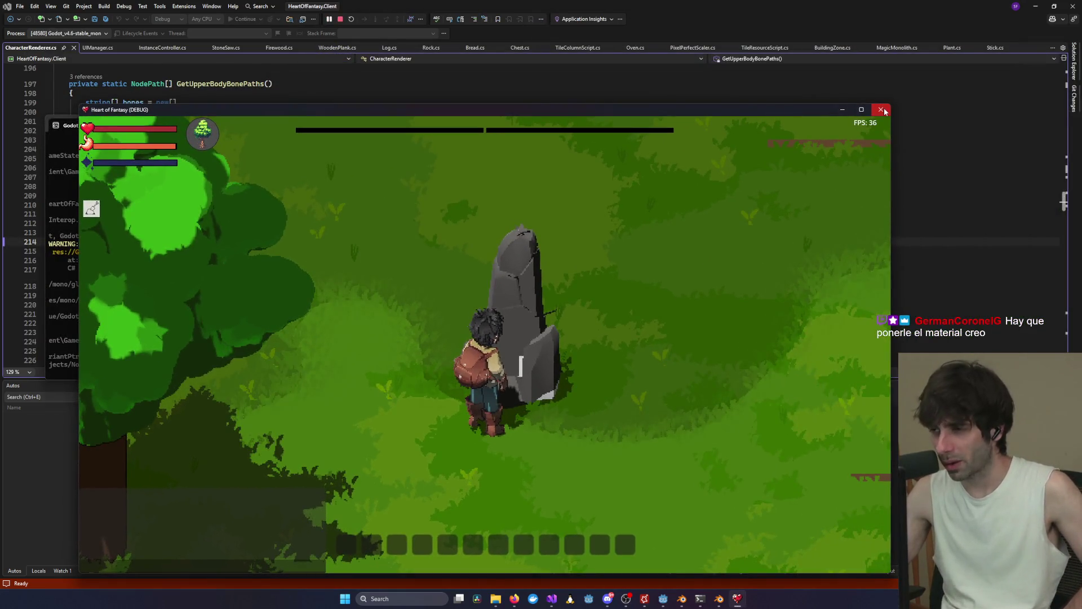
key(alt+F4)
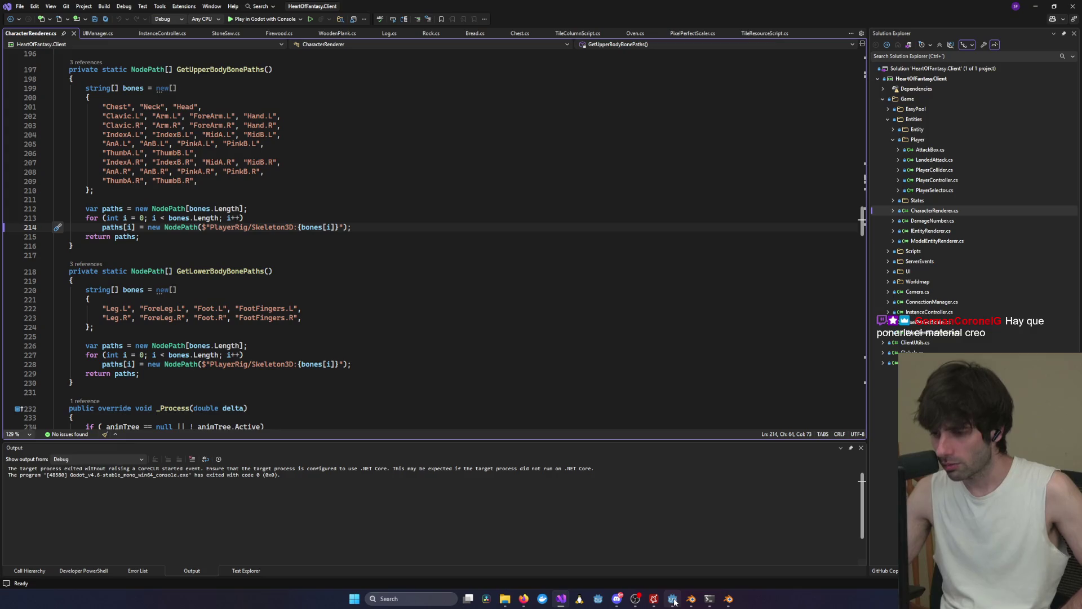
Step: Search the project files in Visual Studio and open MagicMonolith.cs
click(730, 604)
mouse_move(772, 360)
middle_down()
mouse_move(750, 368)
mouse_move(745, 395)
middle_up()
click(772, 553)
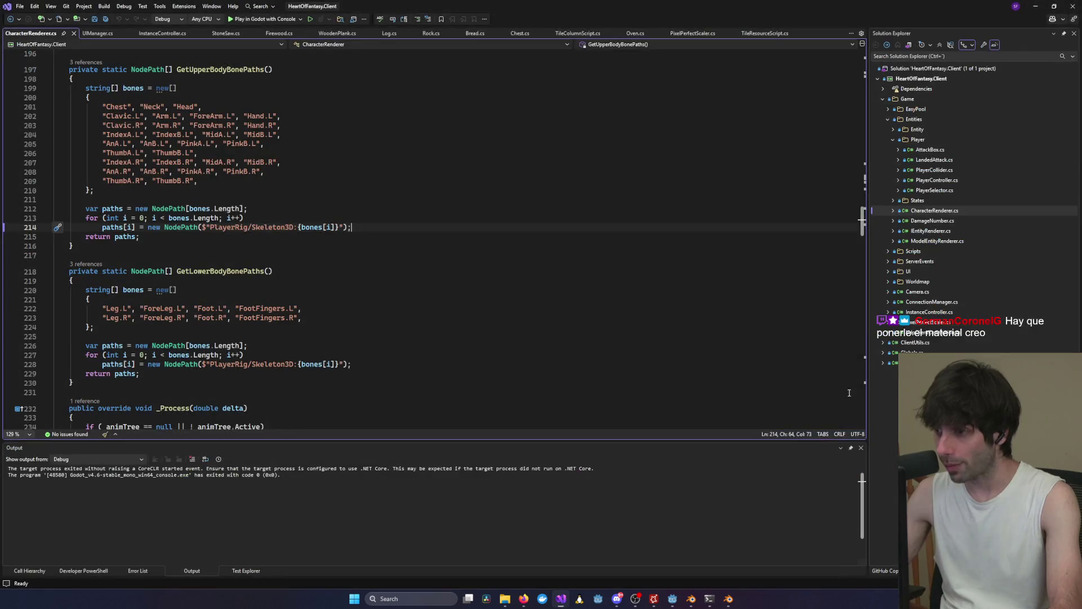
click(964, 56)
text(Magic)
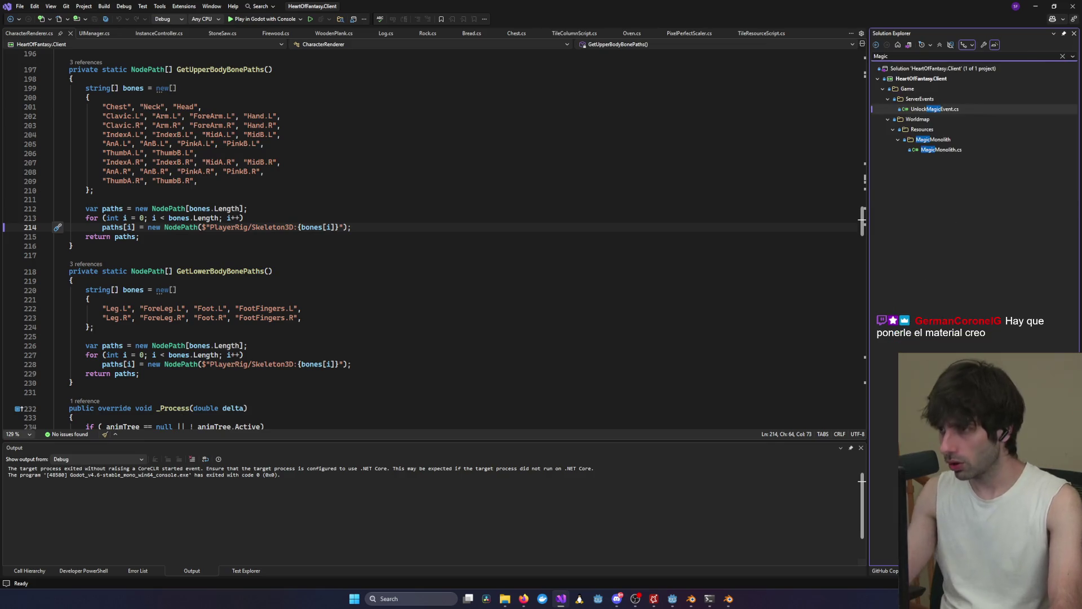
click(973, 149)
Step: Scroll through LoadMonolithModel to review how the glyph shader material is applied
click(858, 119)
key(Down)
key(Down)
key(Down)
mouse_move(864, 117)
mouse_down()
mouse_move(863, 276)
mouse_move(863, 225)
mouse_up()
drag(293, 317, 94, 104)
click(292, 143)
scroll(293, 180, up, 18)
scroll(293, 181, up, 5)
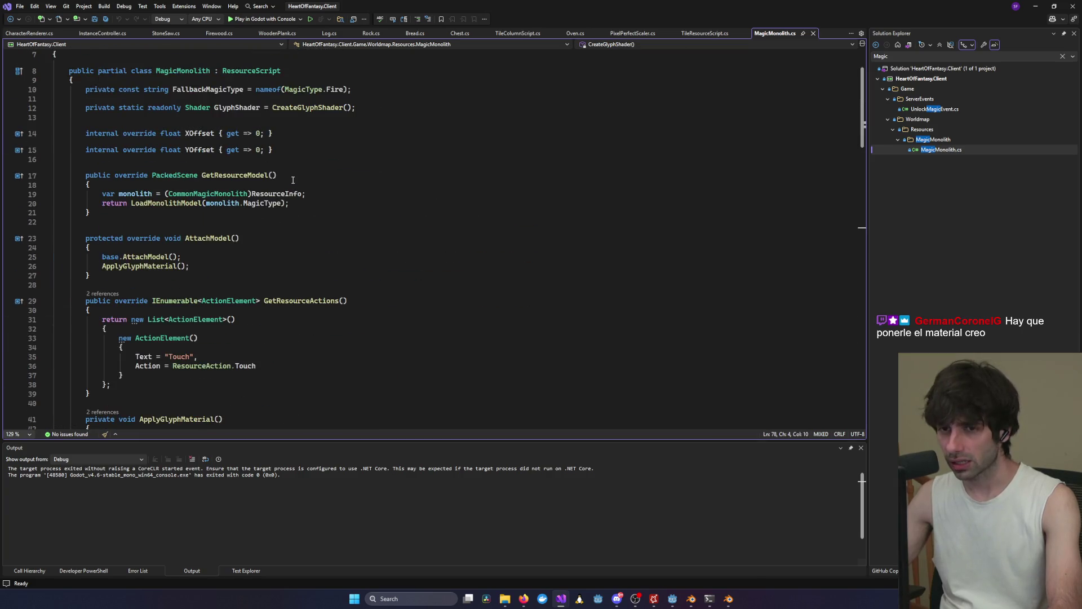
scroll(294, 182, down, 20)
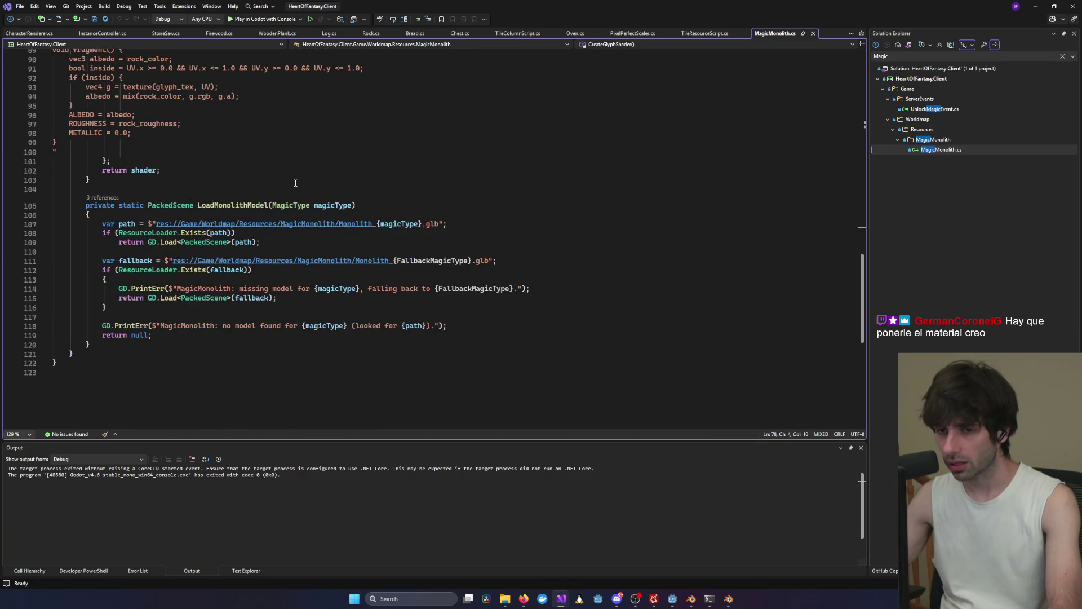
scroll(295, 184, up, 20)
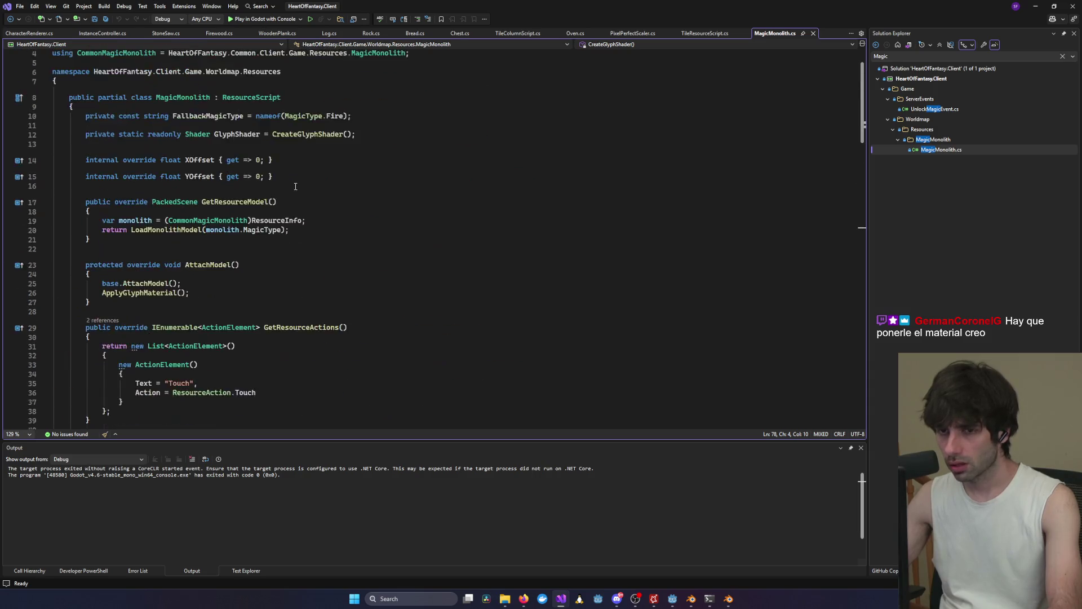
Step: Select the crown Copa_Arbol_1 and trunk Tronco_1 in the viewport, orbiting around the tree
click(1038, 8)
click(649, 225)
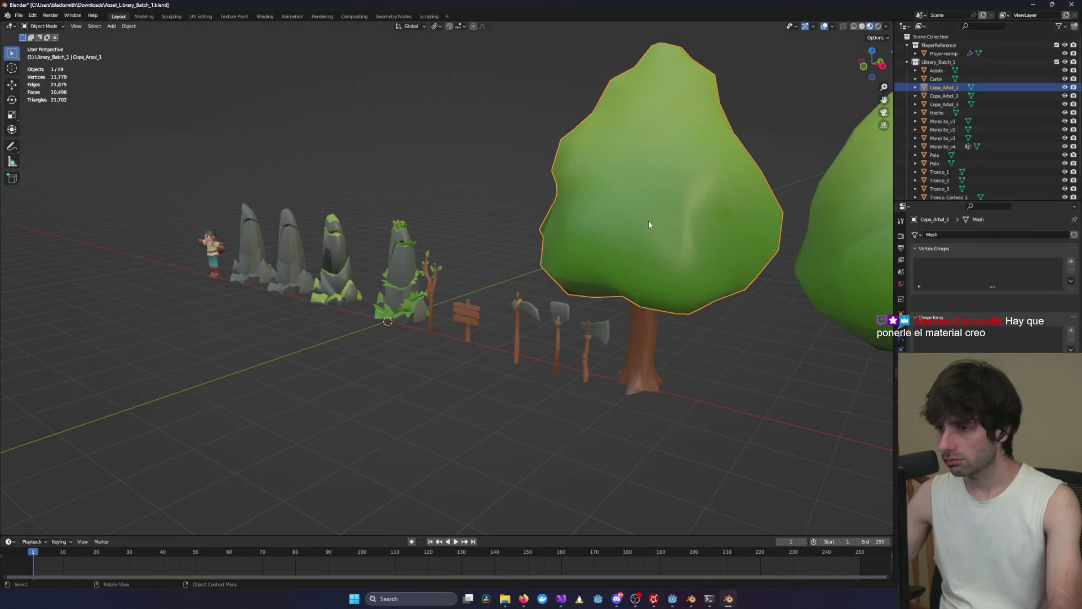
mouse_move(769, 170)
middle_down()
mouse_move(594, 348)
mouse_move(603, 338)
middle_up()
click(917, 87)
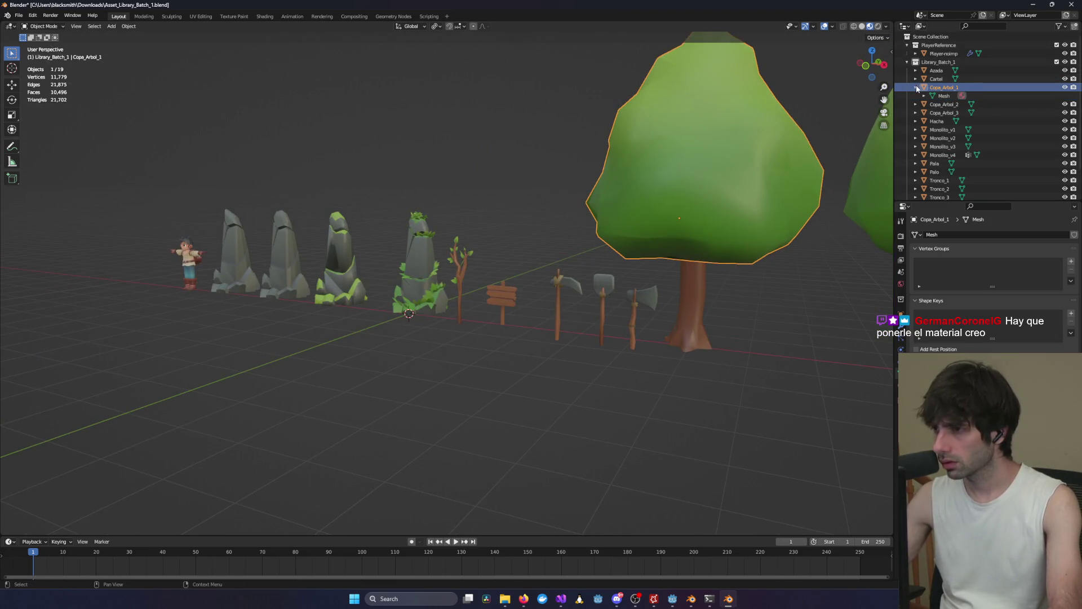
click(916, 88)
click(696, 338)
middle_drag(714, 301, 803, 287)
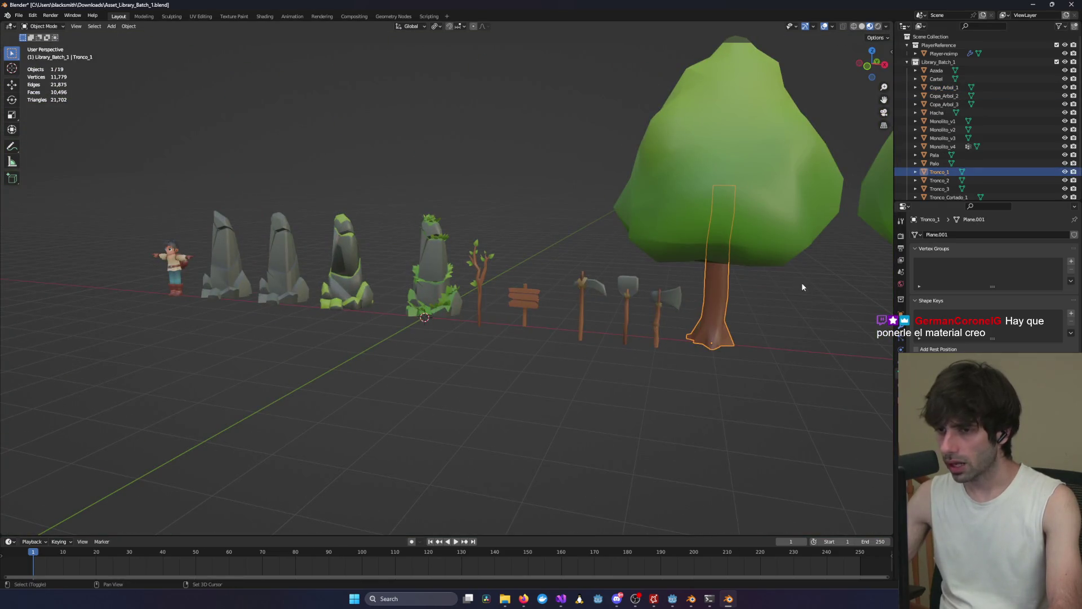
mouse_move(709, 284)
middle_down()
mouse_move(604, 293)
mouse_move(657, 306)
mouse_move(608, 312)
mouse_move(682, 309)
mouse_move(588, 326)
middle_up()
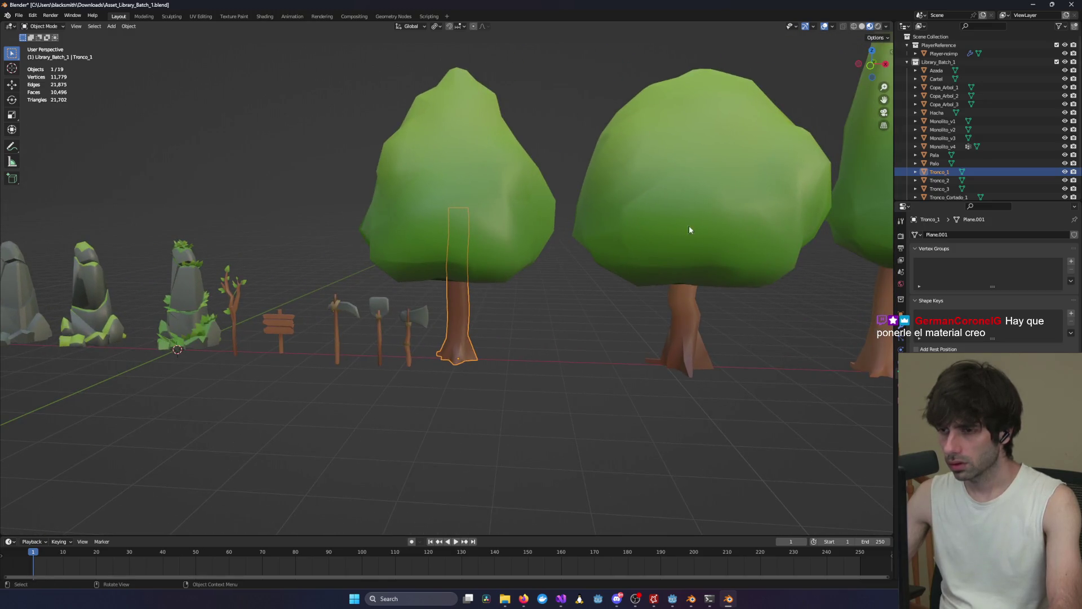
Step: In the Outliner, leave only Copa_Arbol_1 and Tronco_1 selected
click(945, 96)
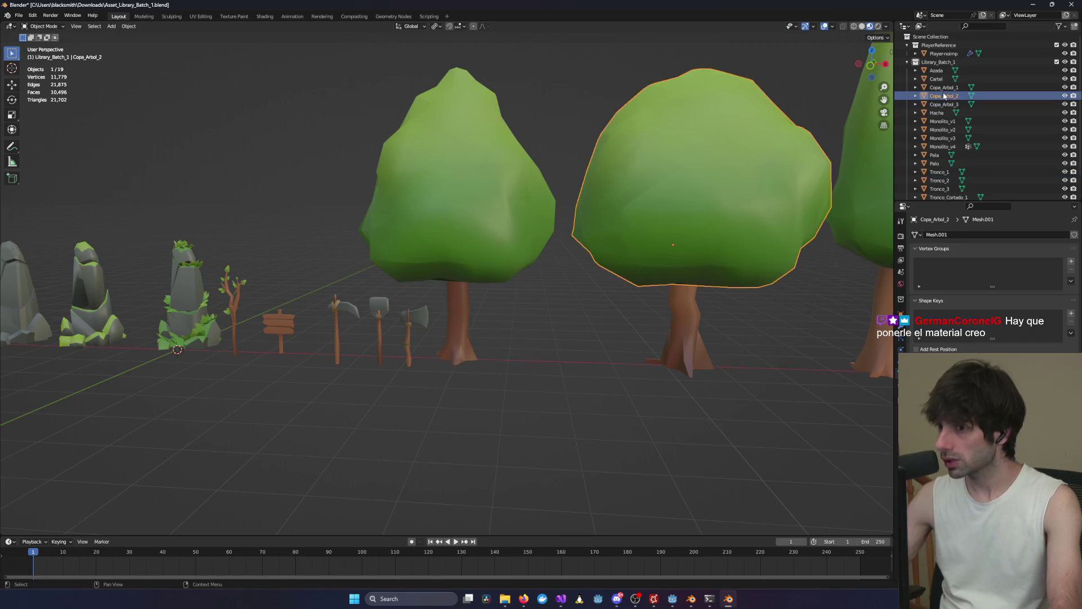
click(939, 172)
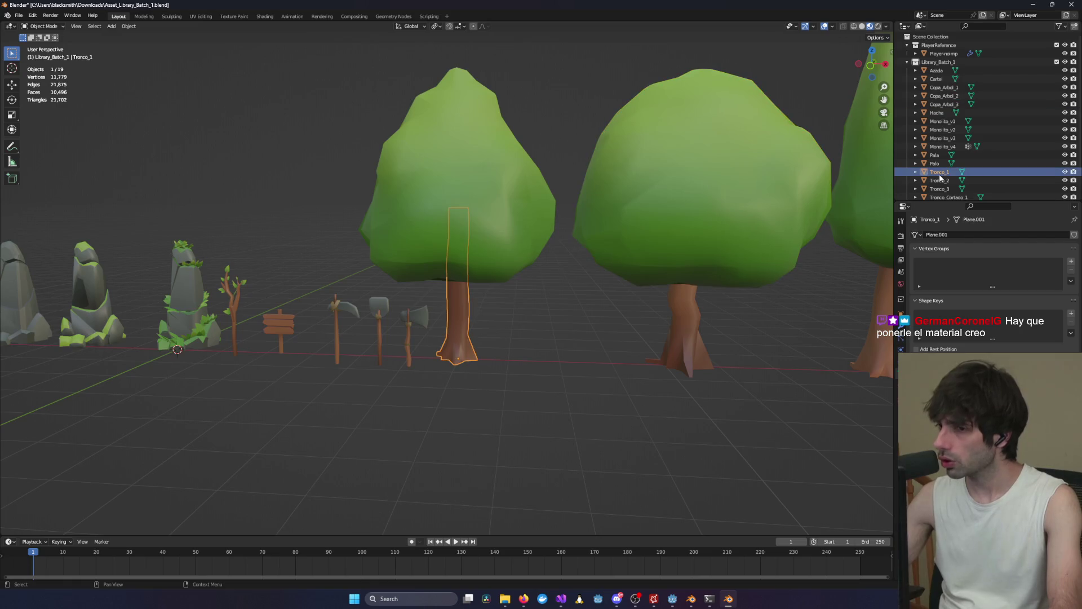
click(943, 88)
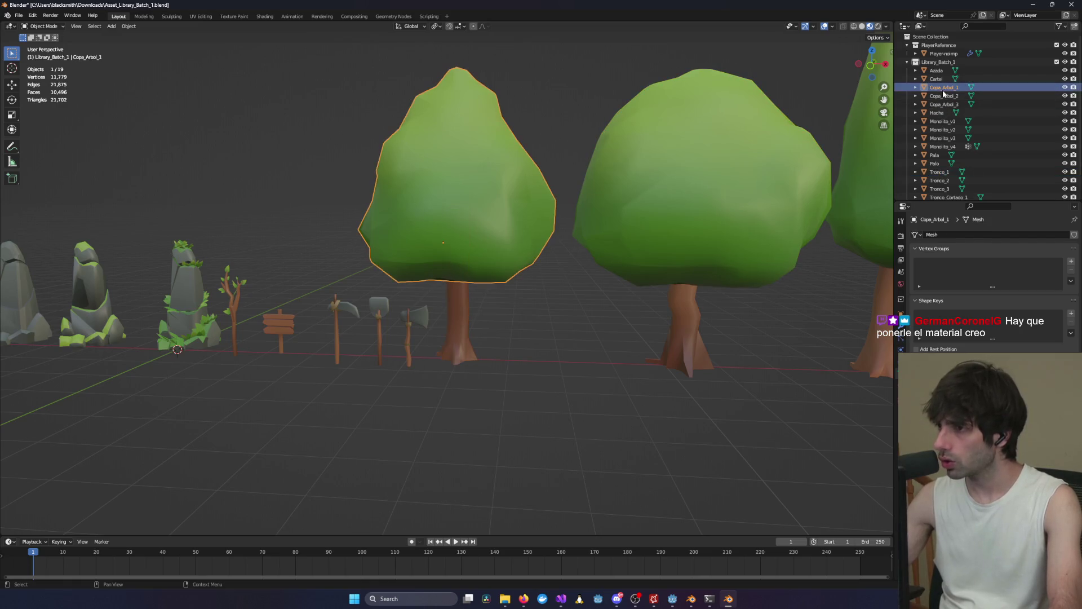
click(939, 172)
shift+click(947, 89)
click(939, 172)
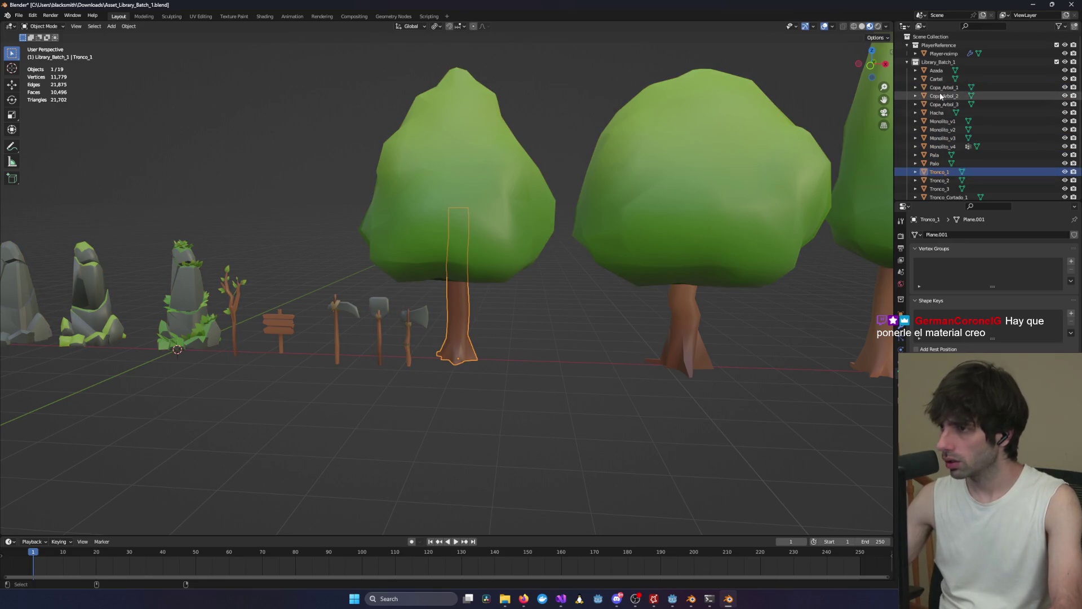
ctrl+click(942, 89)
click(19, 15)
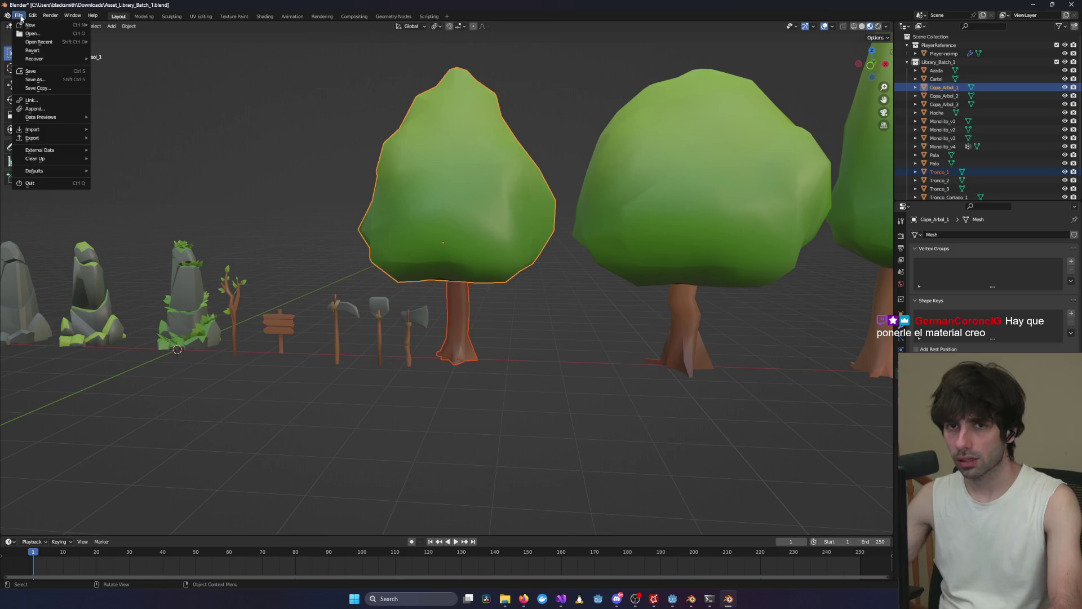
Step: Start a glTF export of the selection and review its Include and Data options
mouse_move(34, 130)
mouse_move(73, 142)
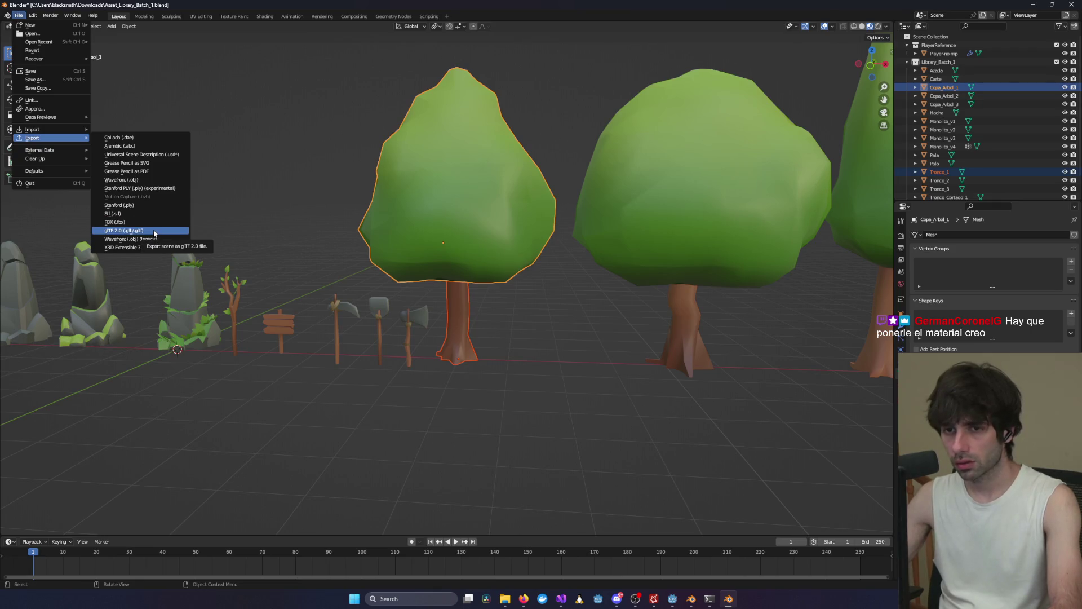
click(154, 231)
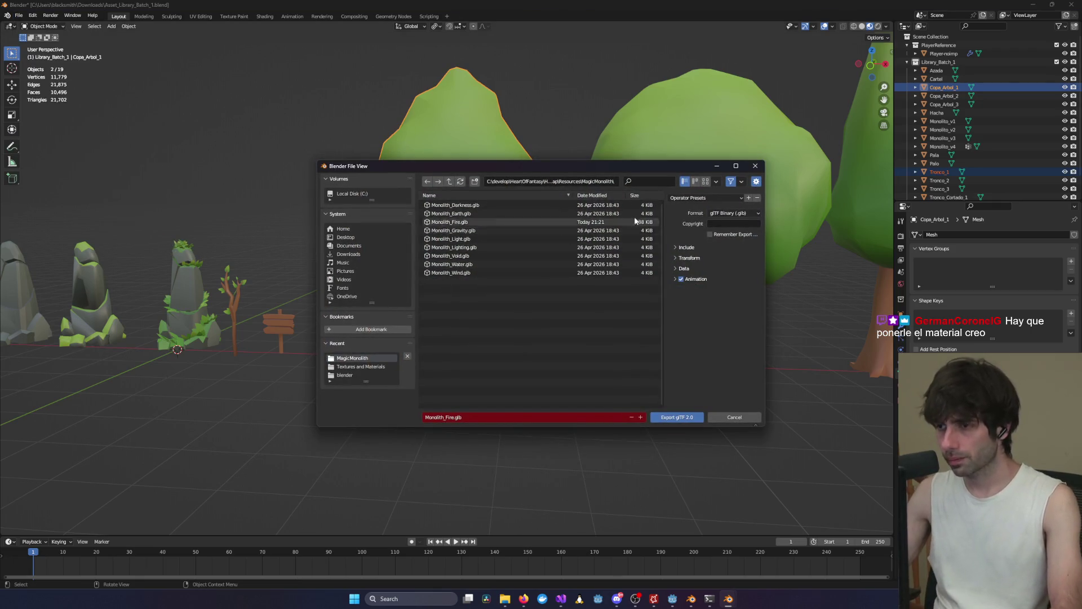
click(688, 248)
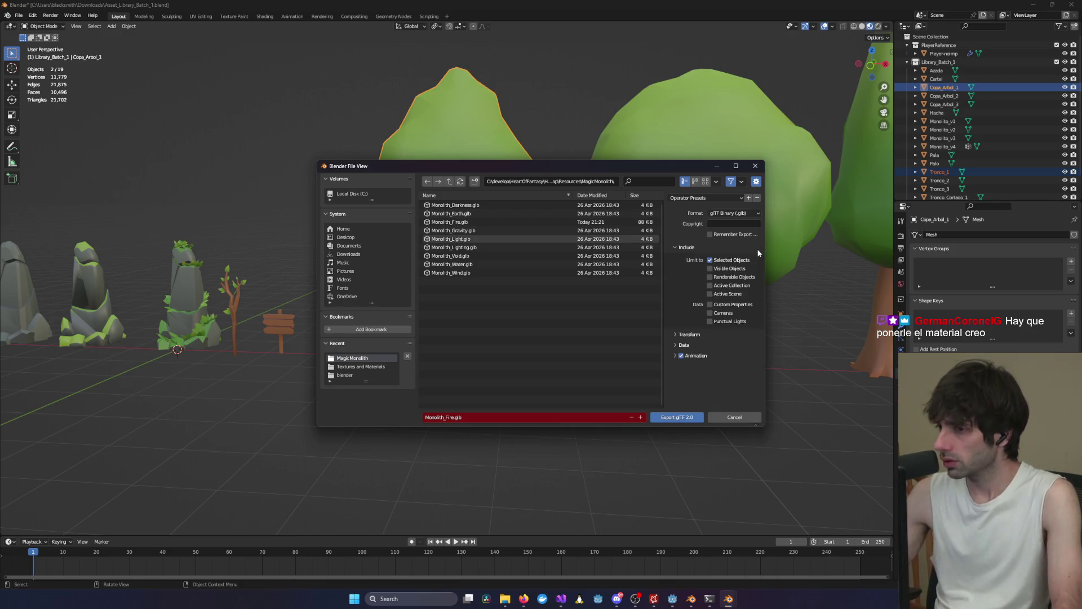
click(686, 247)
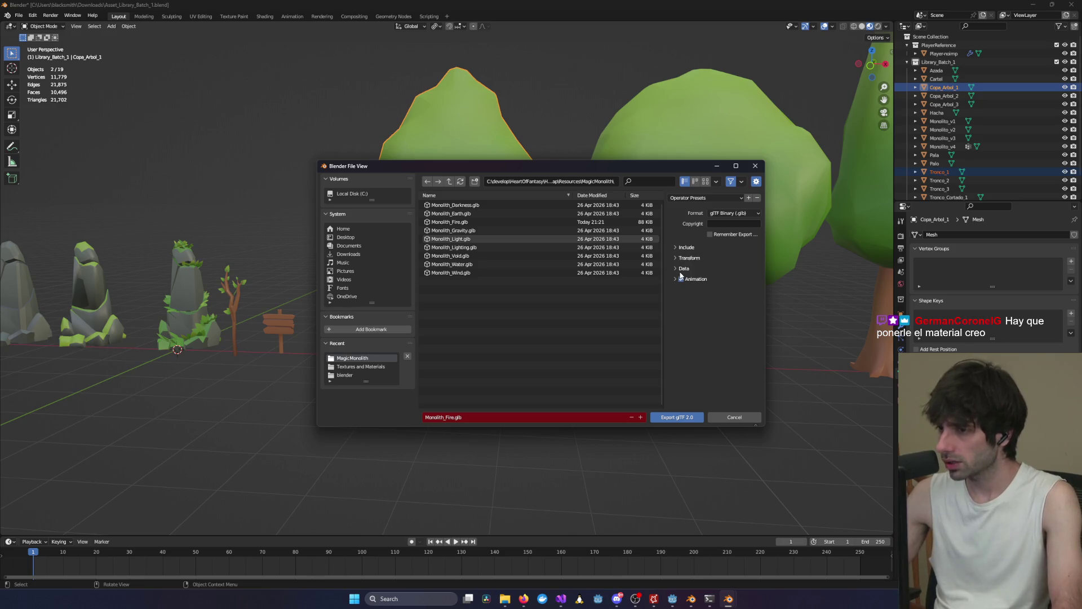
click(684, 268)
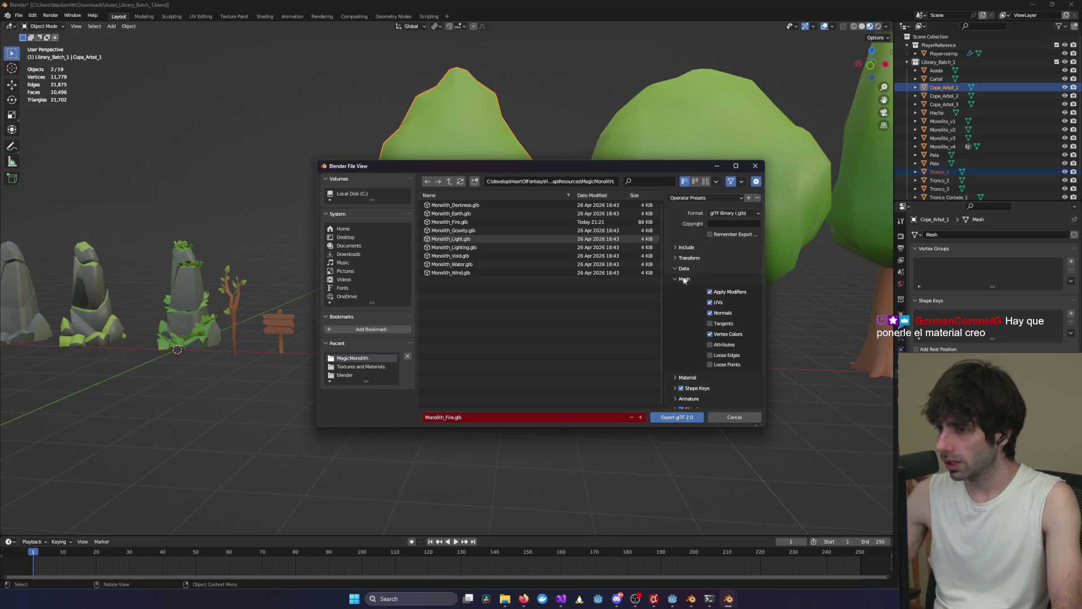
click(684, 268)
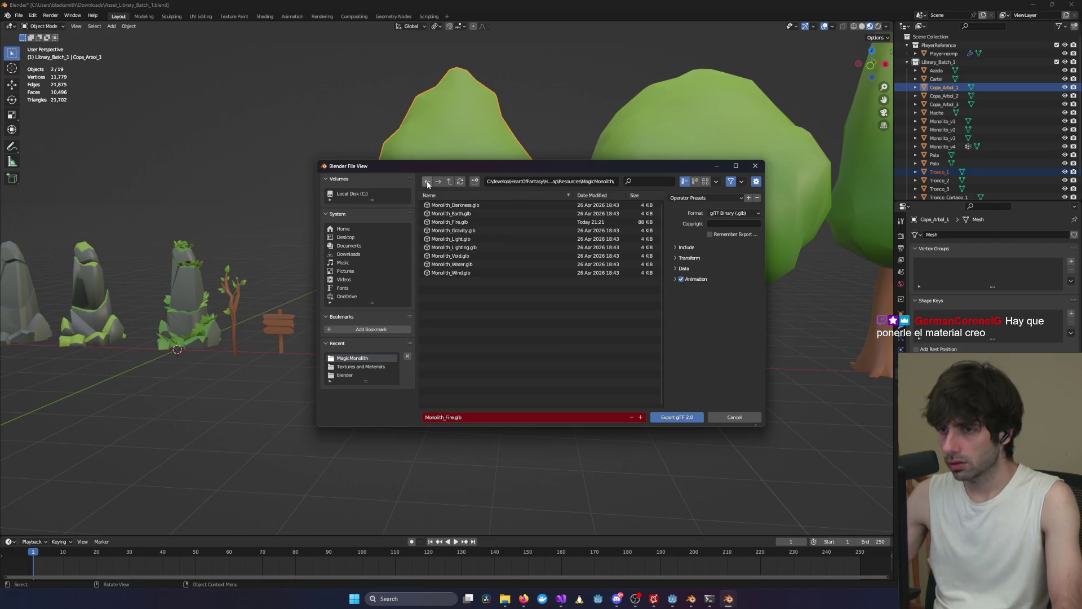
Step: Export over Plant.glb in the Resources/Plant folder
click(450, 182)
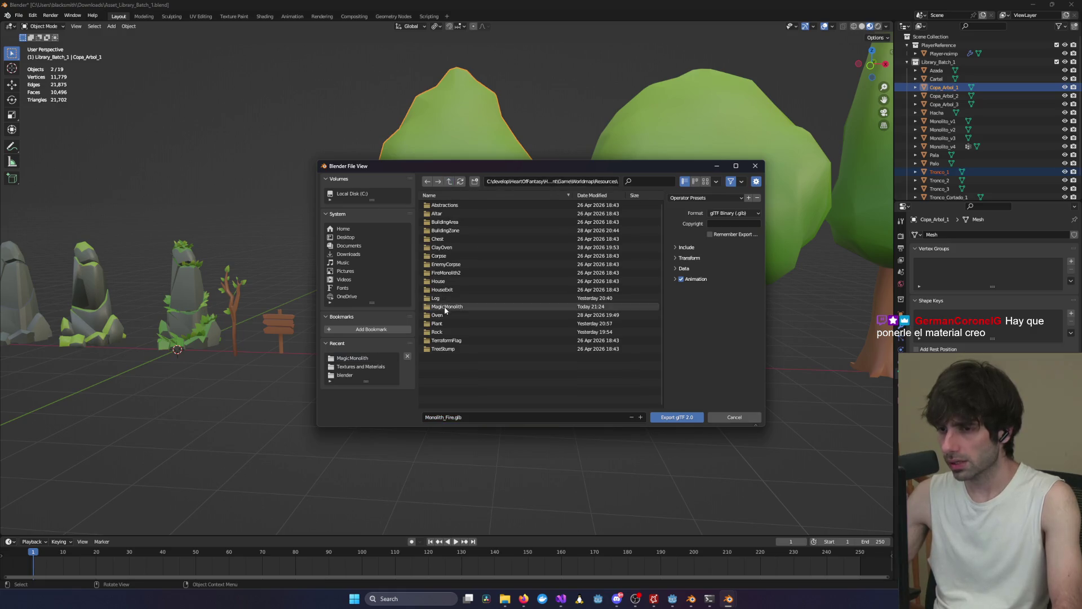
click(439, 323)
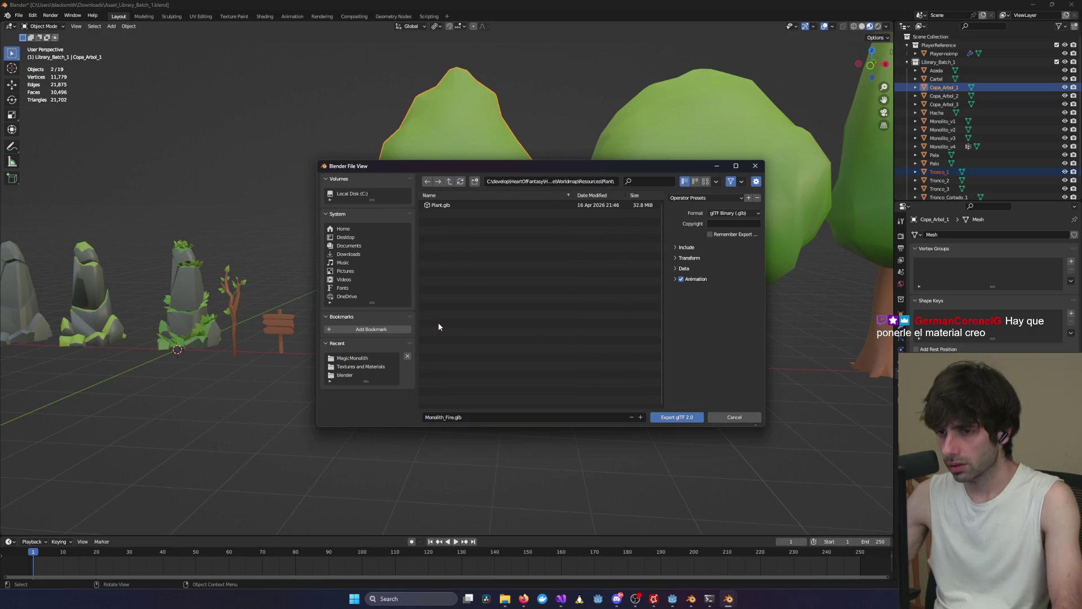
click(471, 207)
click(688, 417)
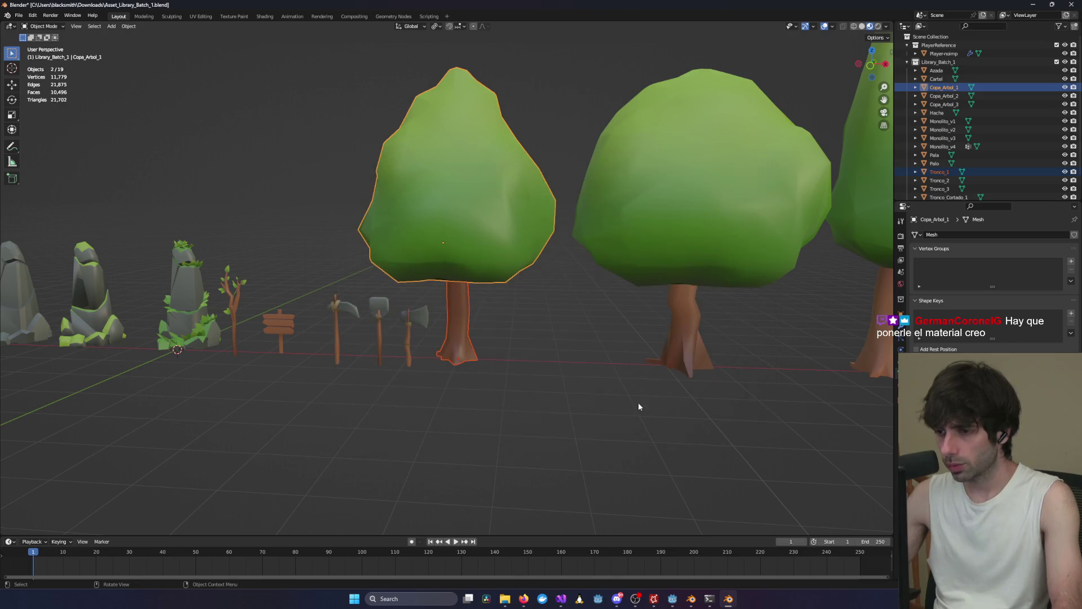
Step: Save the Blender file past the older-version warning and filter Godot's files for 'Plant'
key(ctrl+s)
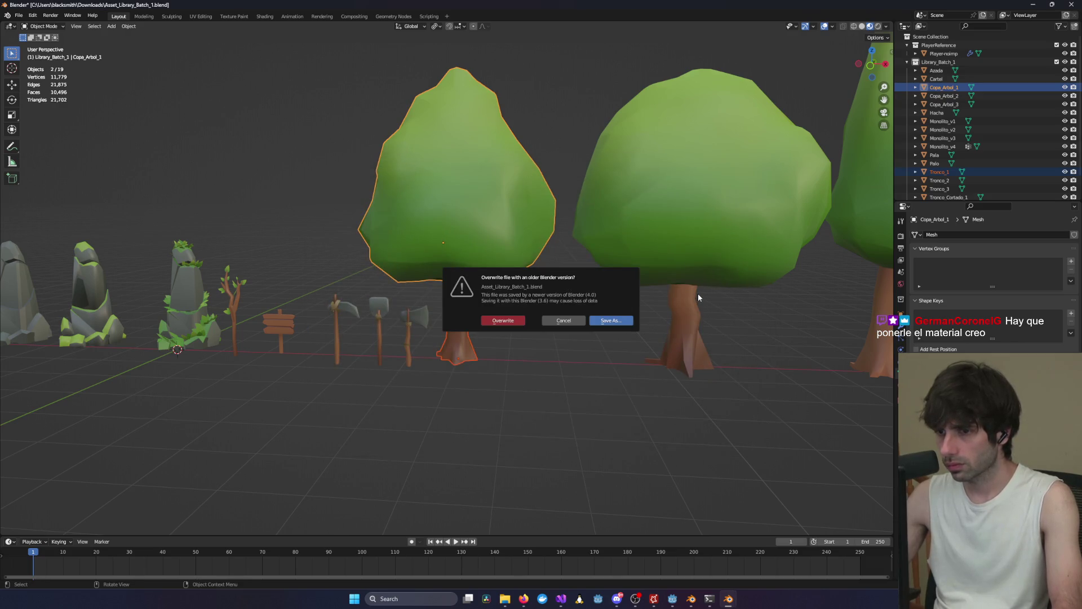
click(564, 320)
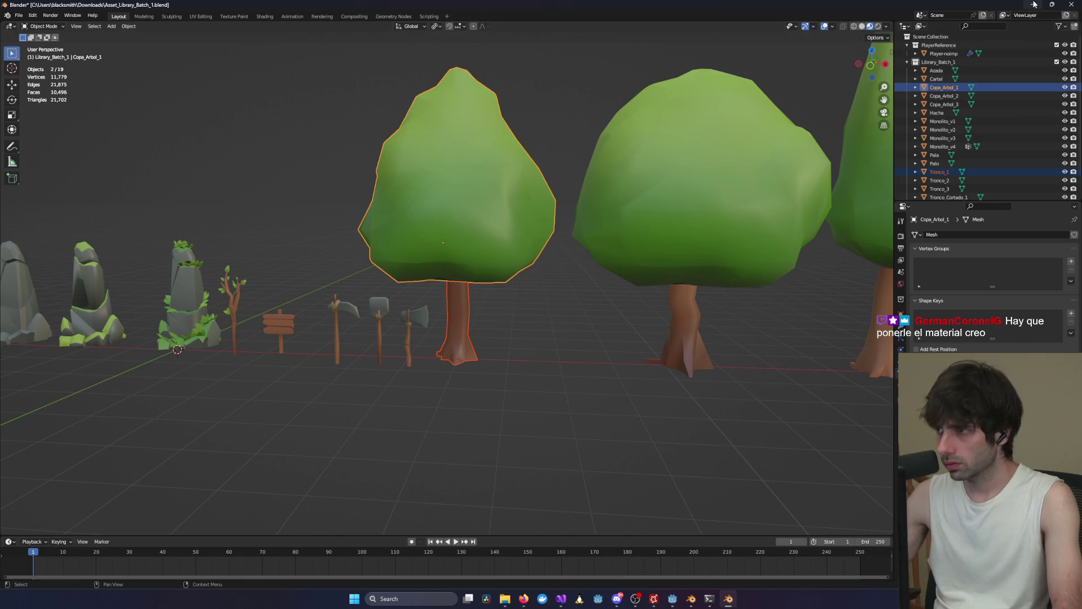
click(1033, 4)
double_click(56, 341)
Step: Open the Plant scene and reimport Plant.glb with the new tree model
text(Plant)
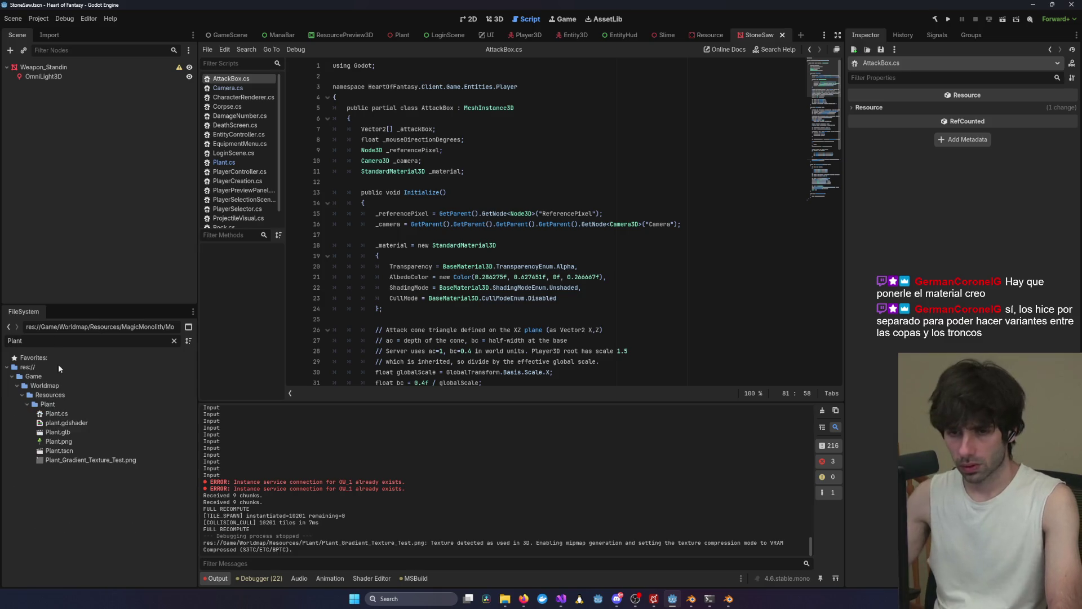
double_click(93, 450)
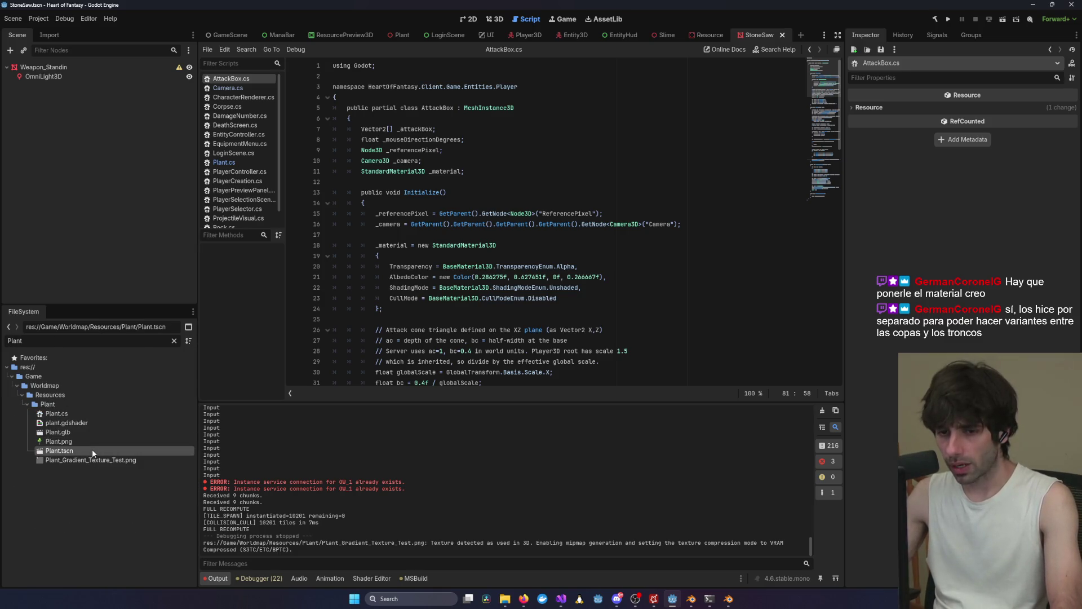
double_click(59, 432)
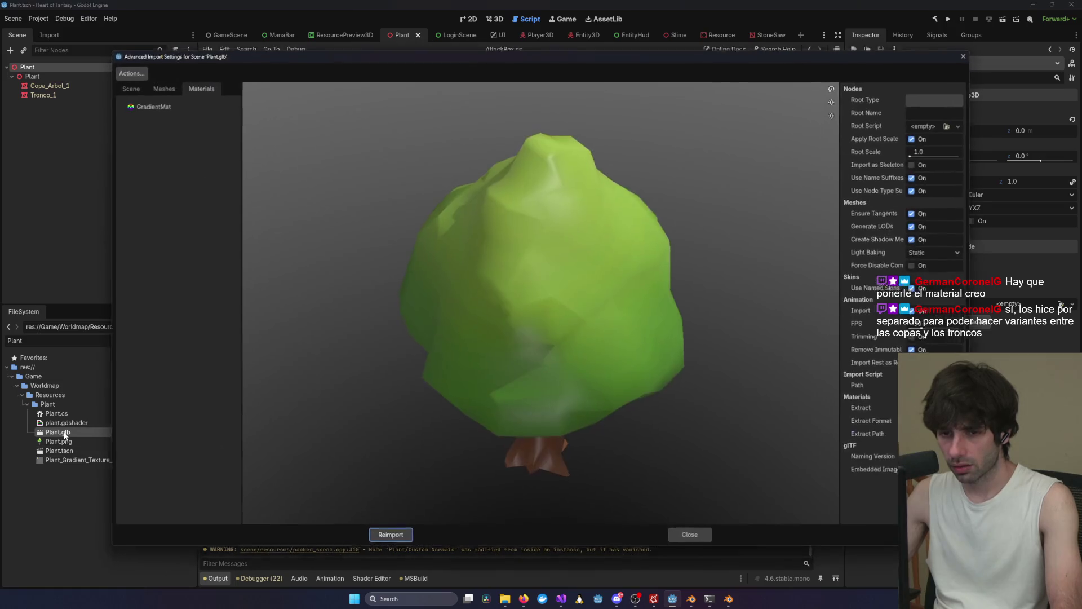
click(398, 537)
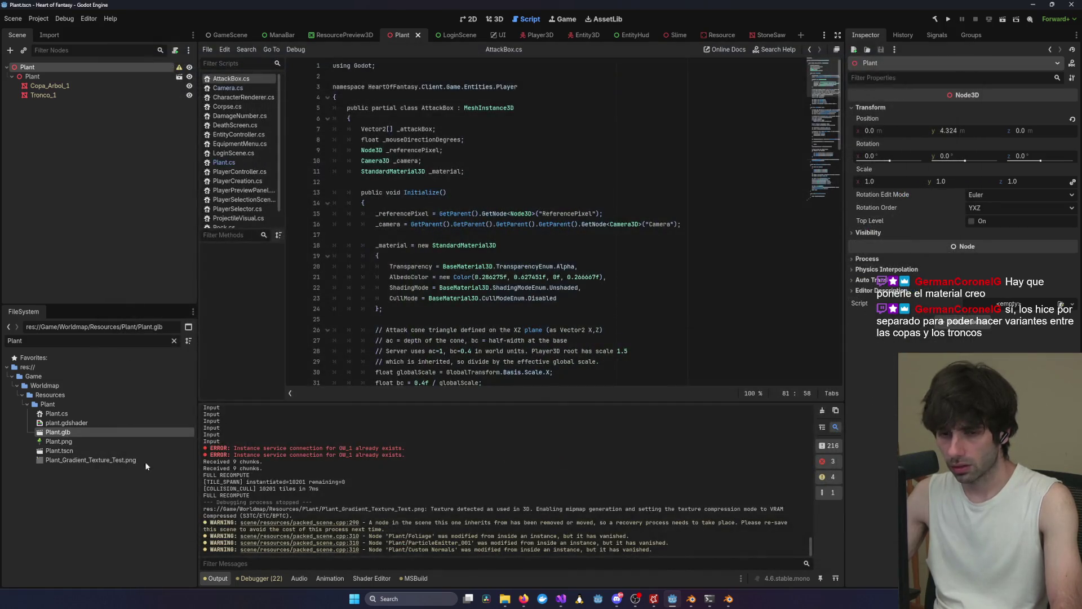
click(76, 451)
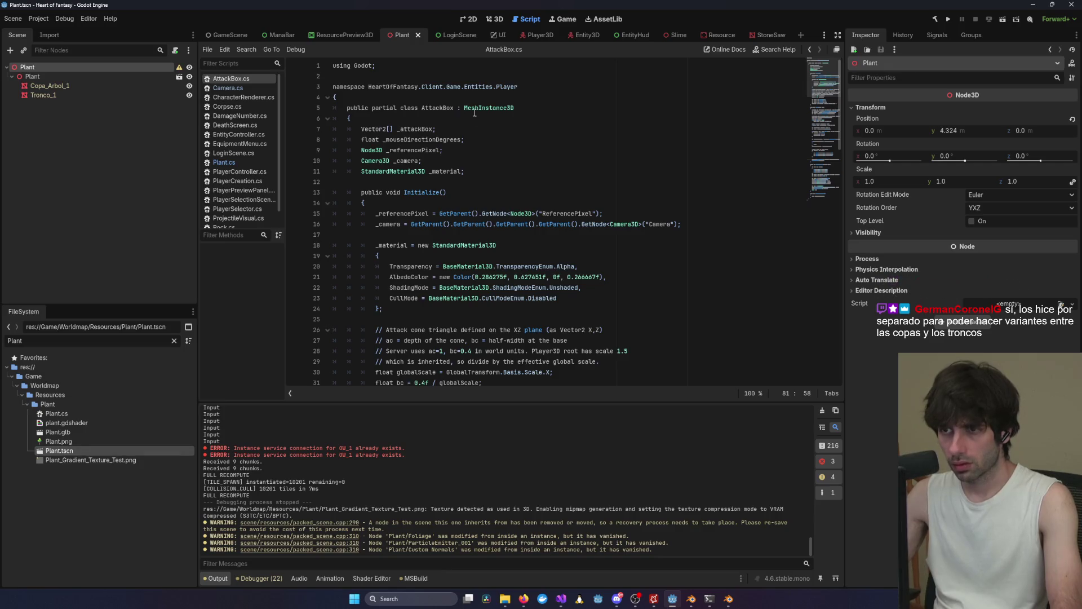
Step: In the 3D view, drop the root Plant node to Y position 0
click(496, 19)
mouse_move(468, 222)
middle_down()
mouse_move(567, 213)
mouse_move(468, 268)
mouse_move(665, 271)
mouse_move(655, 259)
middle_up()
scroll(649, 258, up, 5)
scroll(783, 164, down, 5)
click(673, 148)
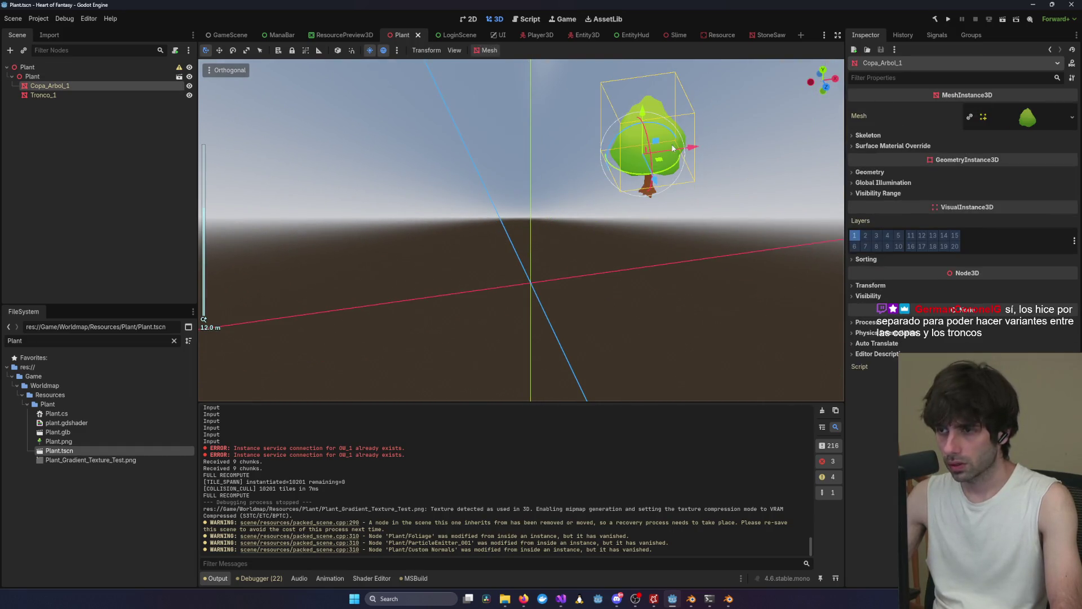
click(69, 76)
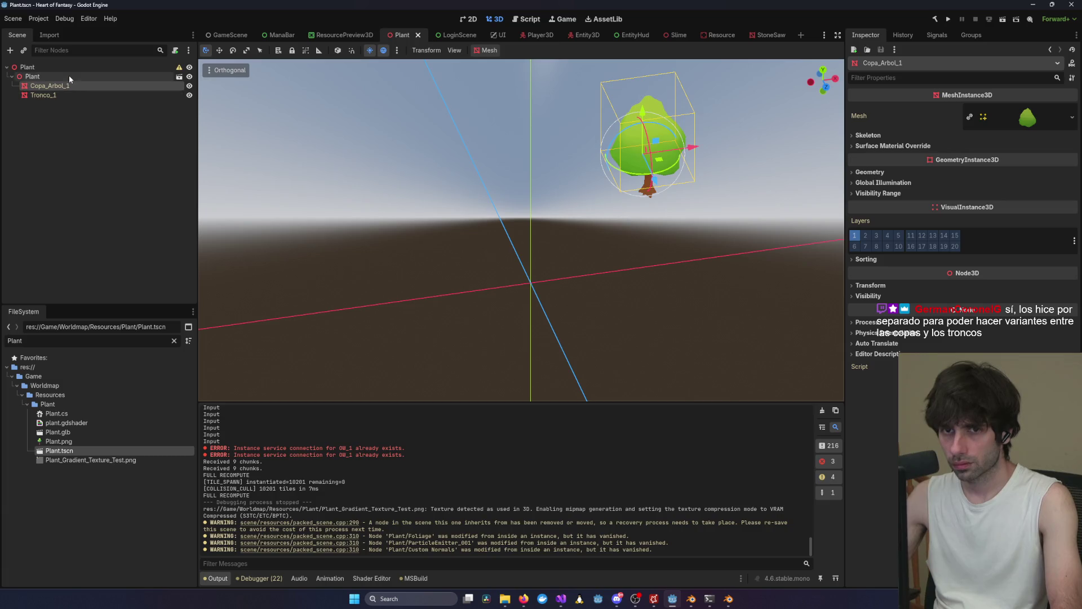
click(870, 107)
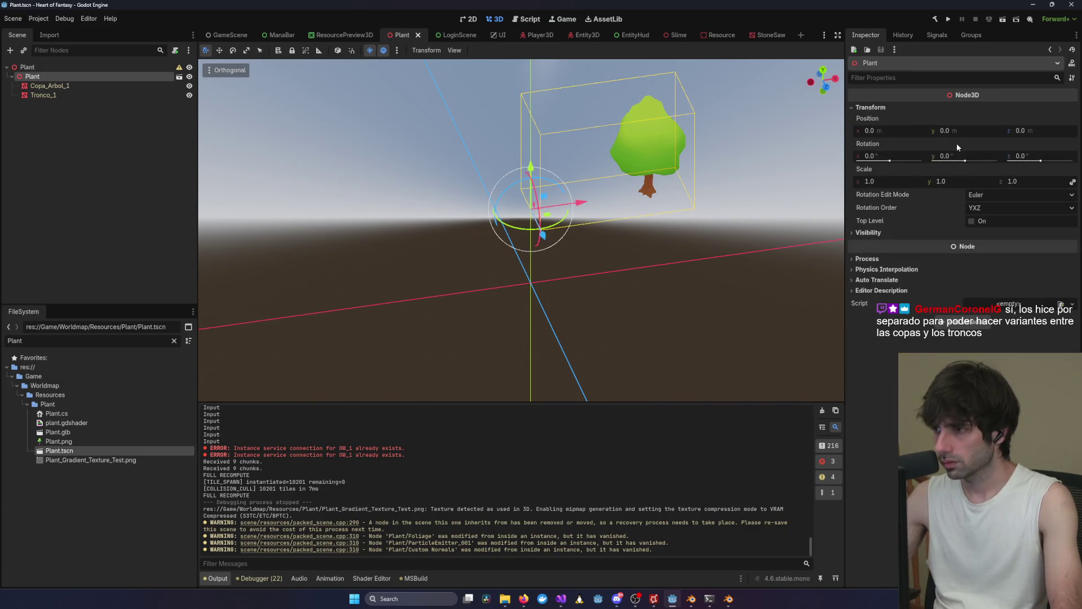
click(97, 64)
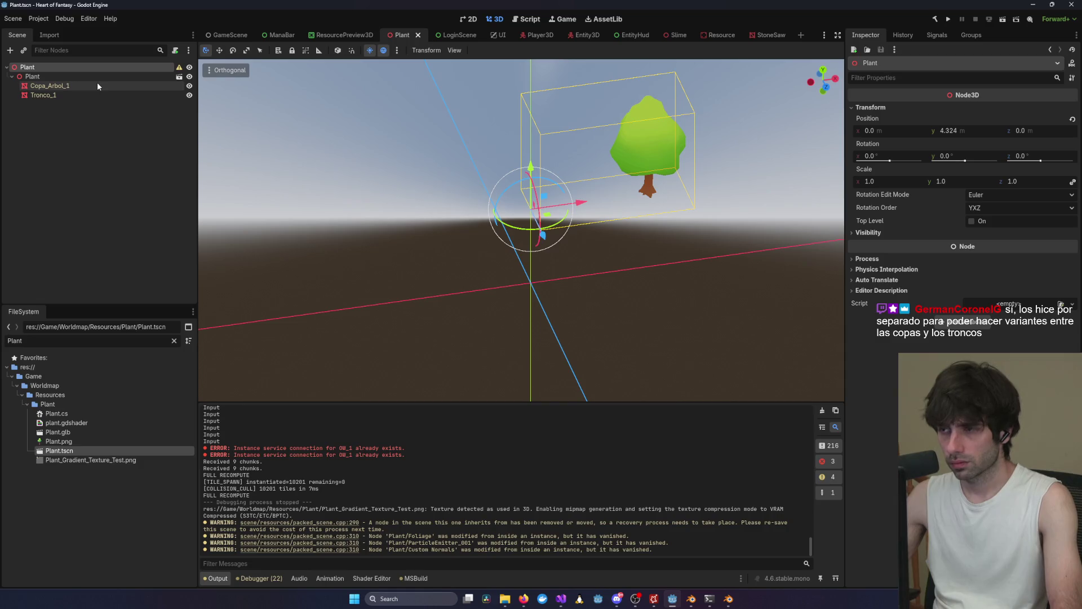
click(971, 132)
key(Escape)
text(0)
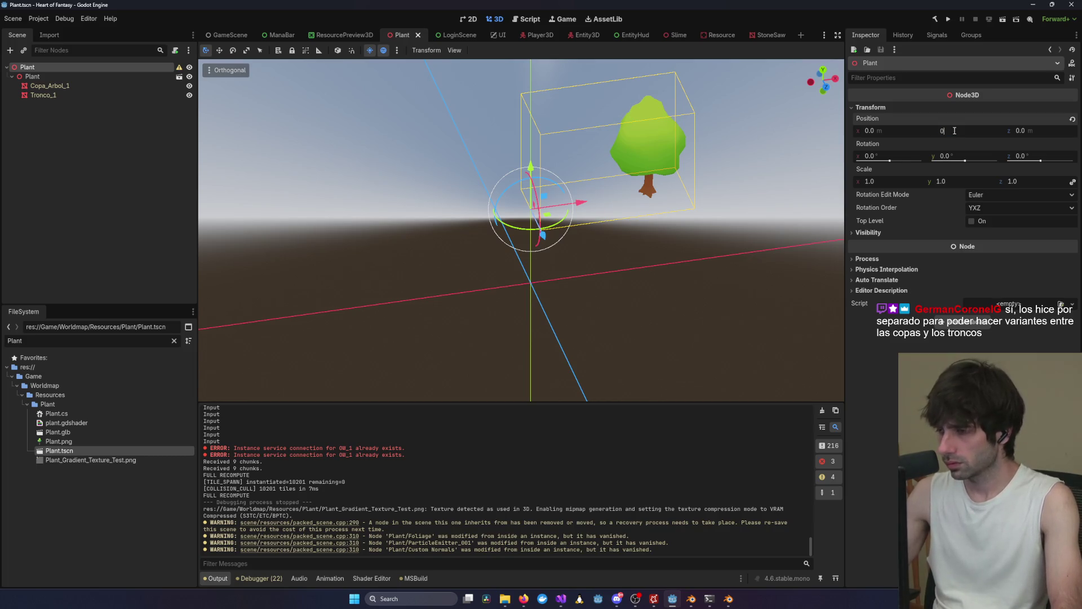
key(Return)
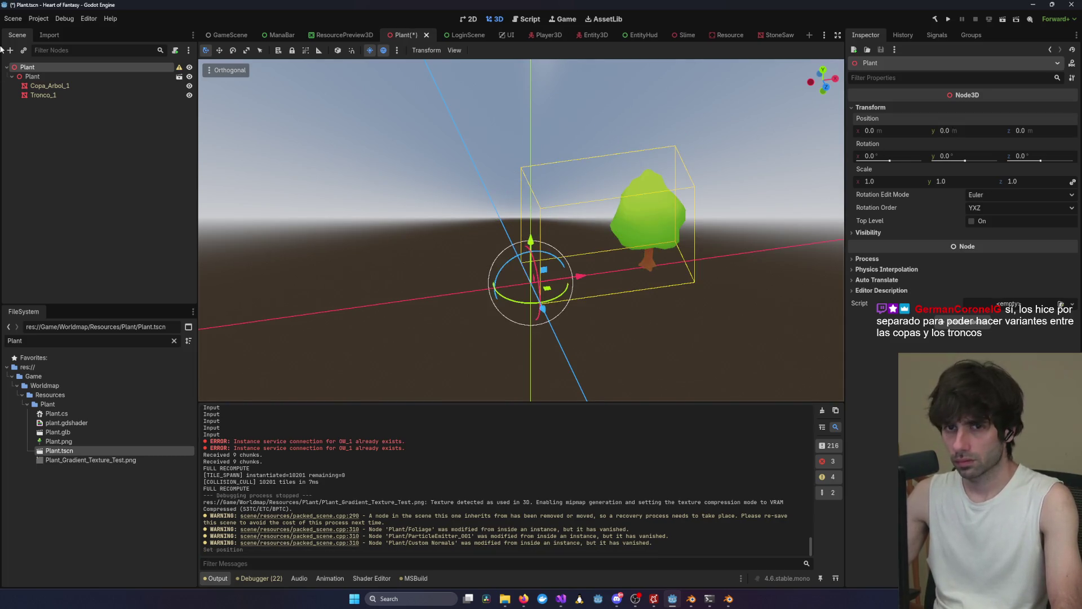
Step: Set the crown Copa_Arbol_1's Y and X positions to 0
click(55, 95)
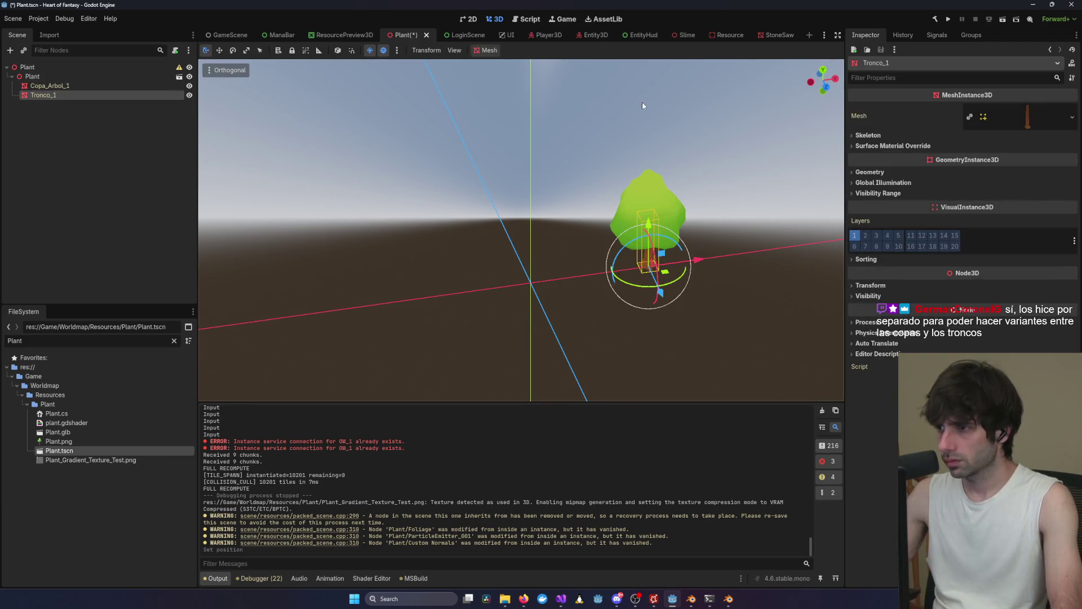
click(871, 286)
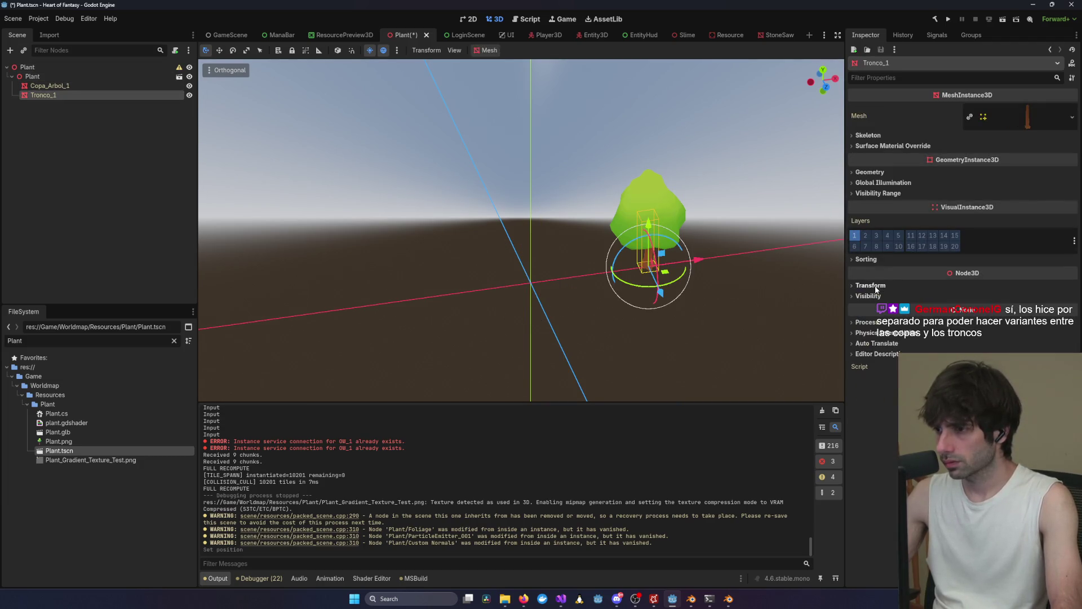
click(70, 86)
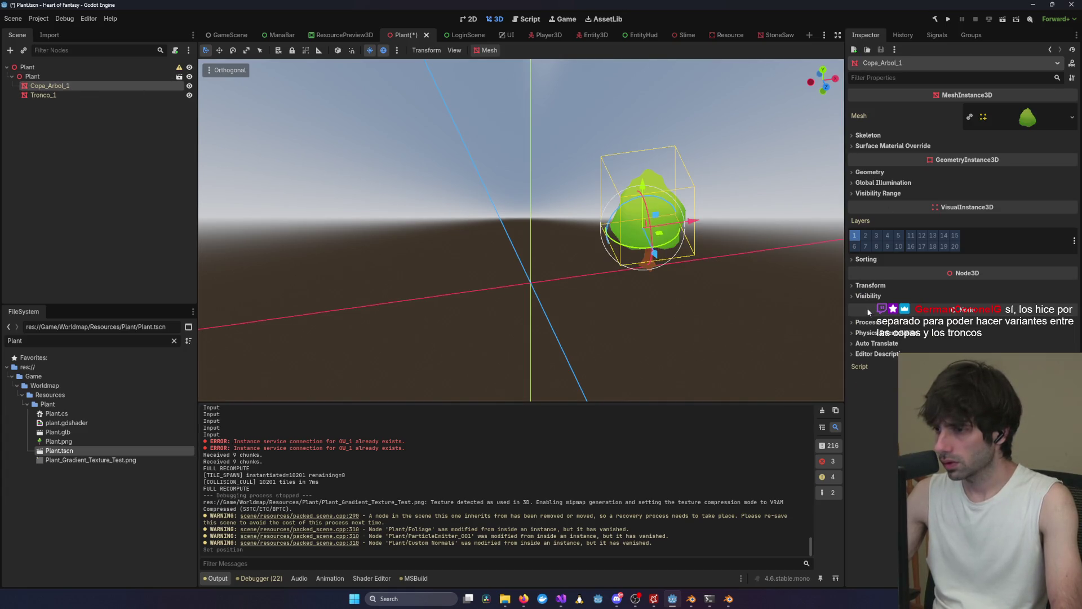
click(871, 285)
click(962, 314)
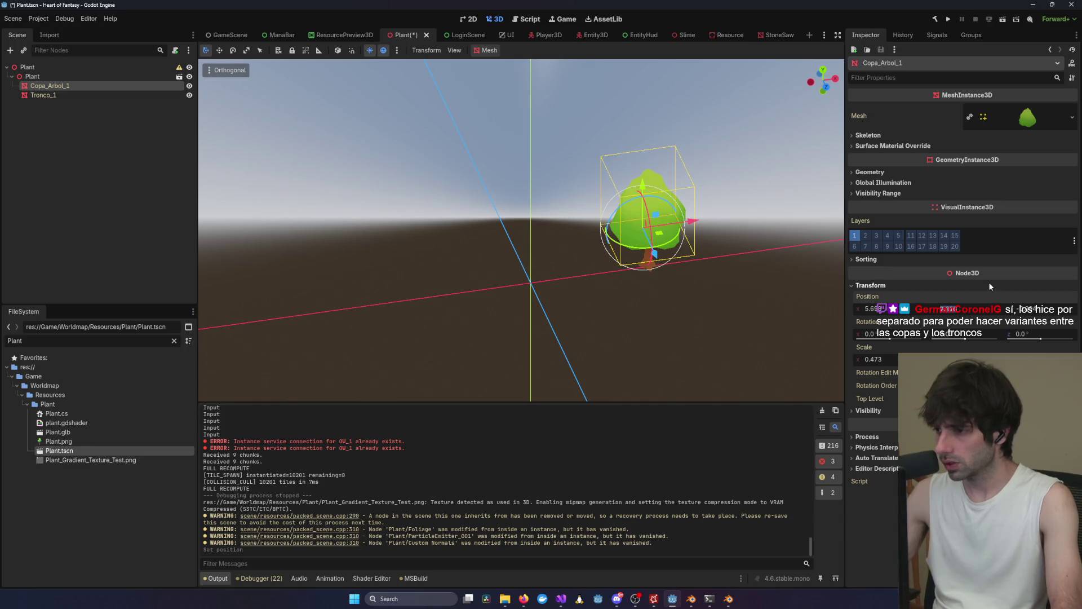
text(0)
key(Return)
key(Return)
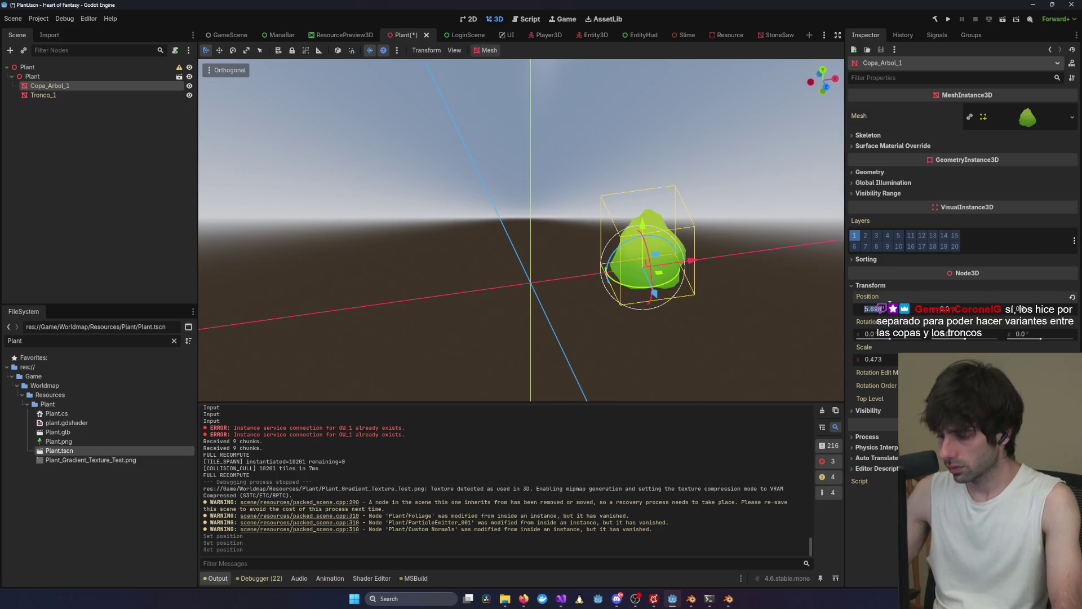
text(0)
key(Return)
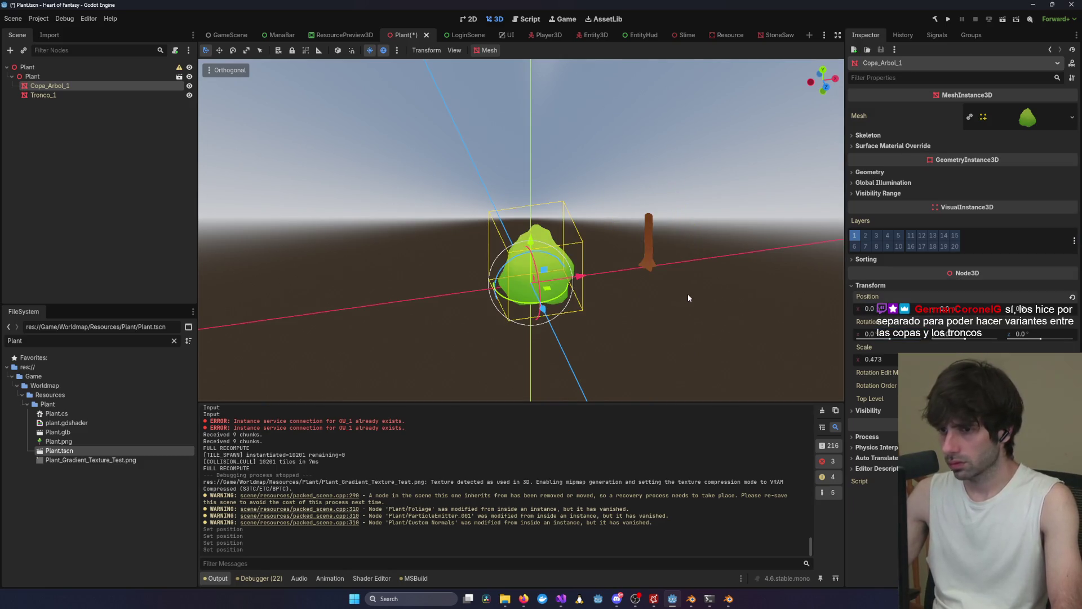
Step: Move the trunk Tronco_1 to X 0 under the crown
click(45, 95)
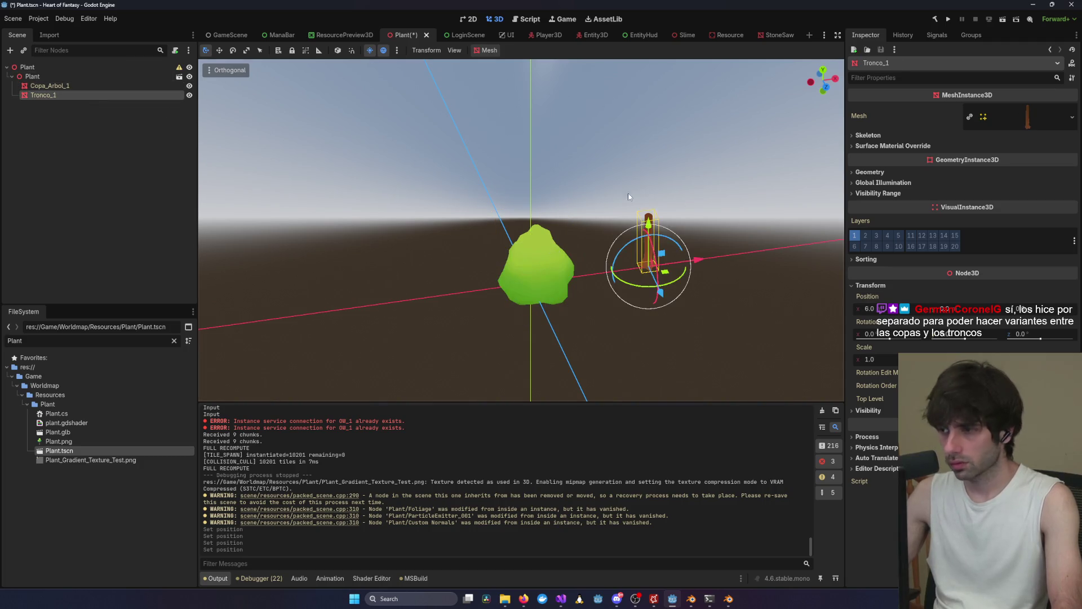
click(868, 308)
text(0)
key(Return)
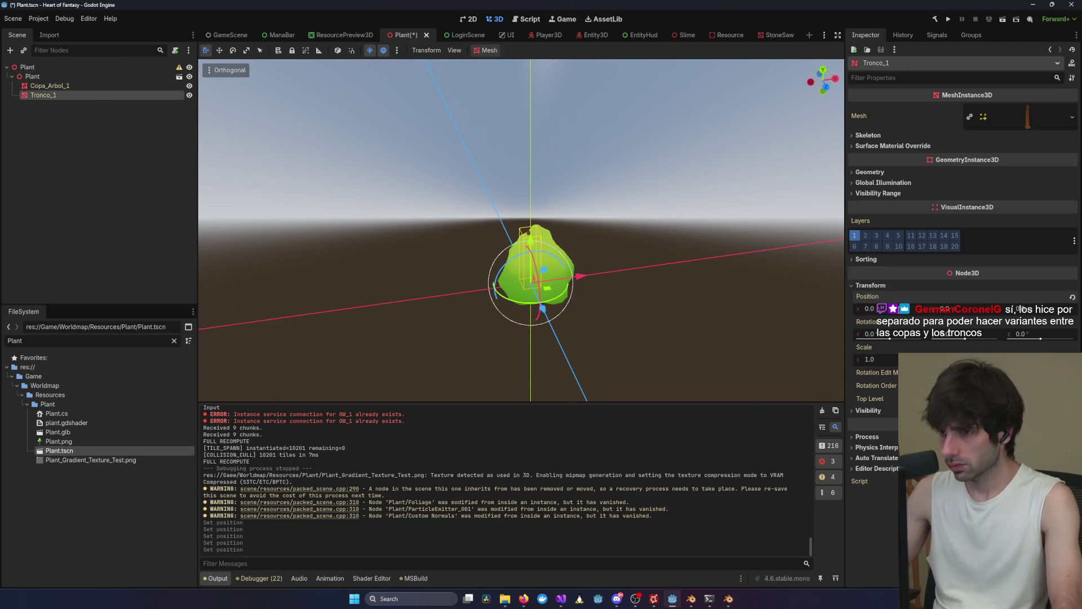
Step: Undo an attempt to raise the crown and put it back at X 0
click(553, 257)
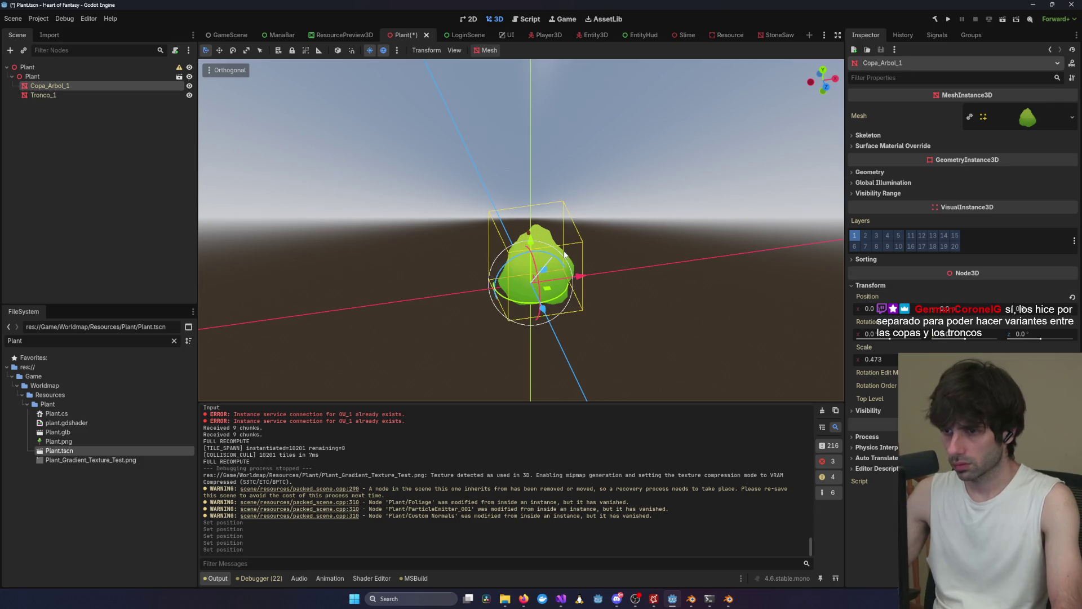
drag(530, 239, 533, 169)
mouse_move(544, 222)
middle_down()
mouse_move(632, 176)
mouse_move(624, 252)
mouse_move(562, 269)
mouse_move(562, 282)
middle_up()
key(ctrl+z)
key(ctrl+z)
key(ctrl+z)
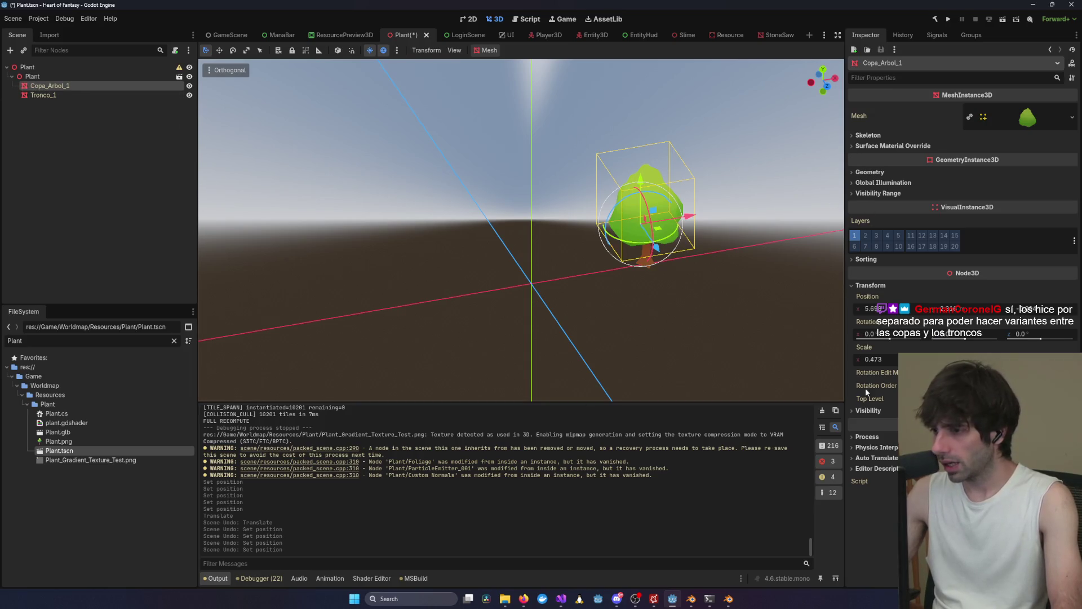
click(879, 309)
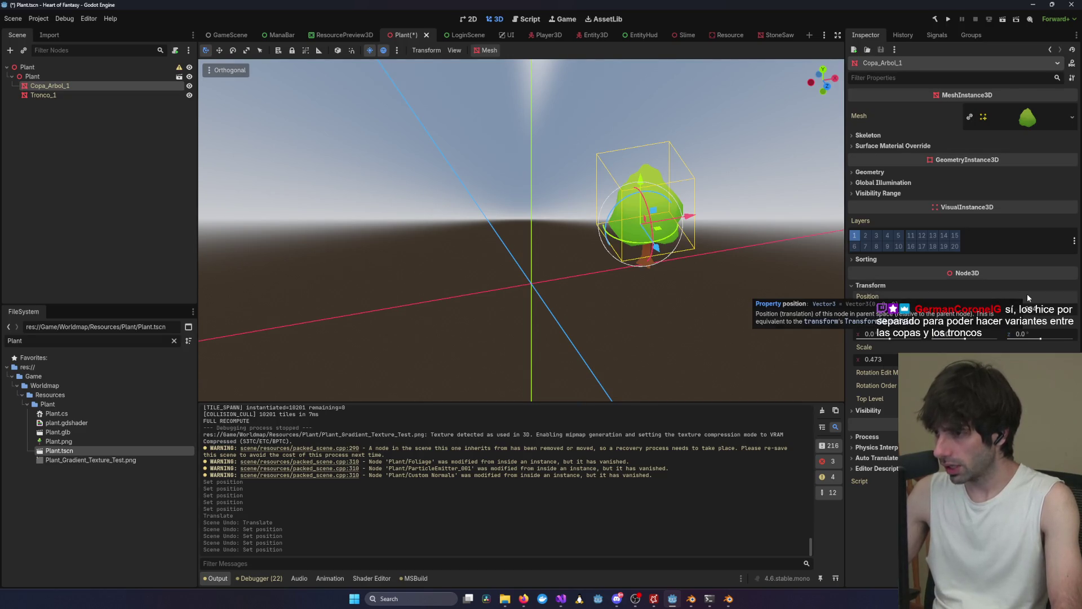
text(0)
key(Return)
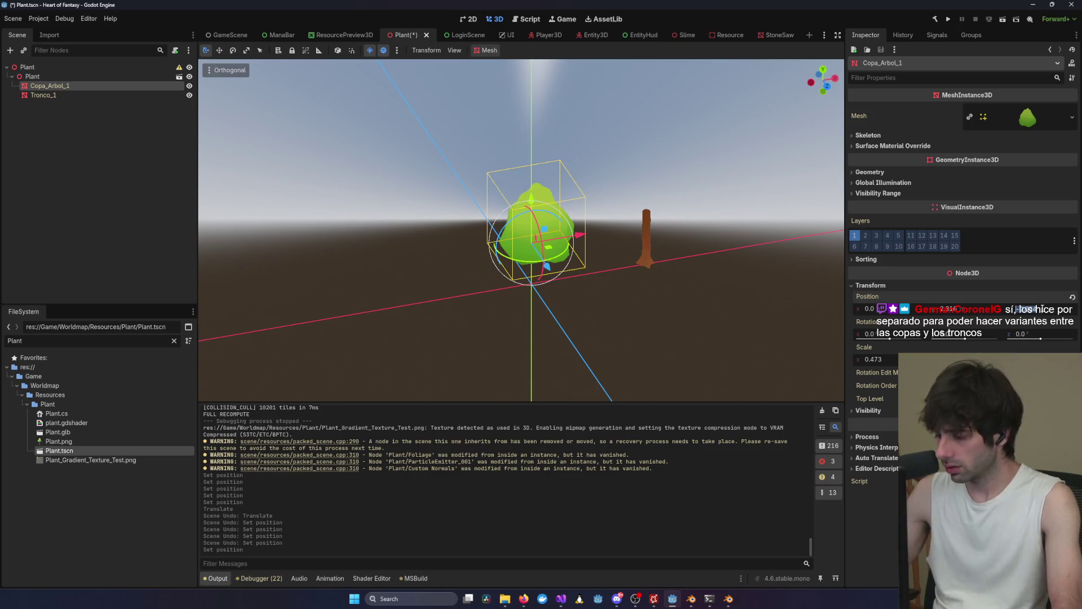
key(Return)
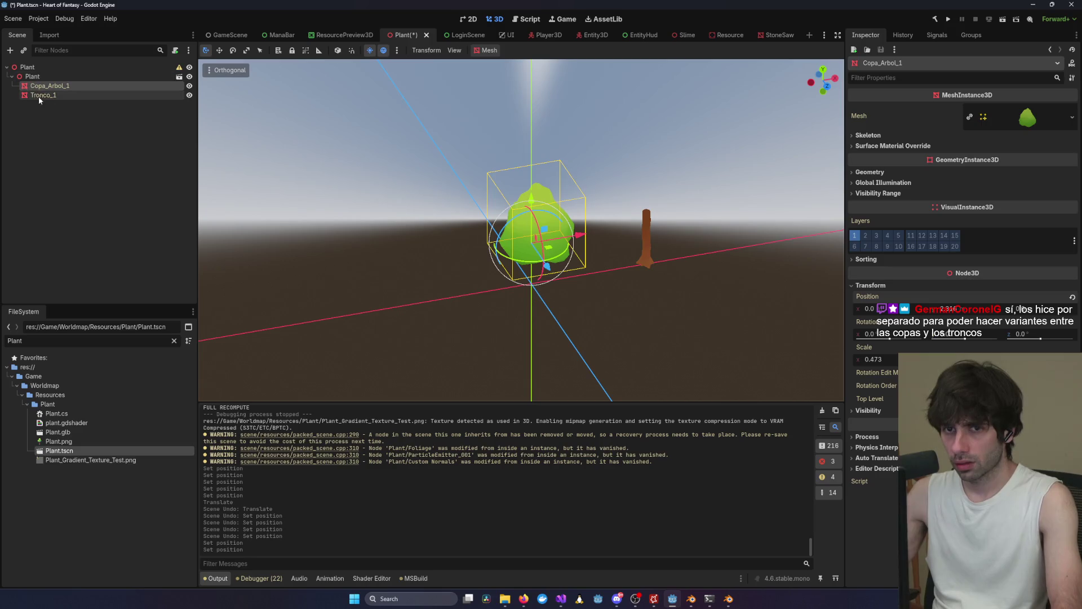
Step: Confirm the trunk at X 0.0, check the tree, and save the Plant scene
click(59, 96)
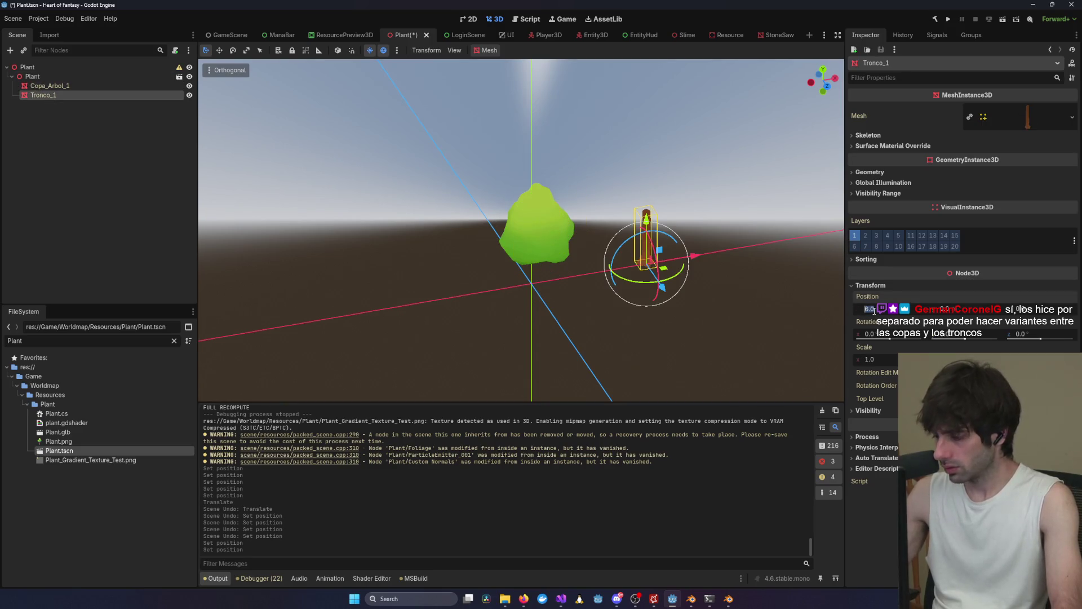
key(Return)
click(639, 266)
mouse_move(639, 267)
middle_down()
mouse_move(543, 307)
mouse_move(710, 224)
mouse_move(627, 142)
mouse_move(621, 188)
mouse_move(387, 254)
mouse_move(560, 300)
middle_up()
key(ctrl+s)
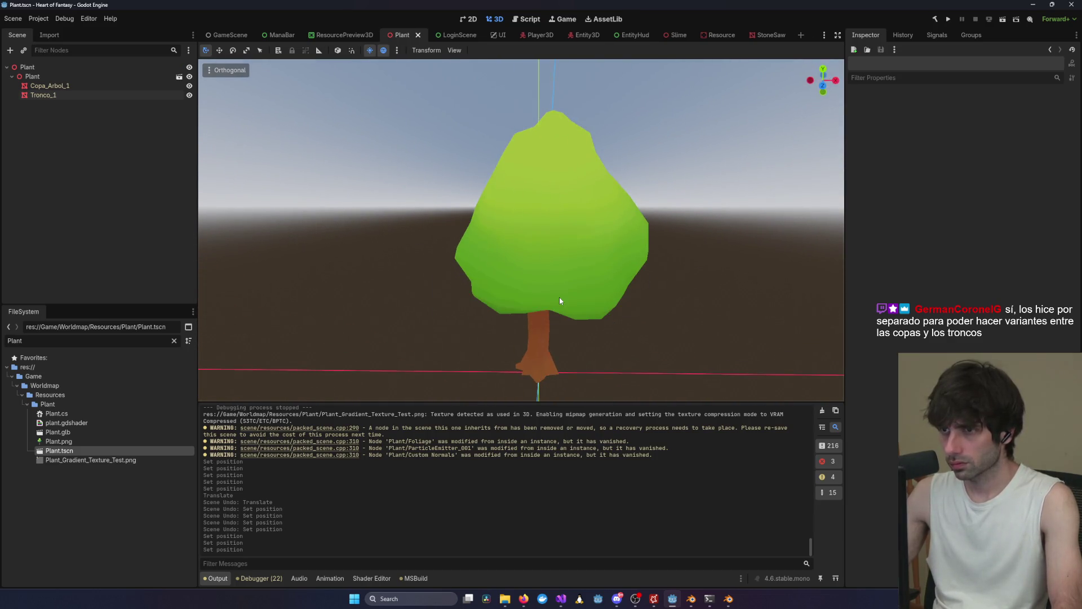
Step: Find Plant.cs via the solution search and scroll to the FitClickCollider loop
mouse_move(561, 599)
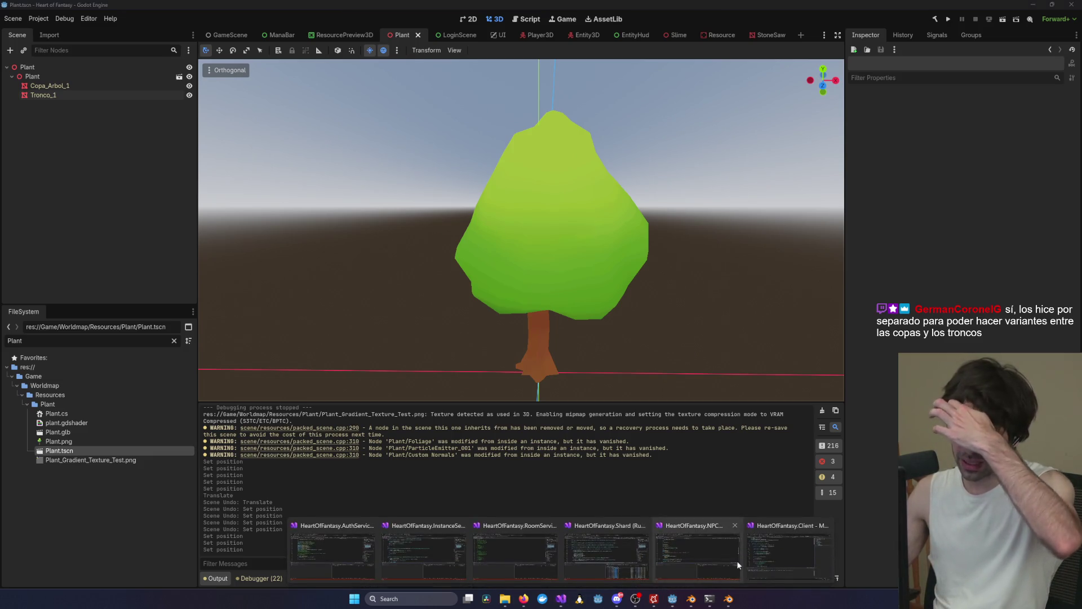
click(793, 556)
key(ctrl+semicolon)
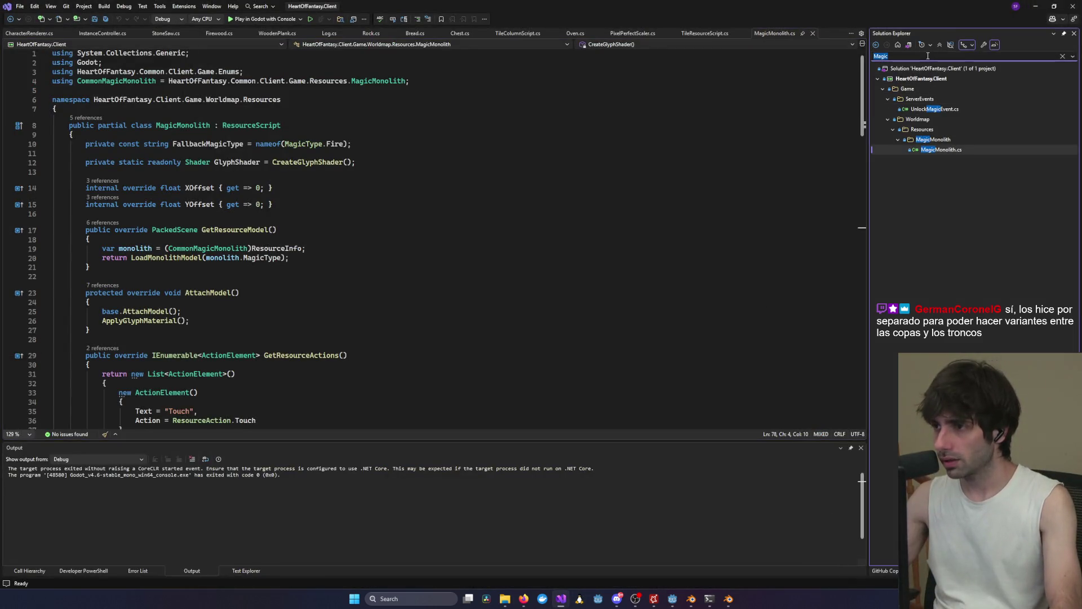
text(Plant)
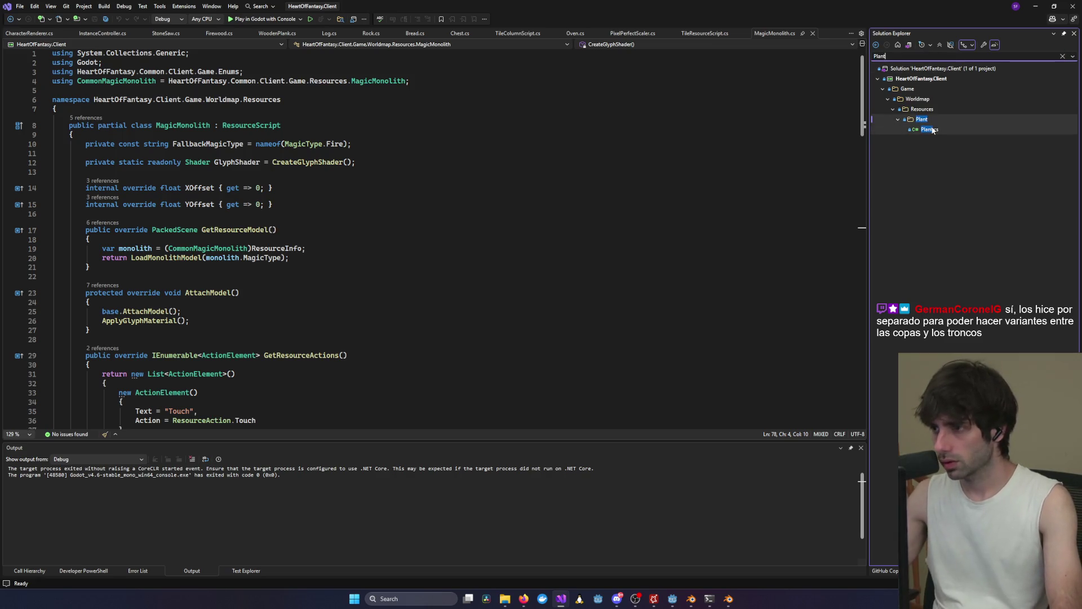
double_click(934, 131)
scroll(465, 271, up, 20)
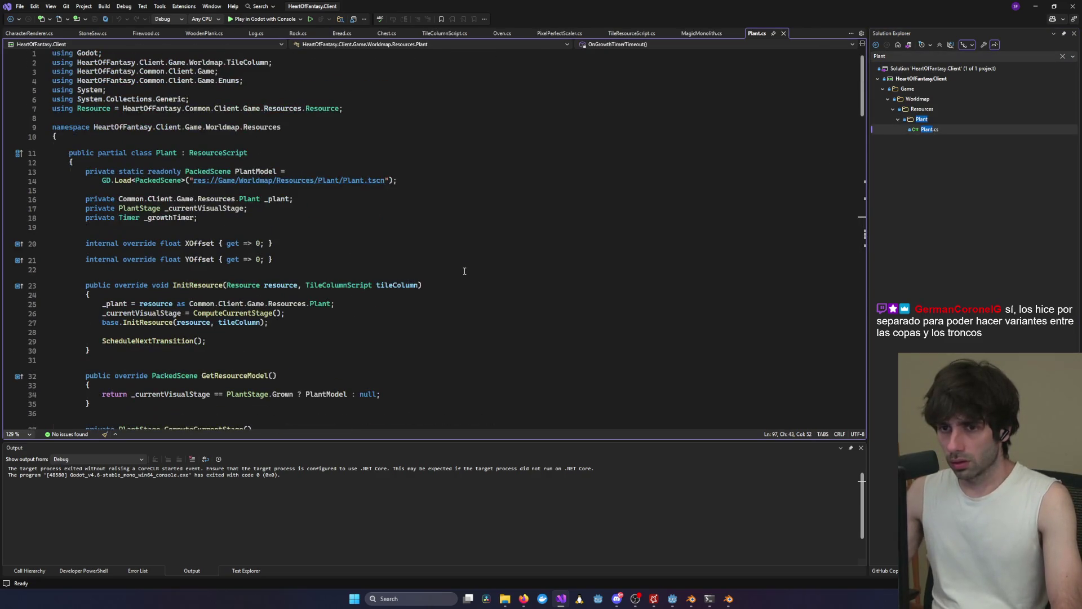
scroll(387, 239, down, 20)
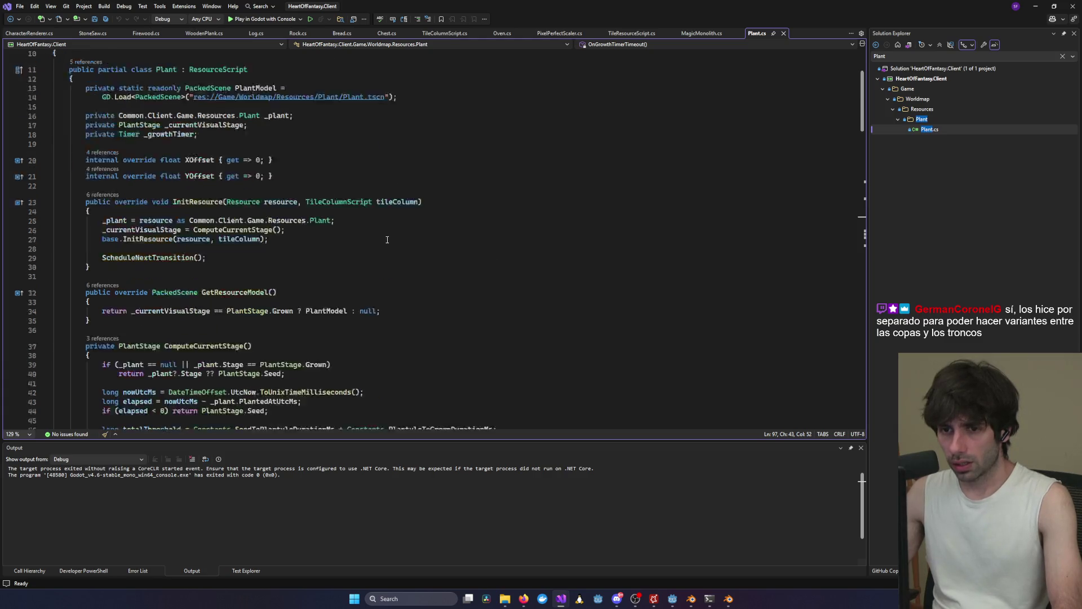
scroll(387, 239, down, 17)
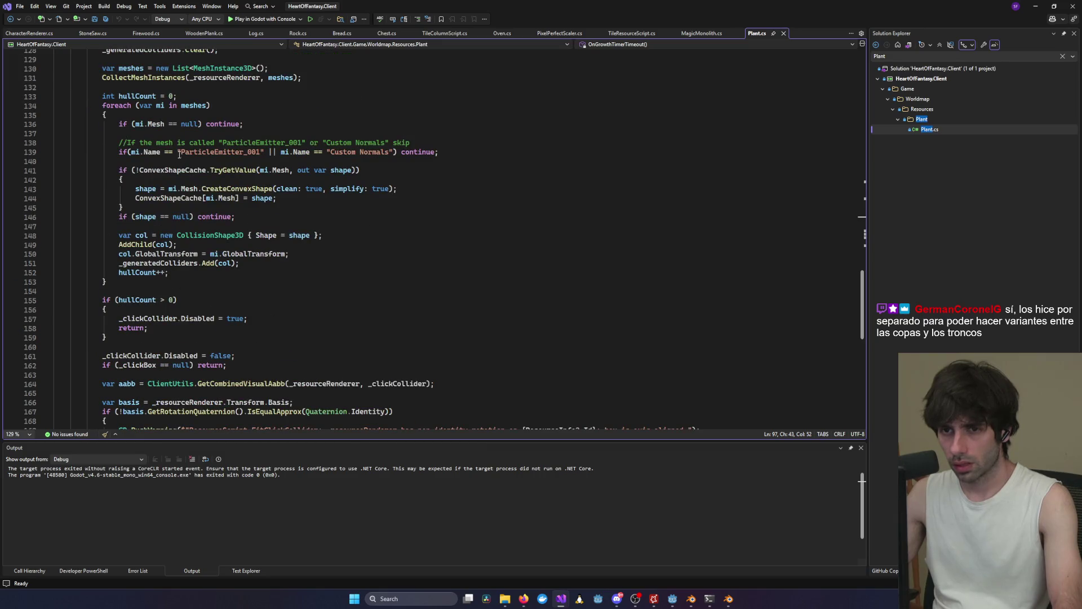
Step: Compare the skipped mesh names in the code against the tree model in Godot
key(alt+Tab)
key(alt+Tab)
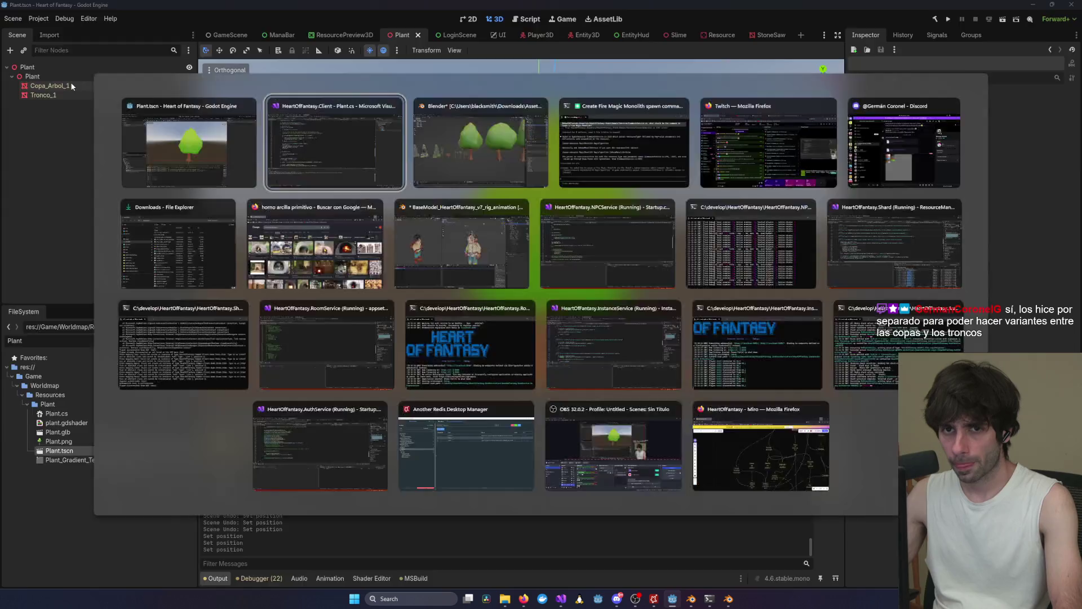
key(alt+Tab)
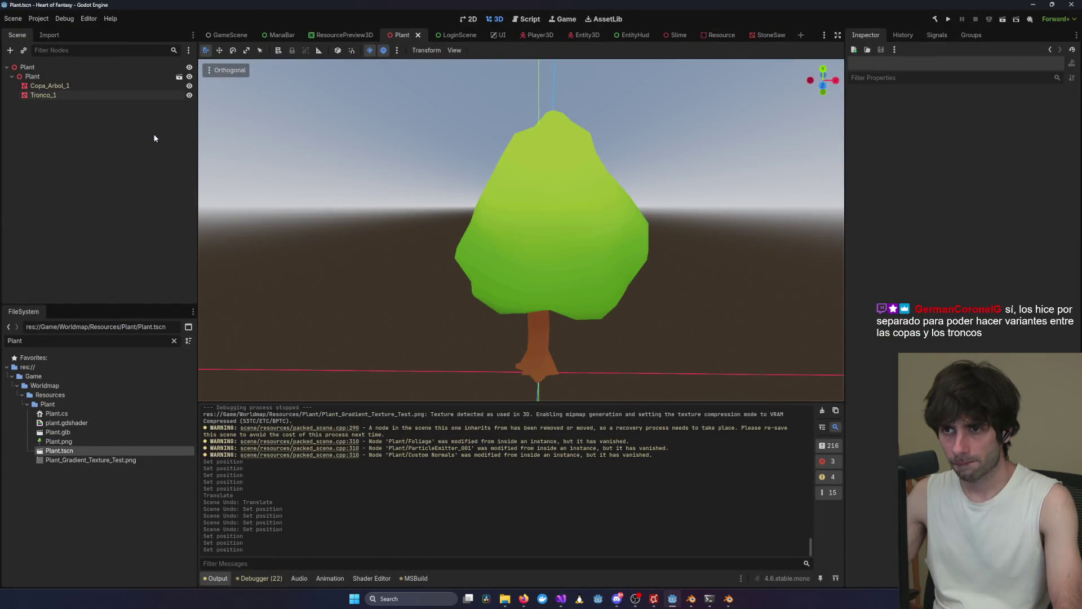
key(alt+Tab)
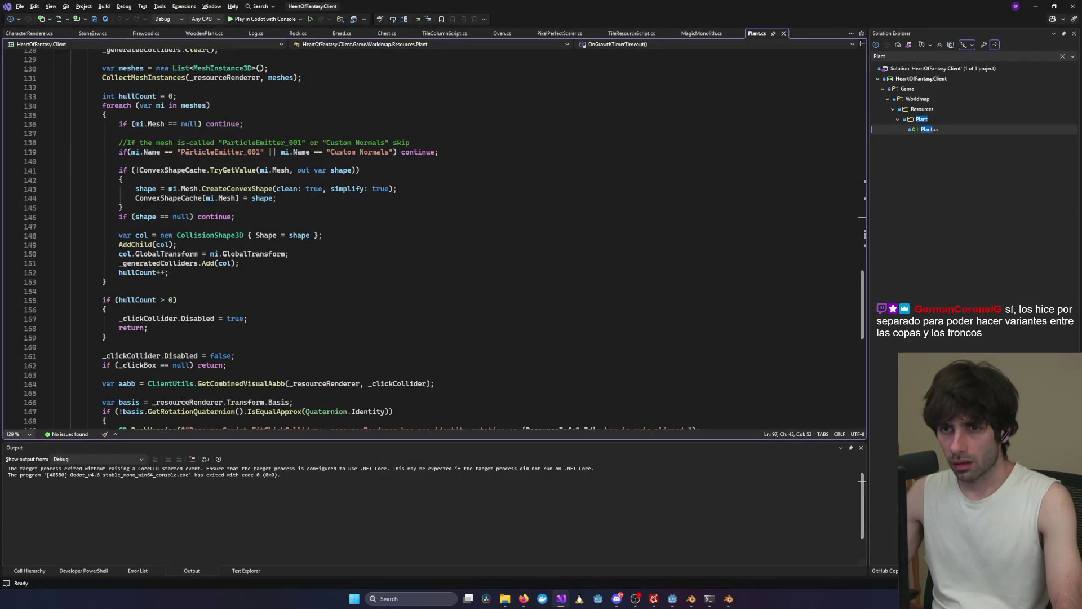
key(alt+Tab)
key(alt+Tab)
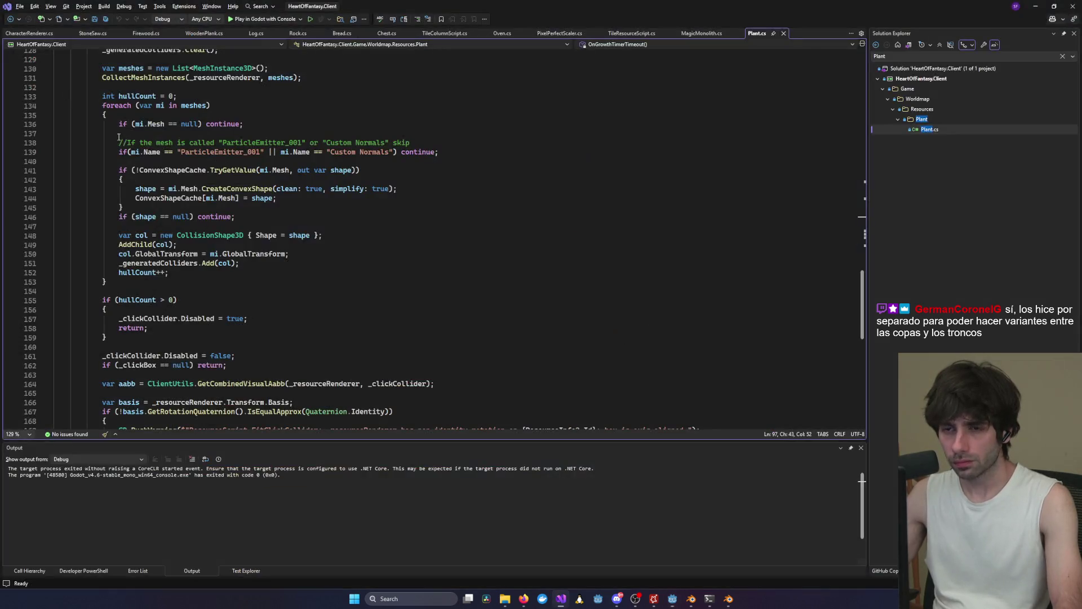
key(alt+Tab)
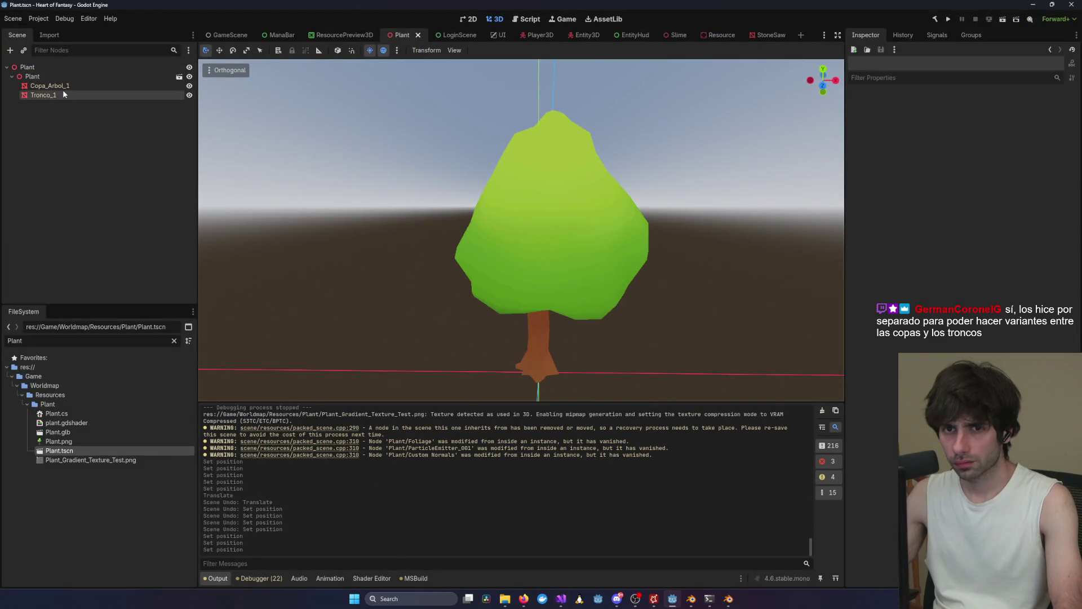
key(alt+Tab)
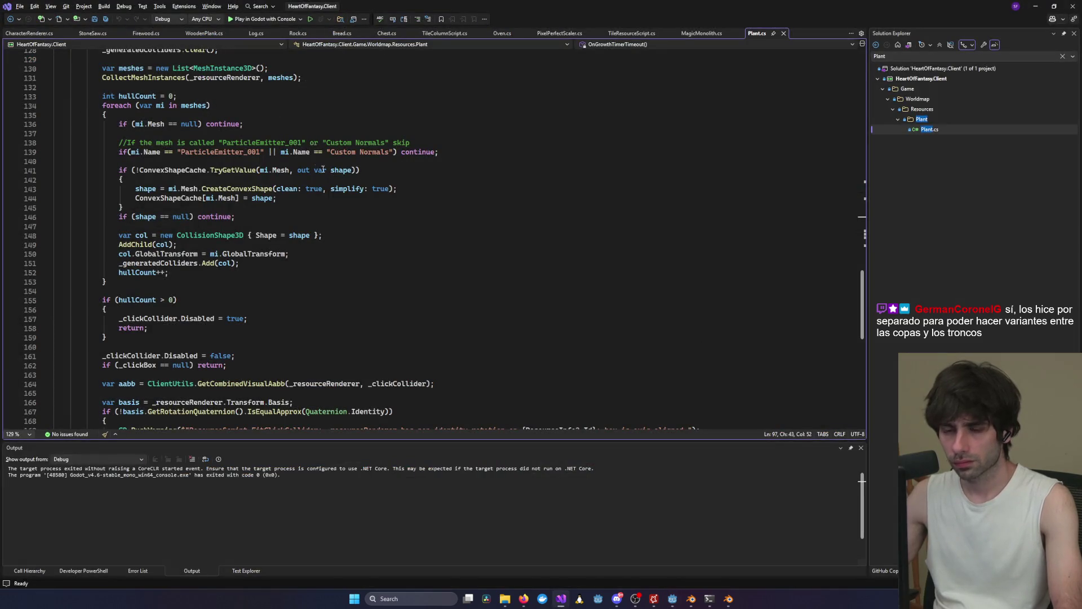
scroll(325, 170, up, 3)
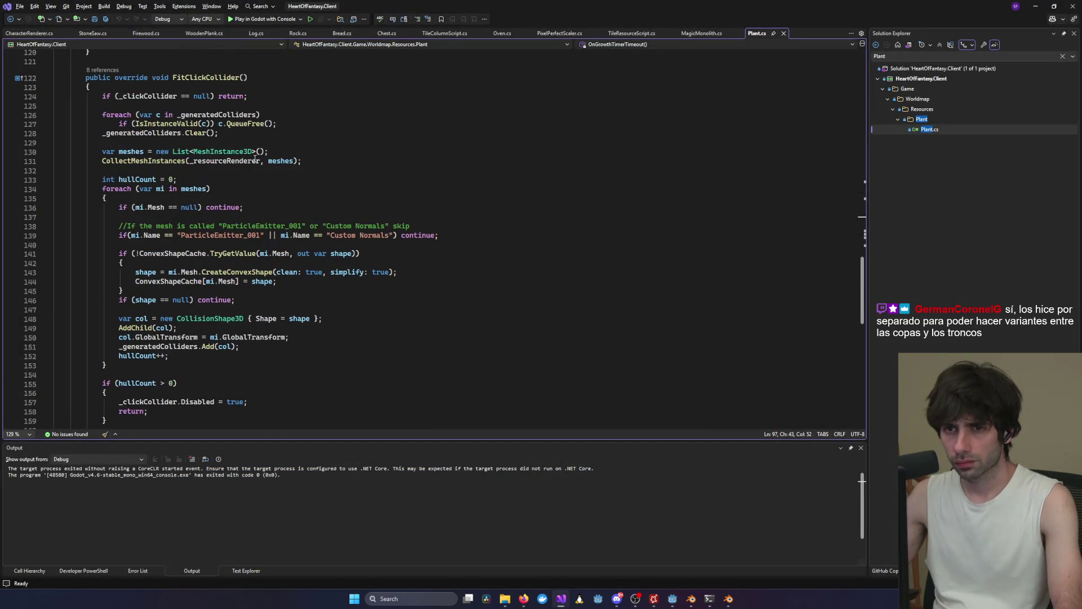
scroll(255, 159, down, 2)
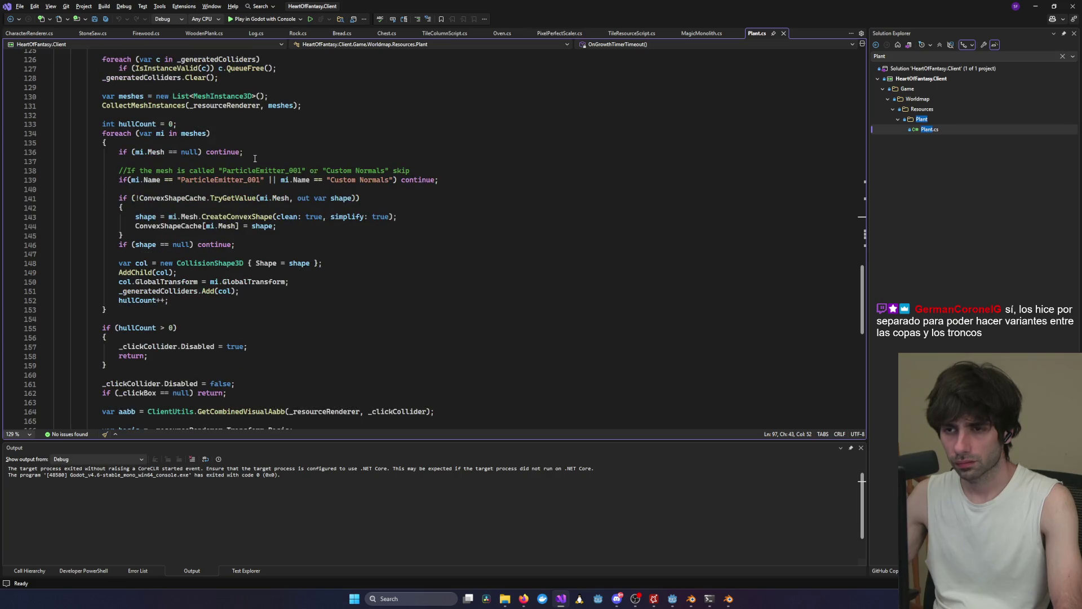
key(alt+Tab)
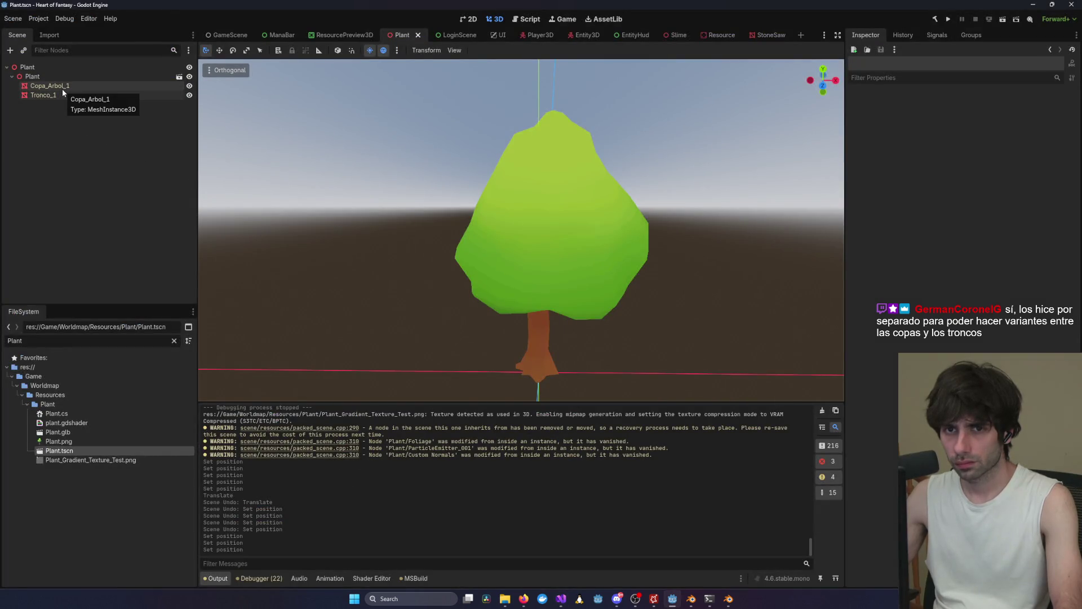
click(63, 68)
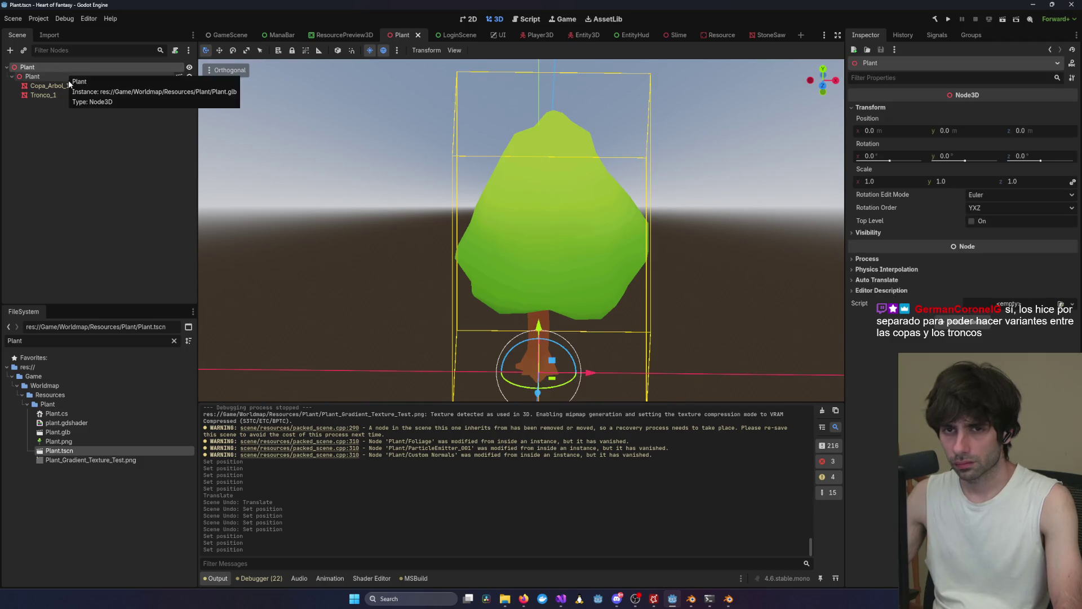
click(68, 86)
click(58, 77)
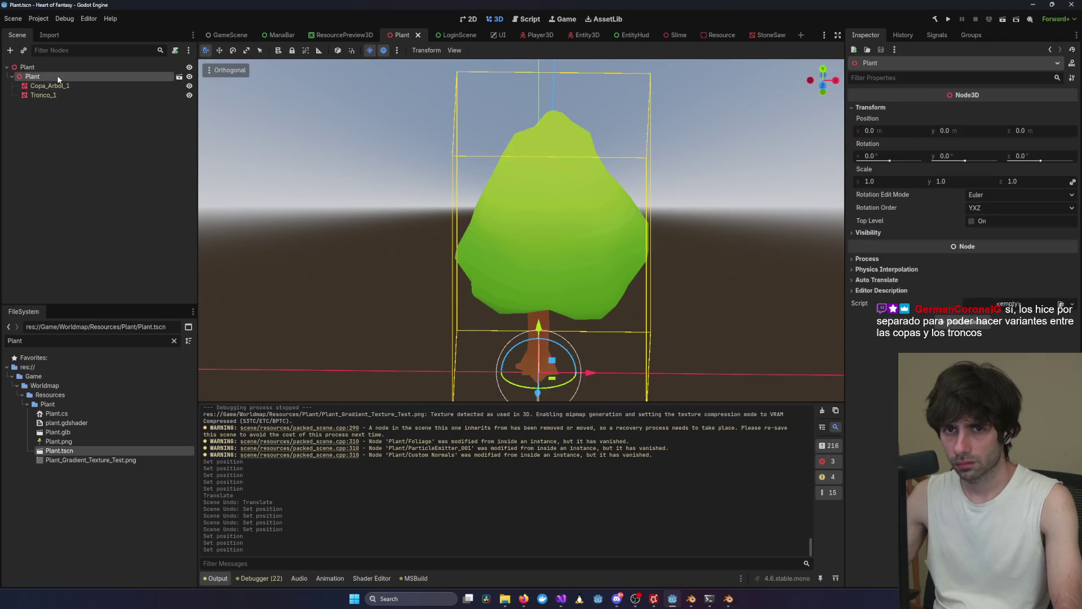
click(56, 86)
key(alt+Tab)
double_click(217, 181)
key(alt+Tab)
right_click(50, 85)
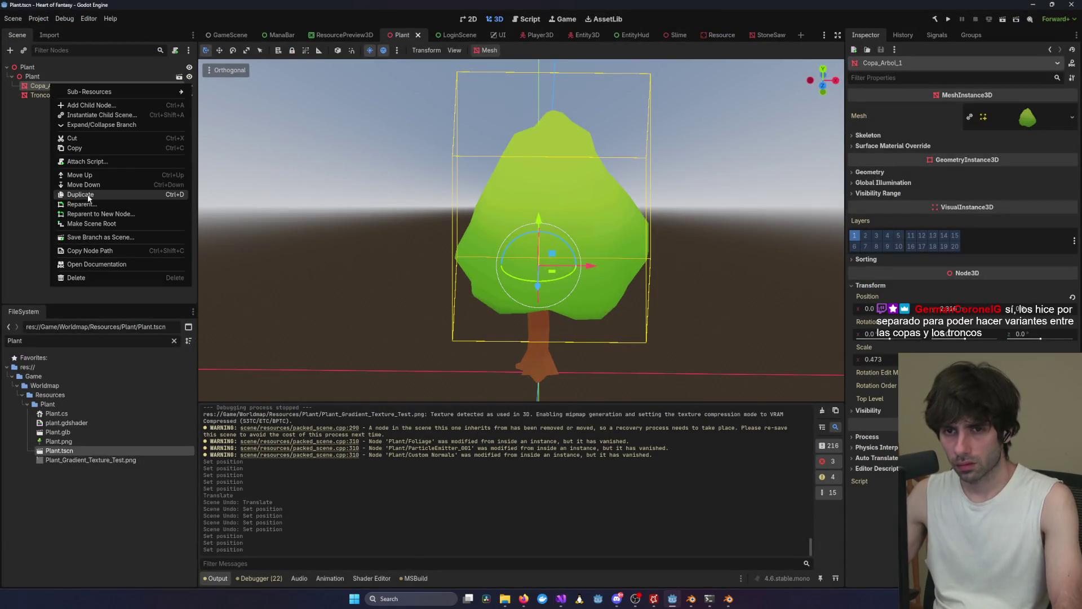
click(27, 172)
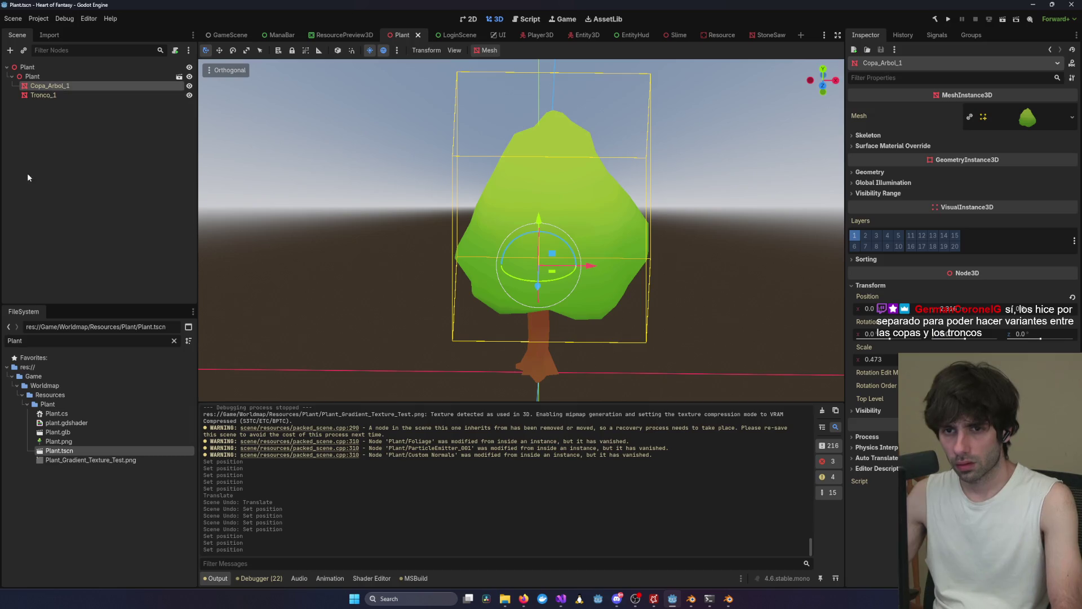
double_click(47, 85)
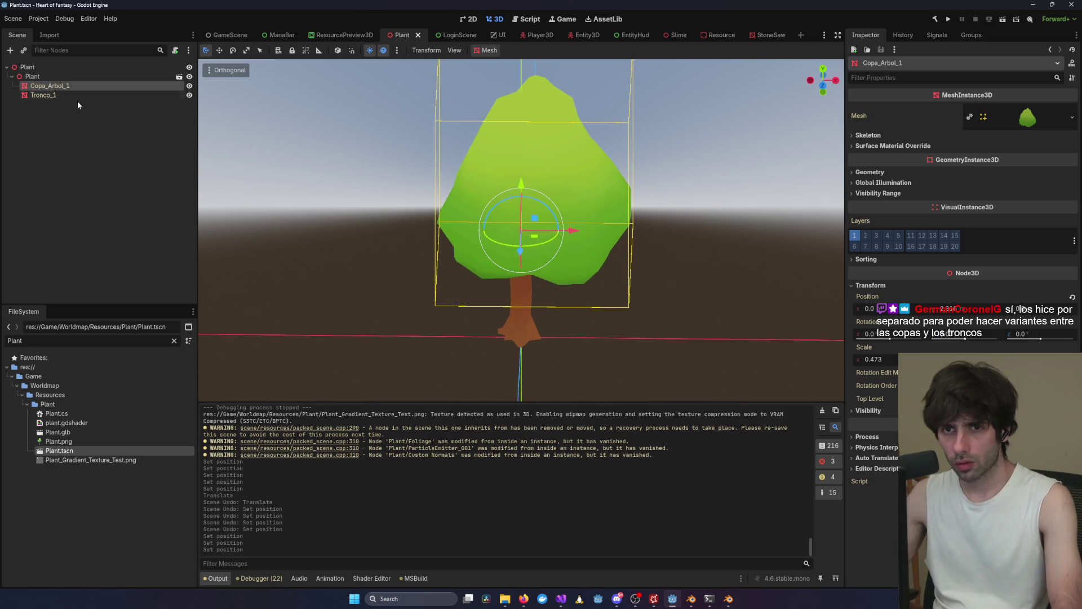
key(alt+Tab)
Step: Replace "ParticleEmitter_001" with "Copa_Arbol_1" on line 139 and save Plant.cs
text(Copa)
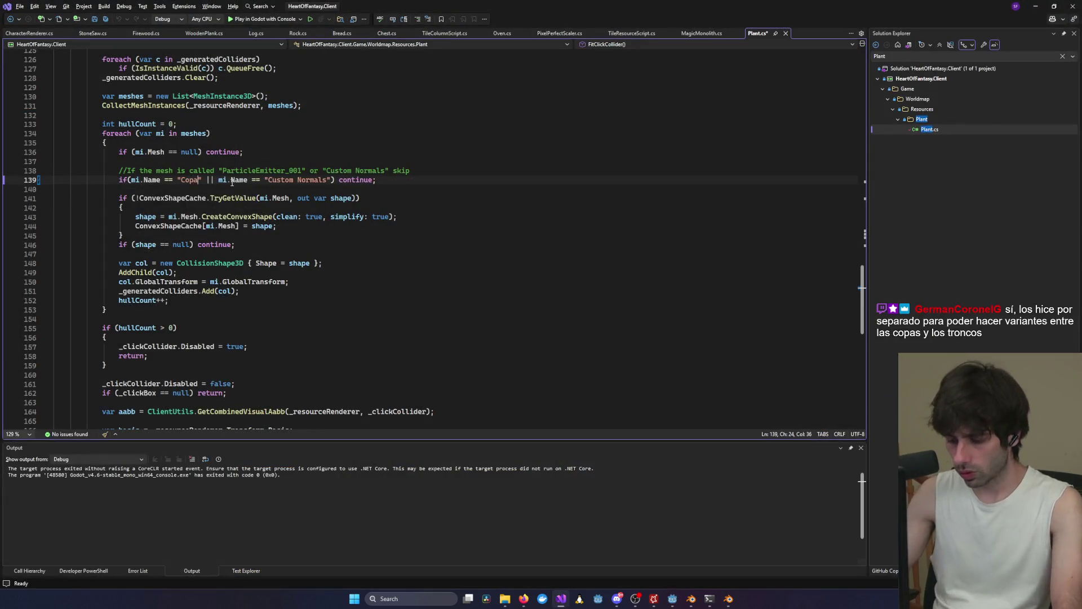
key(BackSpace)
key(BackSpace)
key(BackSpace)
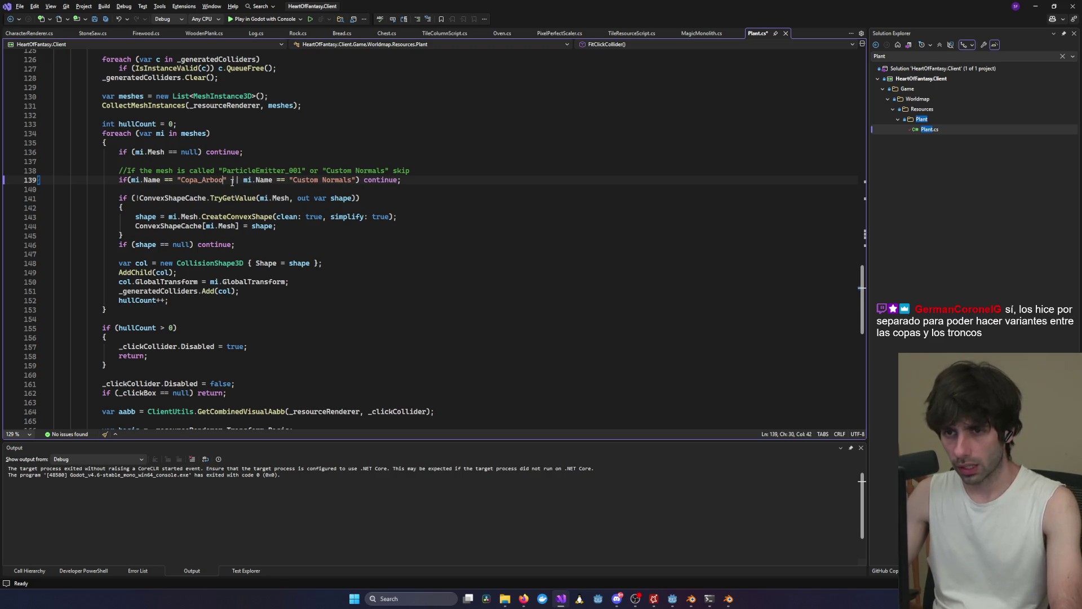
key(ctrl+s)
key(alt+Tab)
key(alt+Tab)
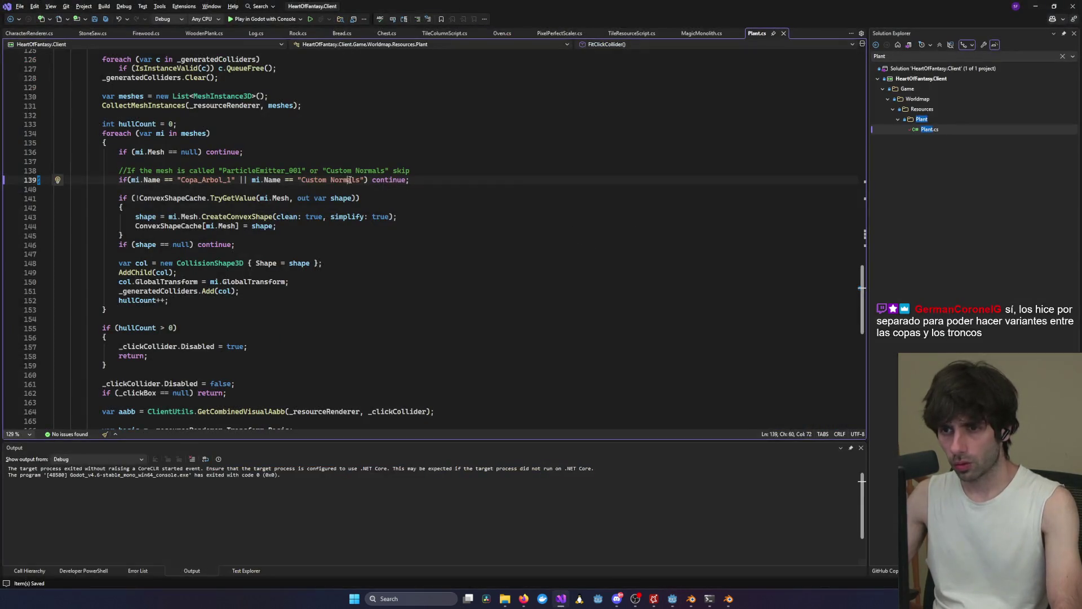
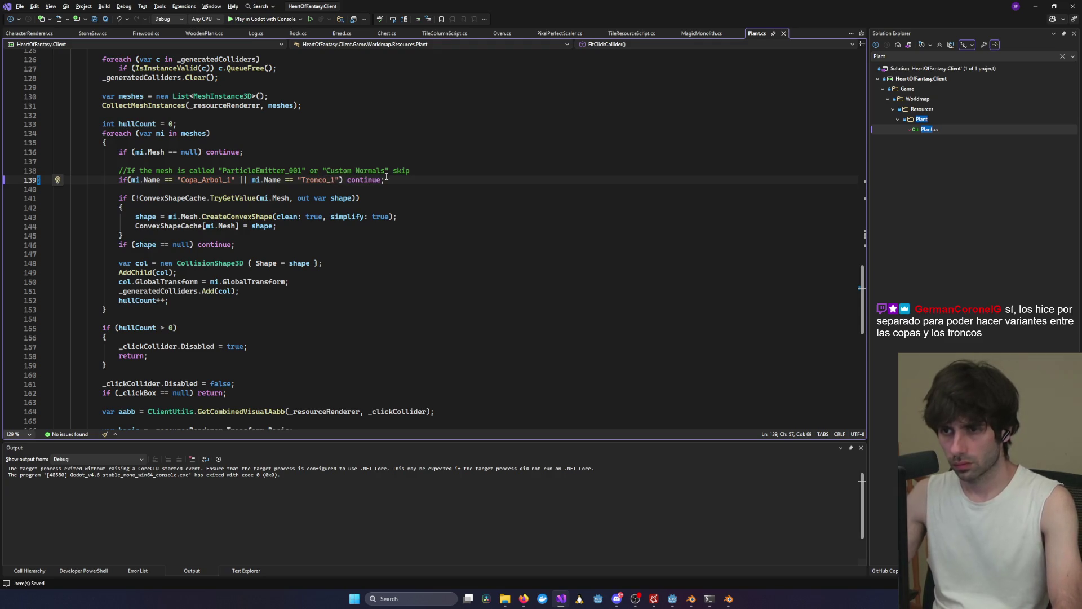
Step: Reword the line 138 comment to 'Skip unwanted nodes' and start the game in debug mode
key(shift+Home)
key(BackSpace)
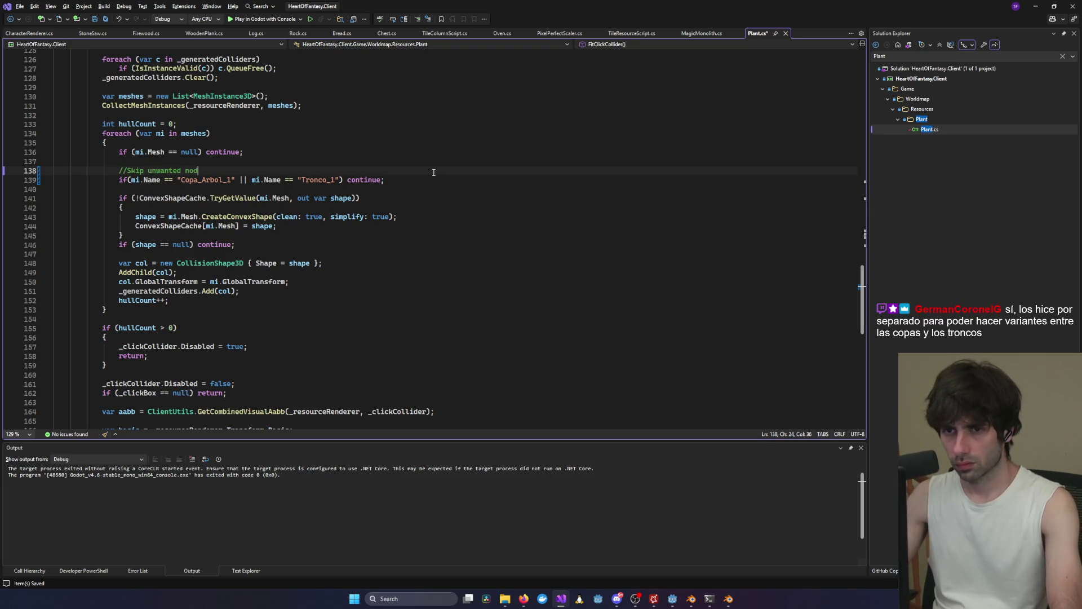
key(F5)
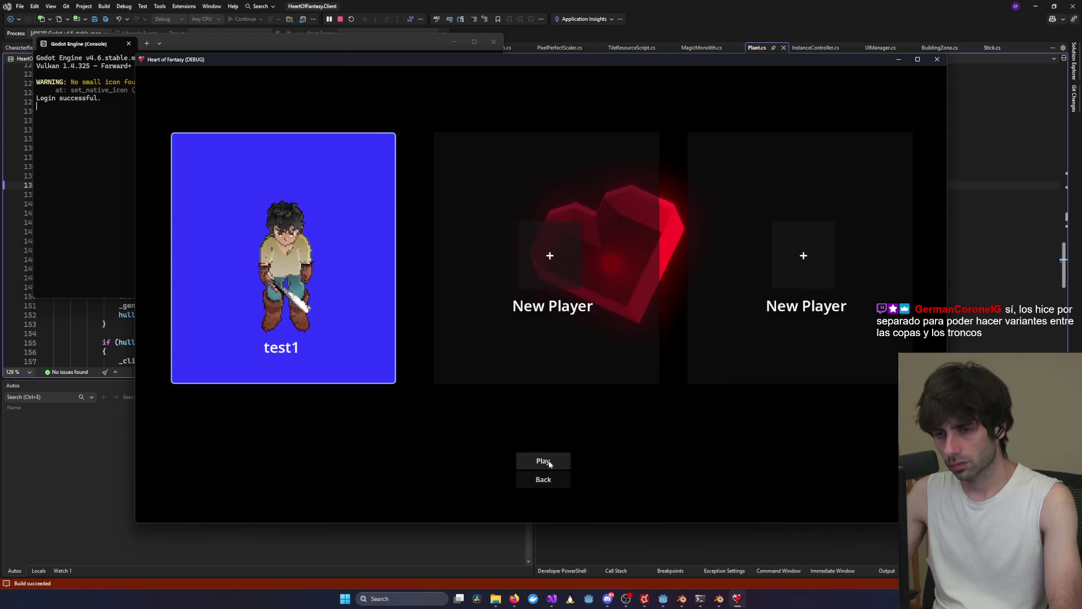
Step: Enter the forest world with the existing character and rotate and zoom the camera around the trees
click(526, 459)
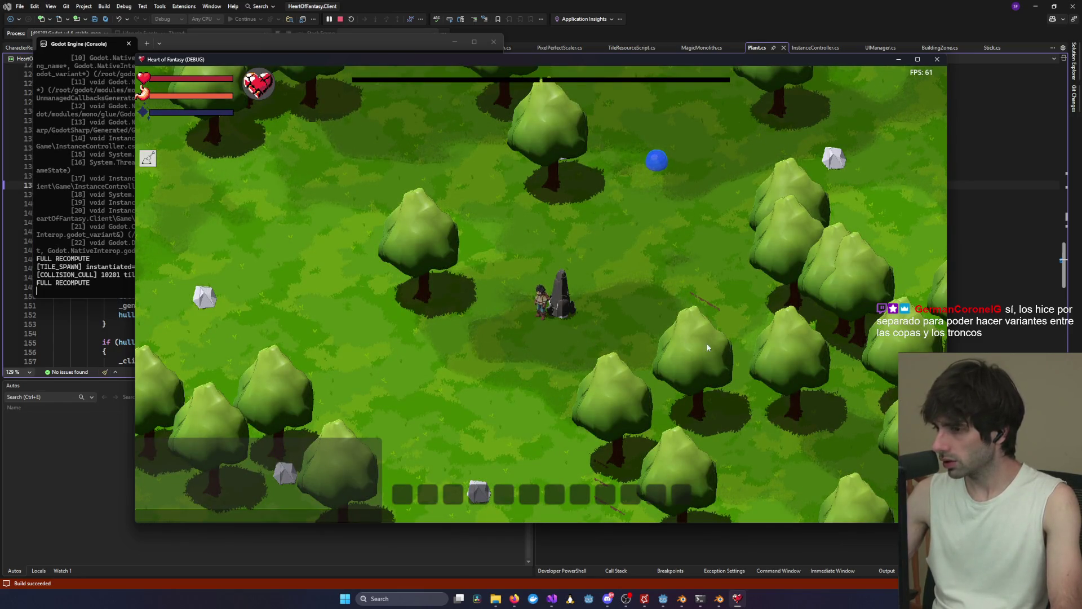
key(q)
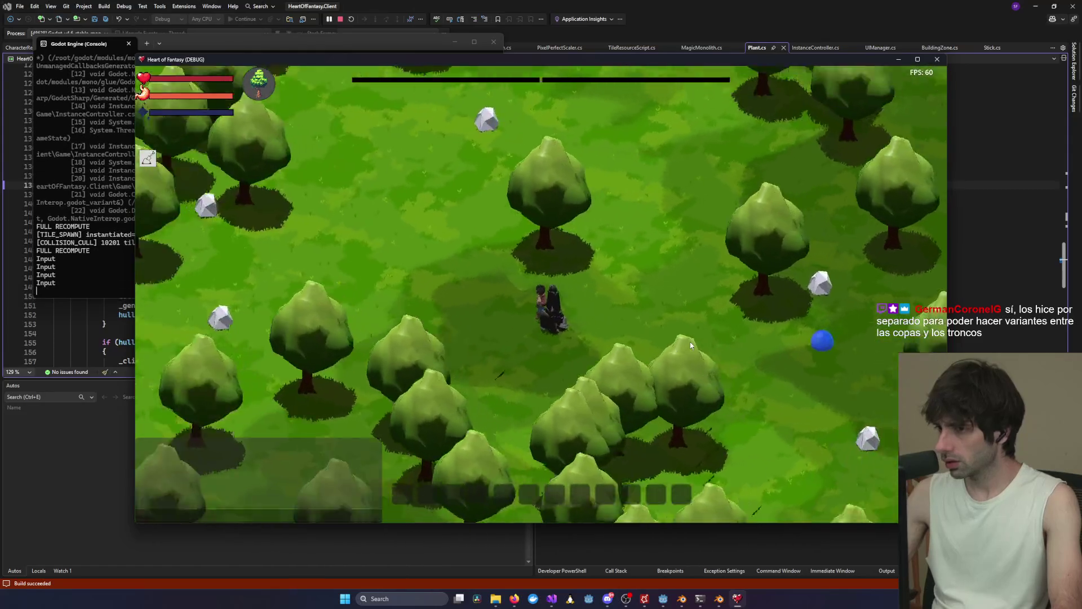
scroll(713, 320, up, 5)
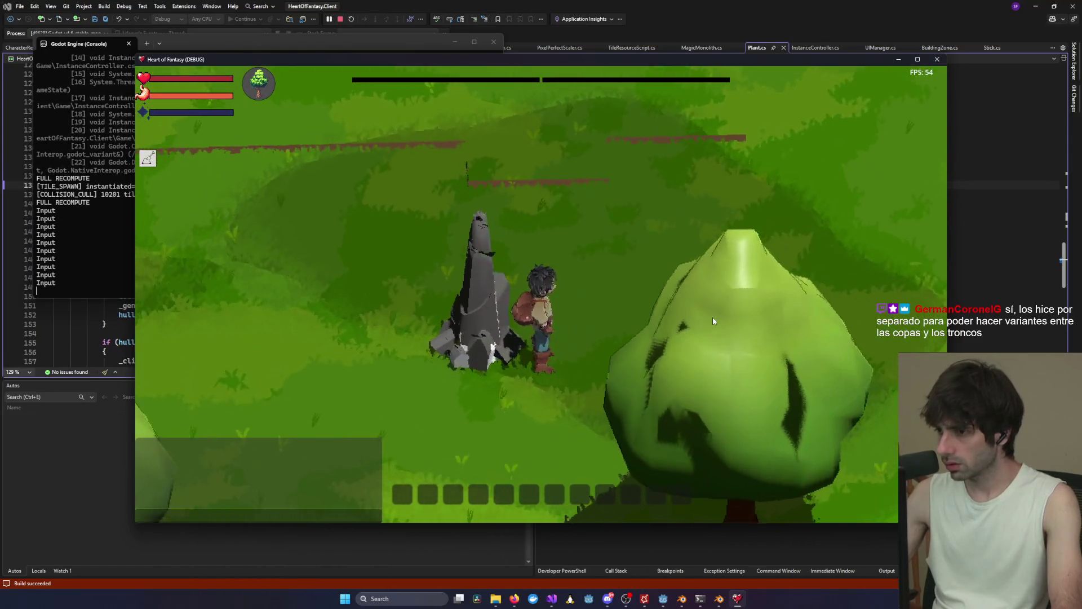
key(q)
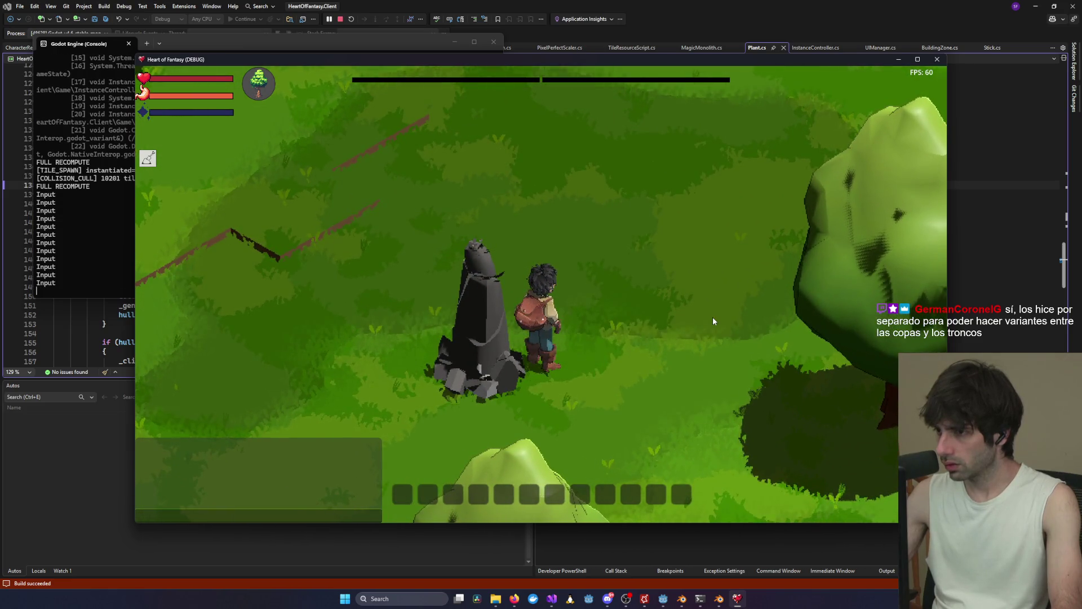
scroll(713, 321, down, 2)
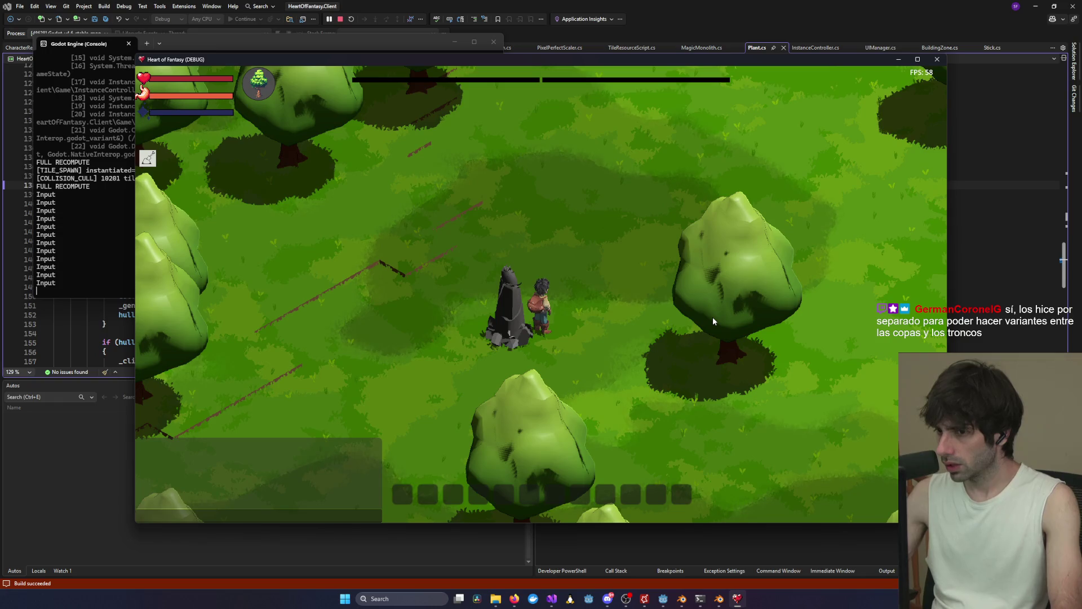
scroll(713, 321, up, 1)
scroll(713, 316, down, 3)
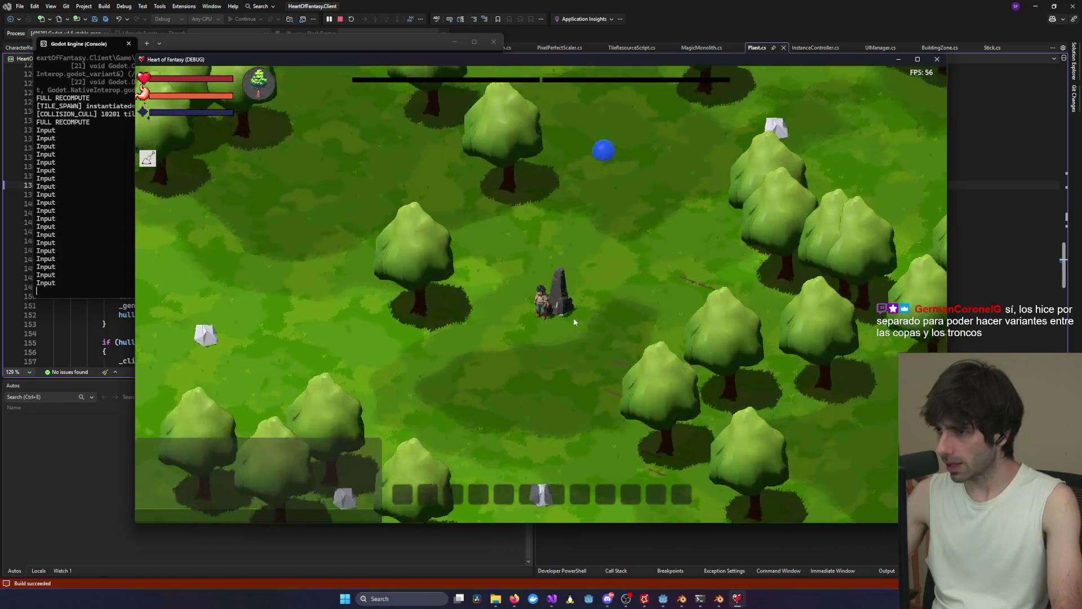
scroll(713, 244, up, 5)
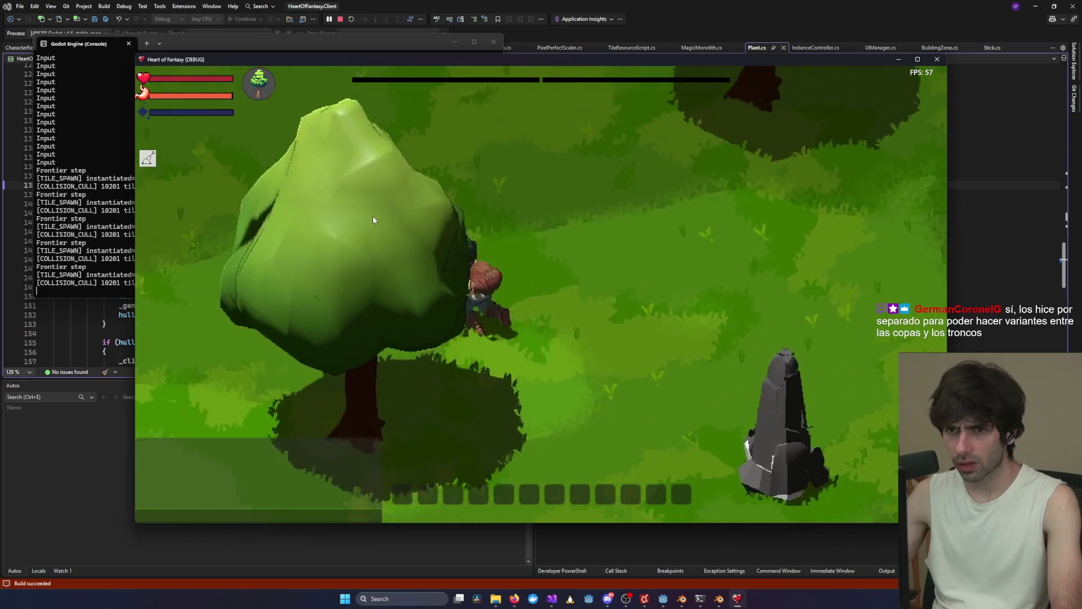
scroll(373, 220, up, 5)
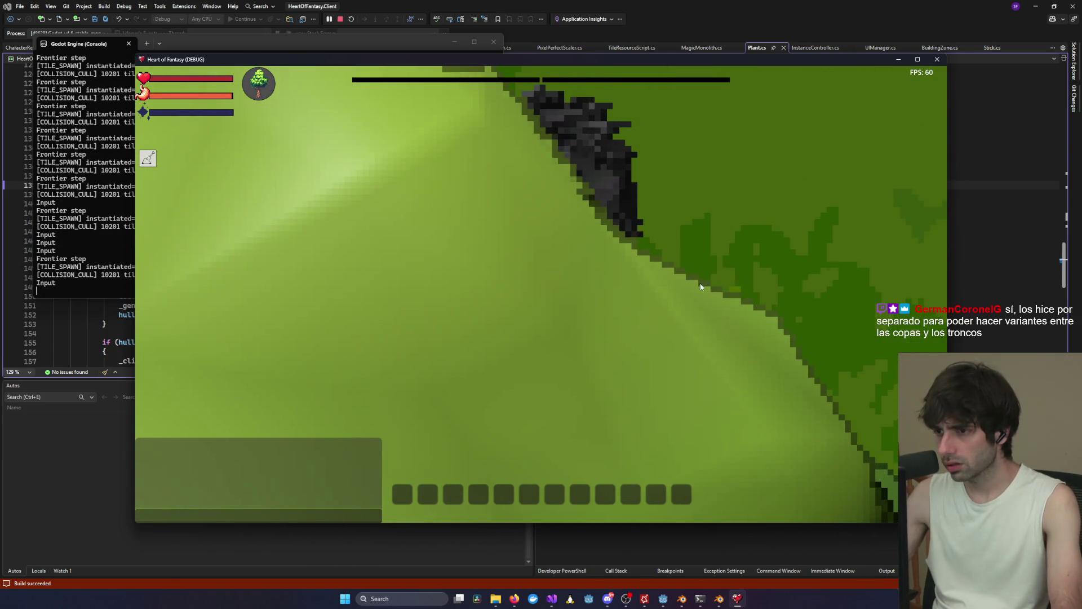
Step: Check the game's console output, then stop the game with Alt+F4
click(130, 226)
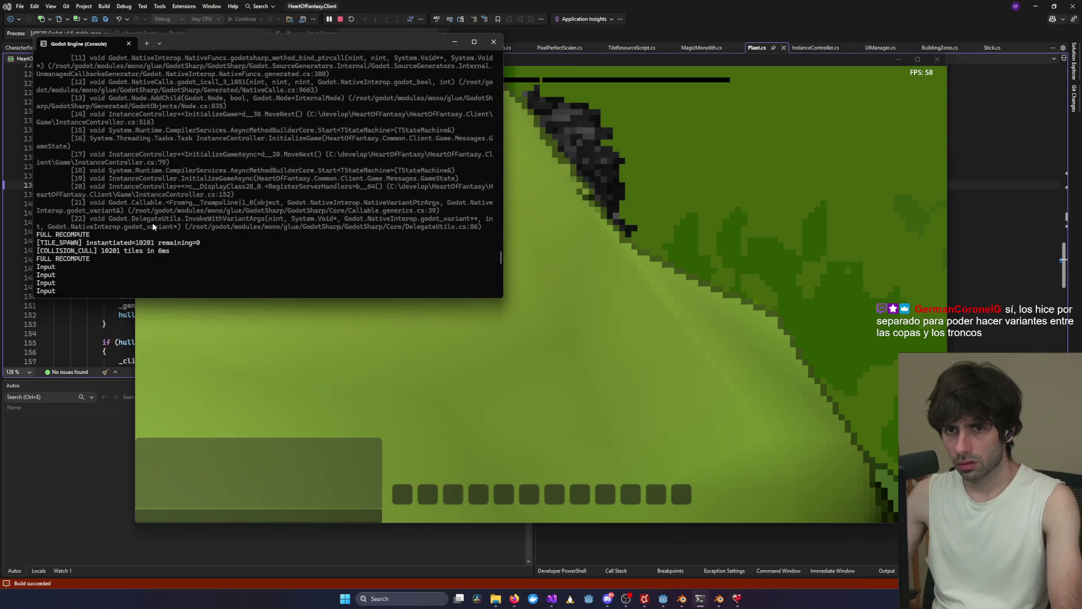
scroll(695, 240, down, 5)
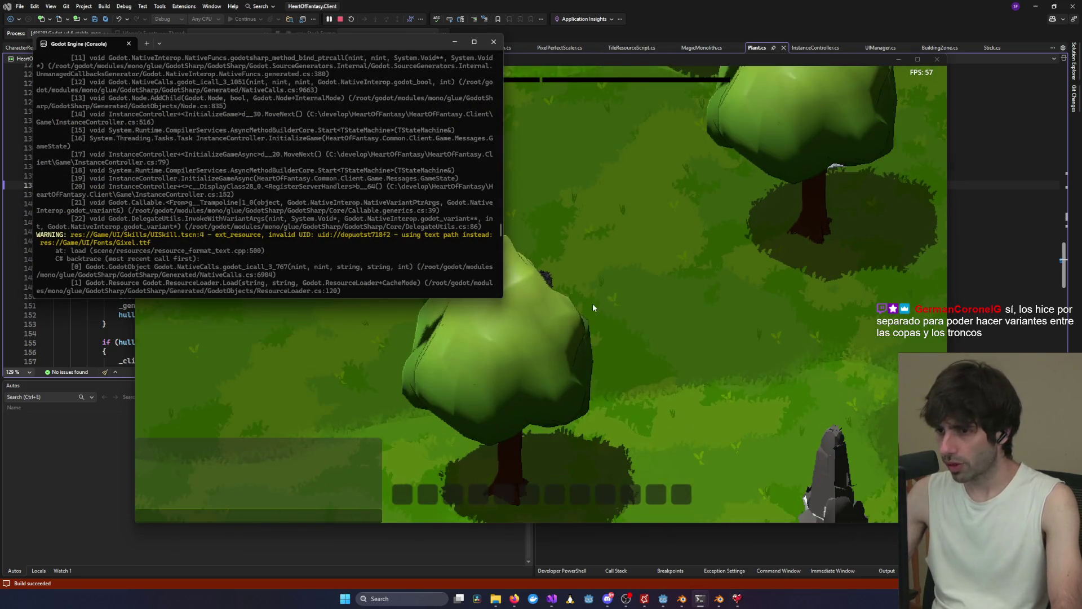
scroll(593, 308, up, 5)
click(592, 305)
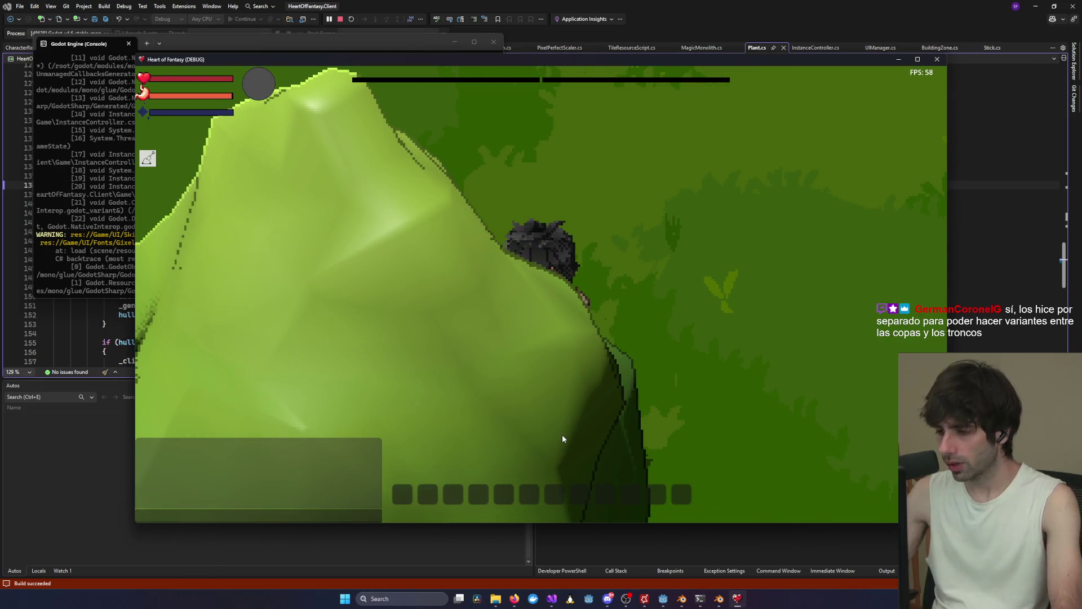
key(alt+F4)
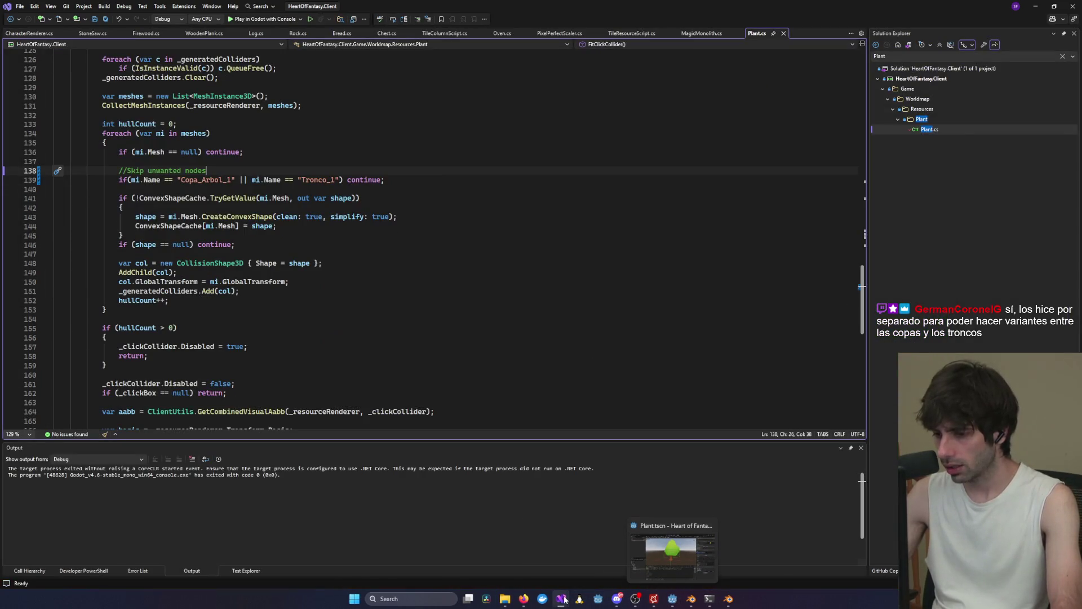
Step: In Godot, give Copa_Arbol_1's surface material override slot 0 a new ShaderMaterial
mouse_move(564, 600)
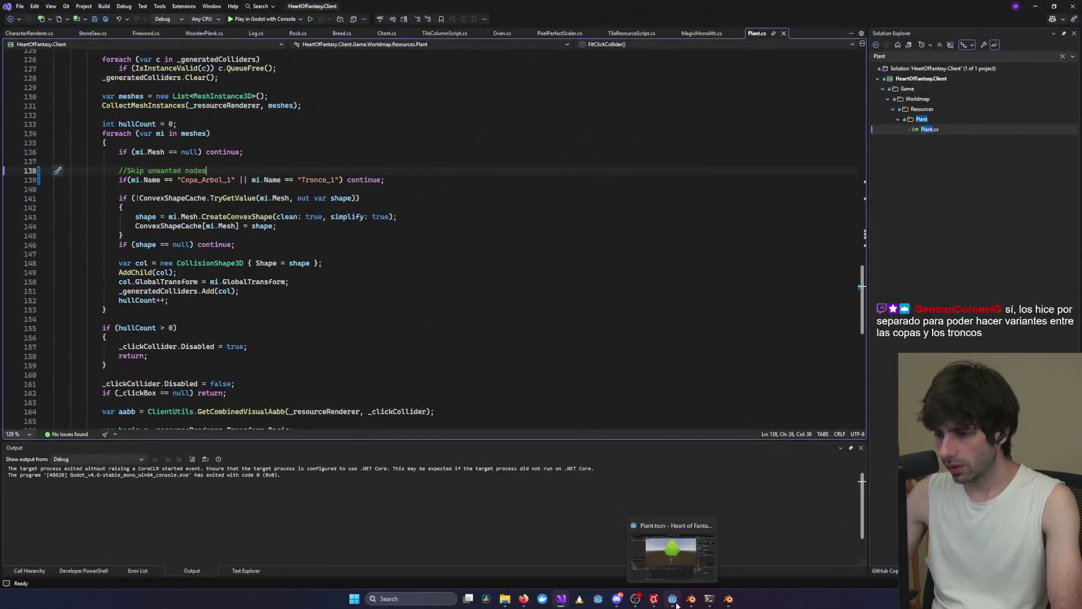
click(674, 599)
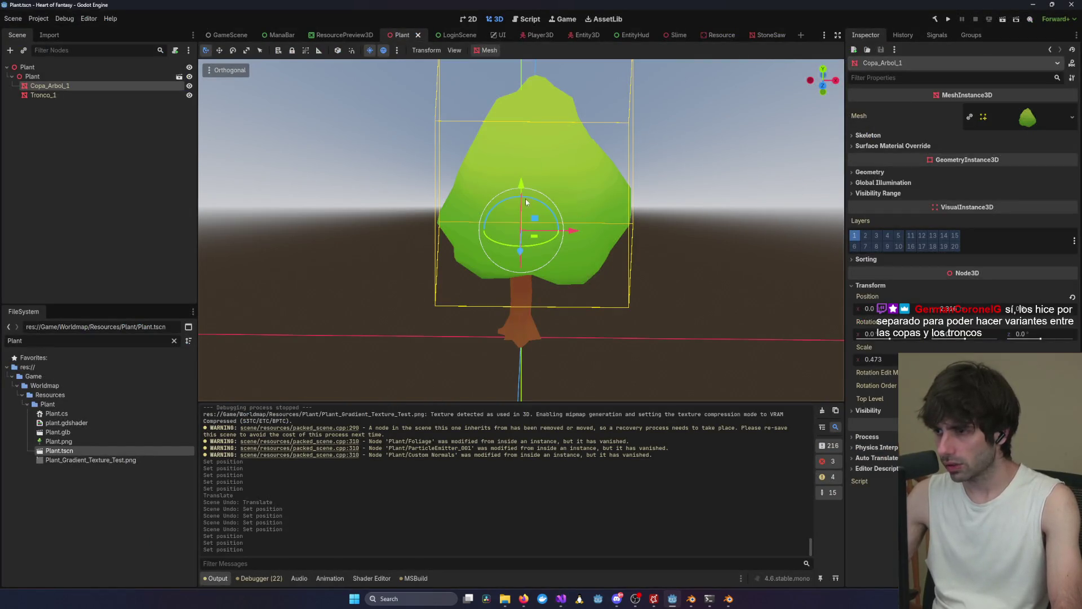
click(57, 95)
click(56, 86)
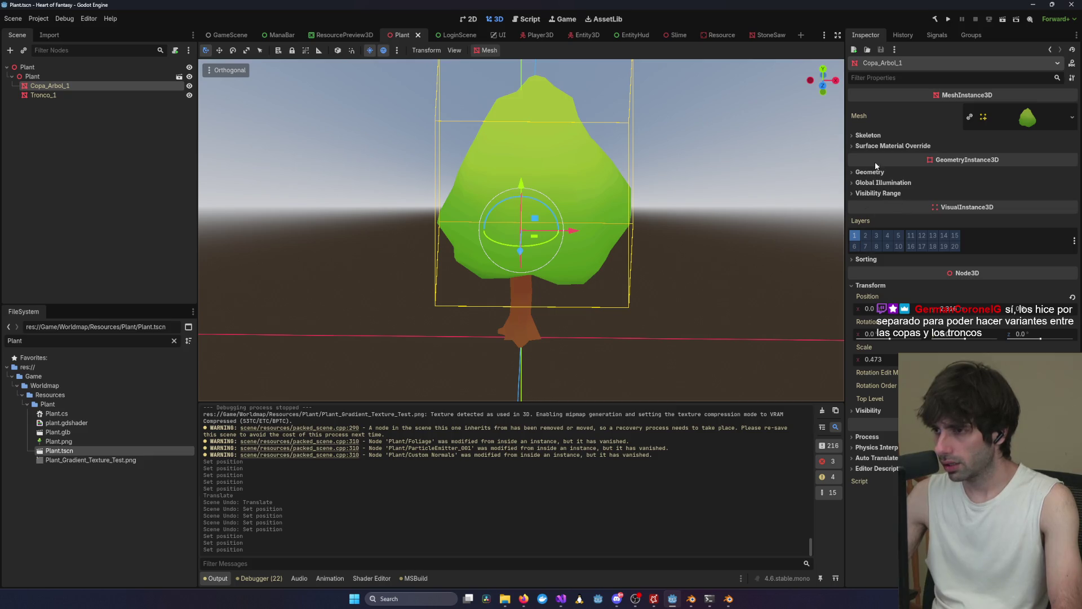
click(884, 147)
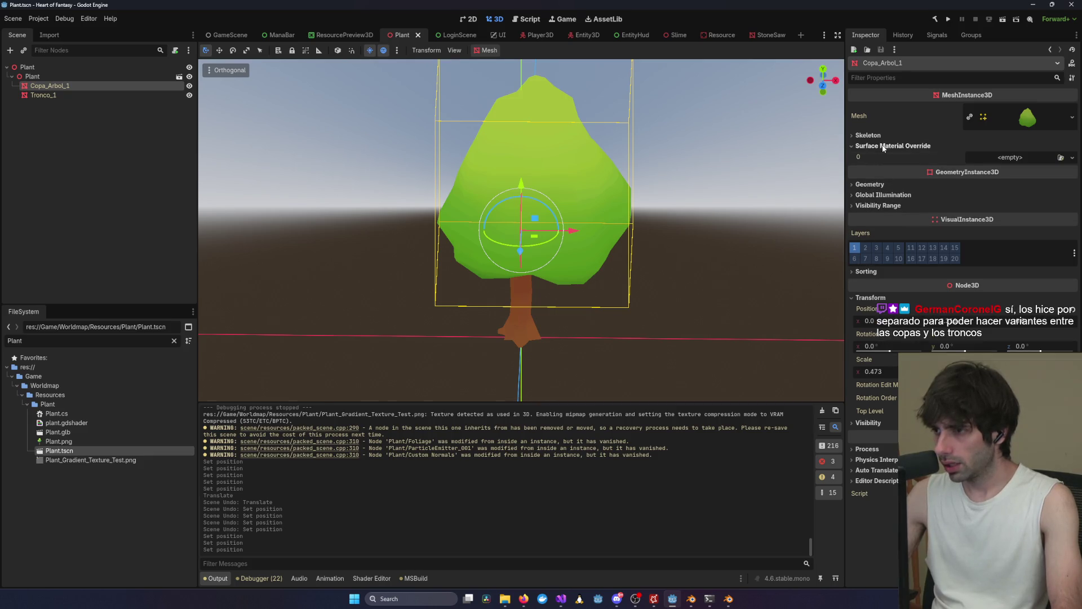
click(1005, 159)
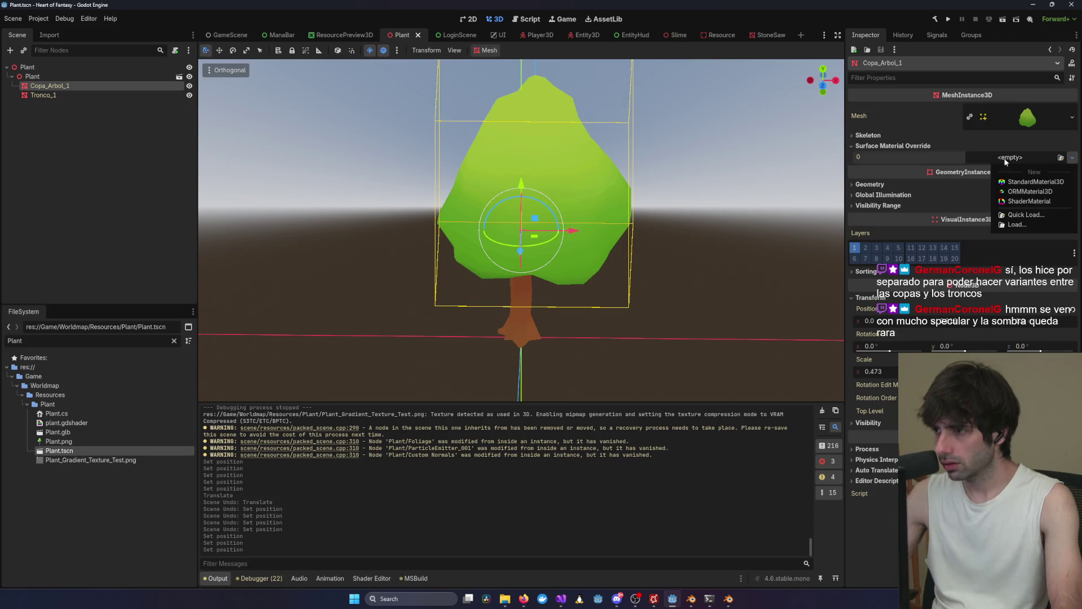
click(1025, 202)
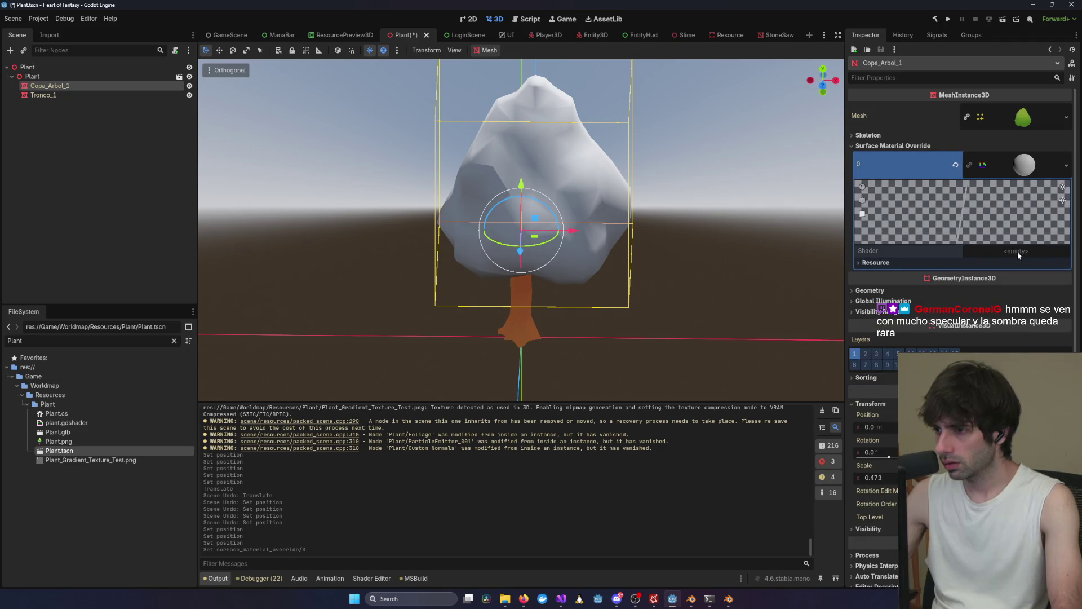
Step: Reopen Plant.tscn, reselect Copa_Arbol_1 and bring up the material's Shader options
click(701, 209)
click(418, 35)
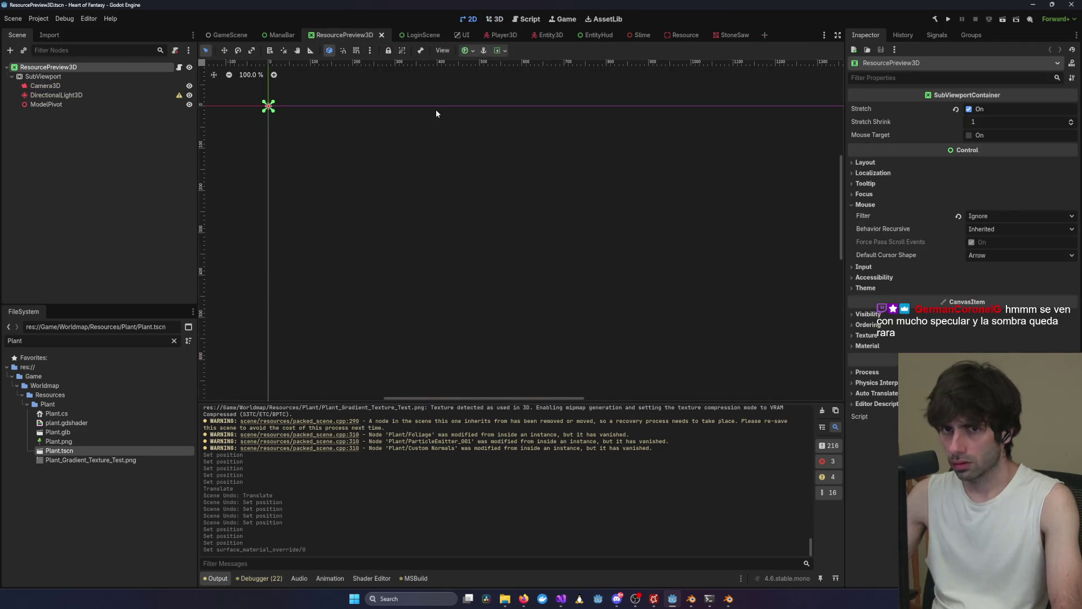
double_click(57, 451)
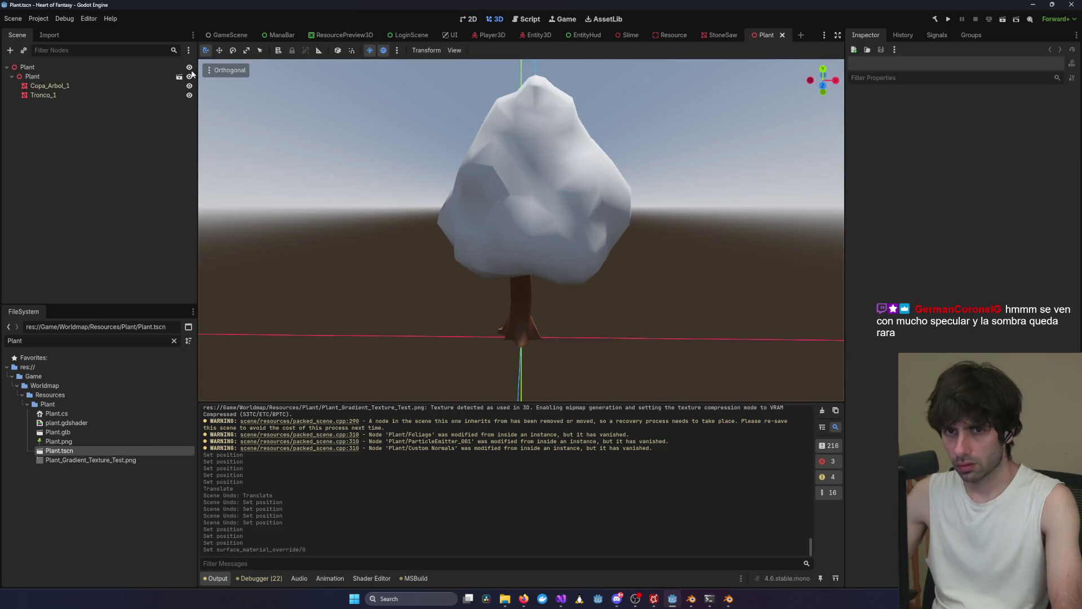
click(51, 86)
click(1034, 254)
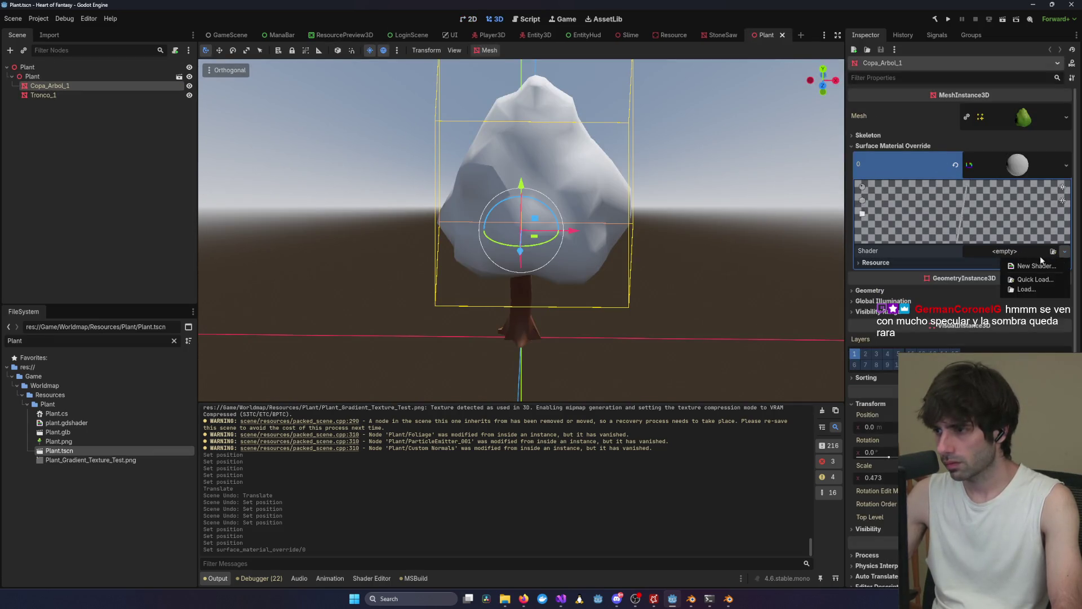
Step: Search for 'plant' in the shader picker and load plant.gdshader onto the canopy material
click(1035, 279)
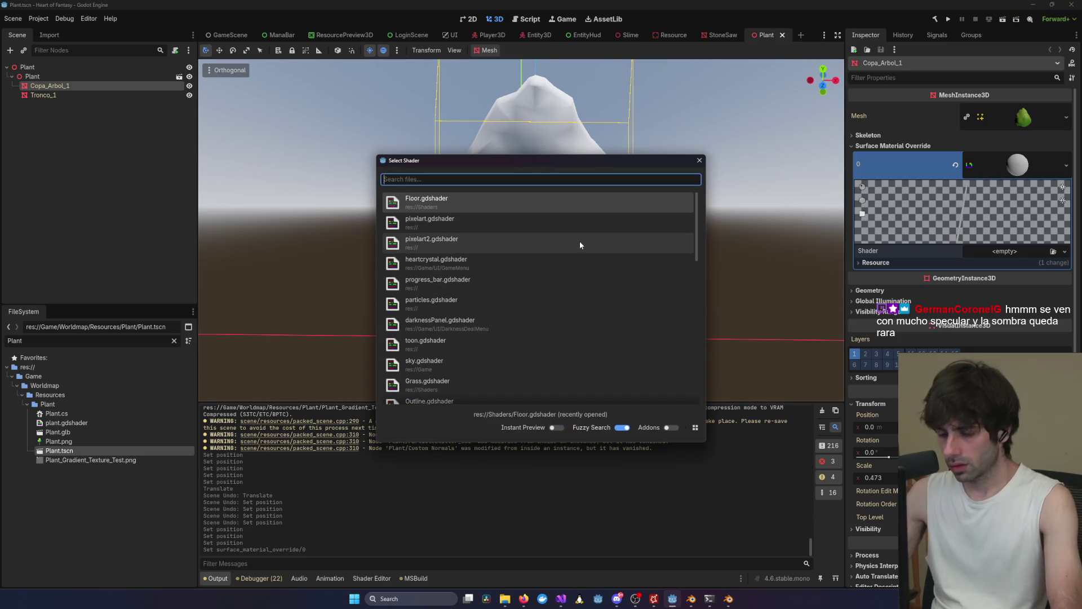
text(tree)
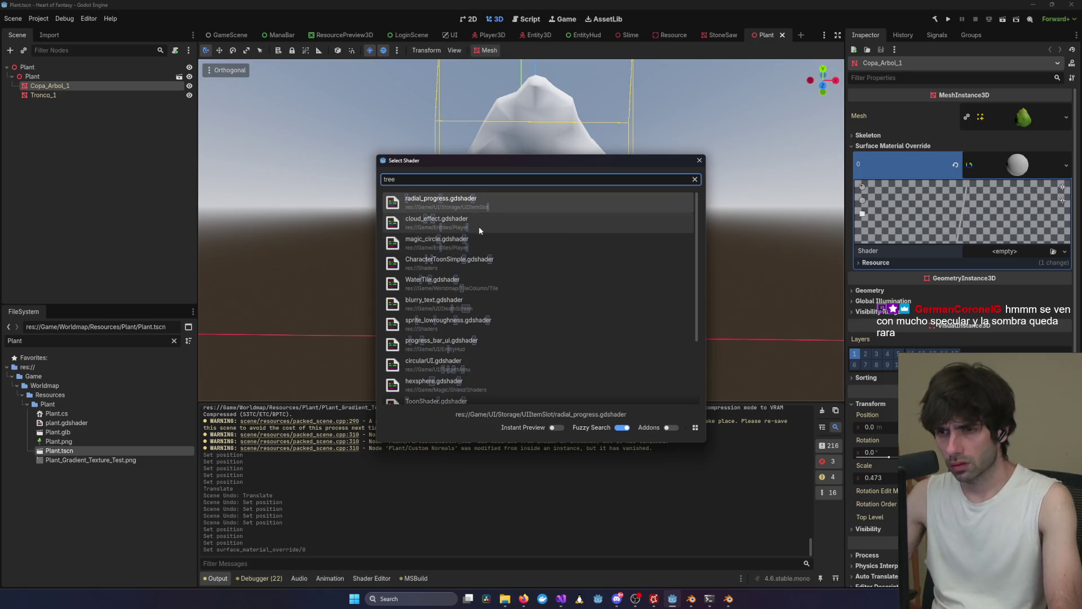
scroll(444, 283, down, 2)
key(BackSpace)
key(BackSpace)
key(BackSpace)
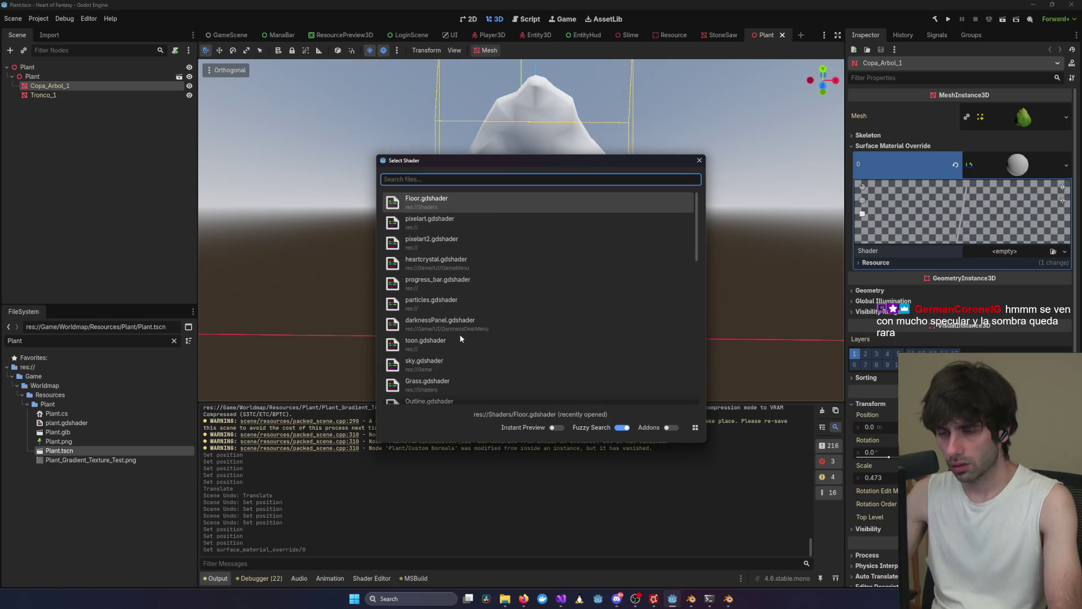
text(plant)
key(Return)
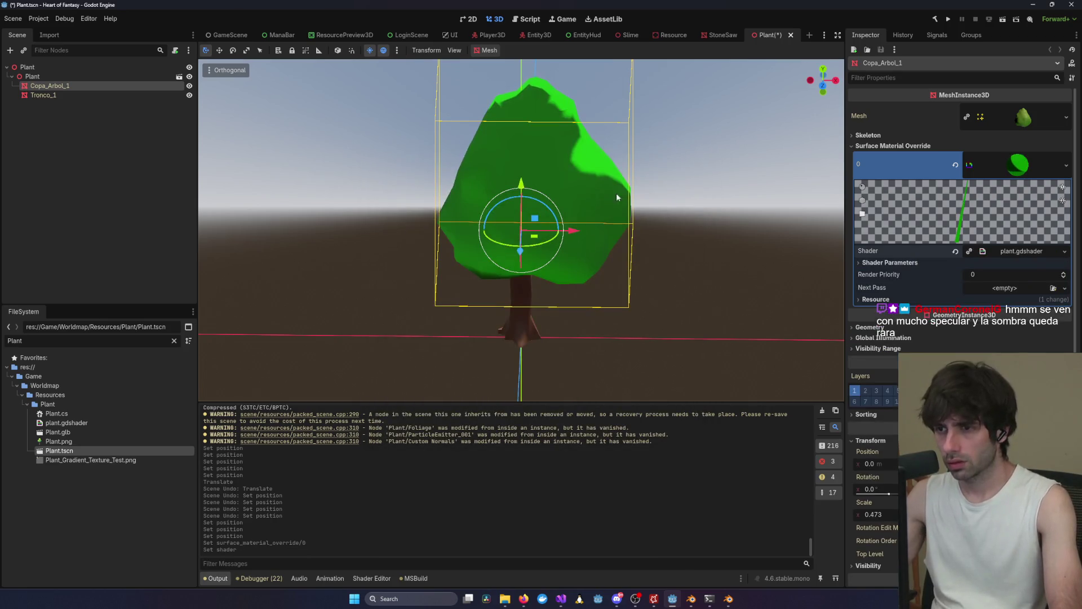
Step: Orbit around the now-green canopy to inspect its shading and save the Plant scene
click(740, 172)
mouse_move(739, 171)
middle_down()
mouse_move(620, 169)
mouse_move(558, 193)
mouse_move(526, 145)
mouse_move(551, 174)
middle_up()
scroll(570, 174, up, 5)
scroll(586, 357, up, 2)
mouse_move(586, 357)
middle_down()
mouse_move(522, 136)
mouse_move(515, 158)
mouse_move(667, 164)
mouse_move(597, 213)
mouse_move(506, 113)
mouse_move(645, 168)
mouse_move(694, 242)
mouse_move(684, 227)
mouse_move(644, 225)
middle_up()
scroll(522, 137, up, 2)
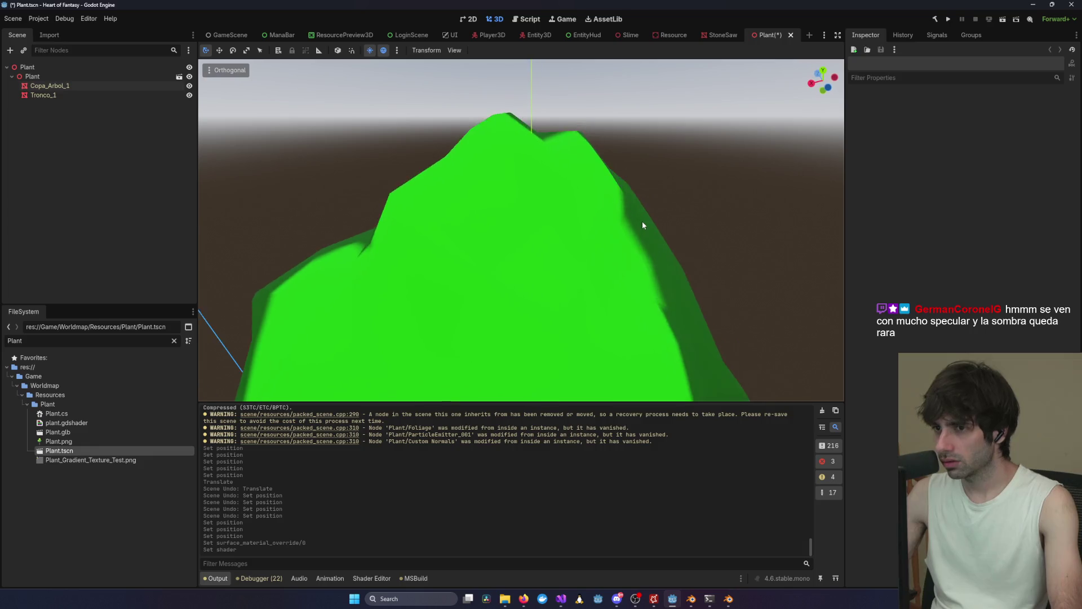
scroll(641, 221, down, 5)
key(ctrl+s)
mouse_move(624, 317)
middle_down()
mouse_move(405, 246)
mouse_move(493, 236)
mouse_move(518, 282)
middle_up()
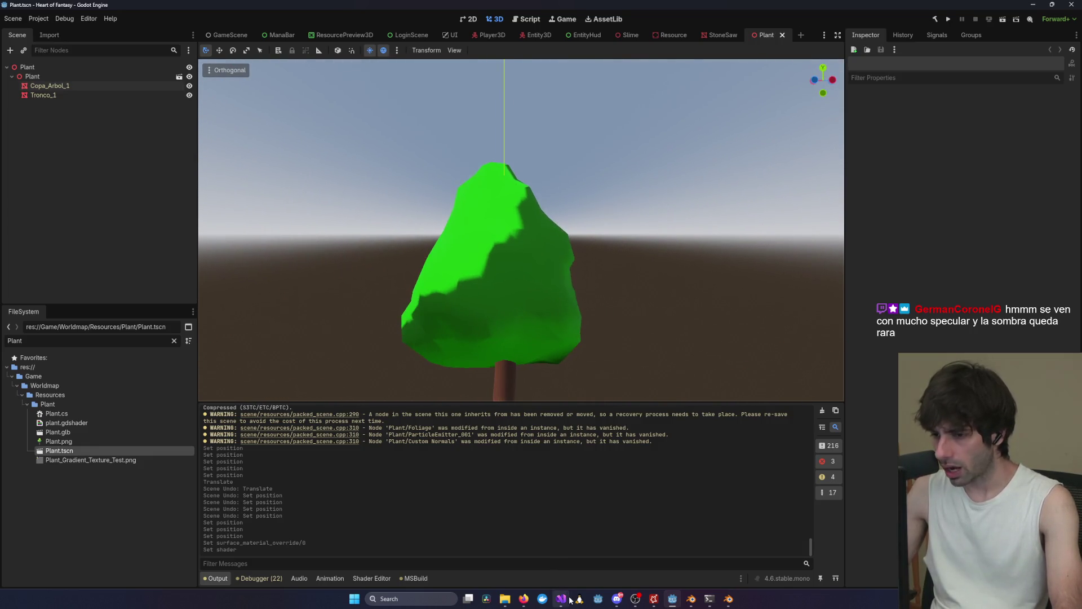
mouse_move(568, 600)
click(361, 555)
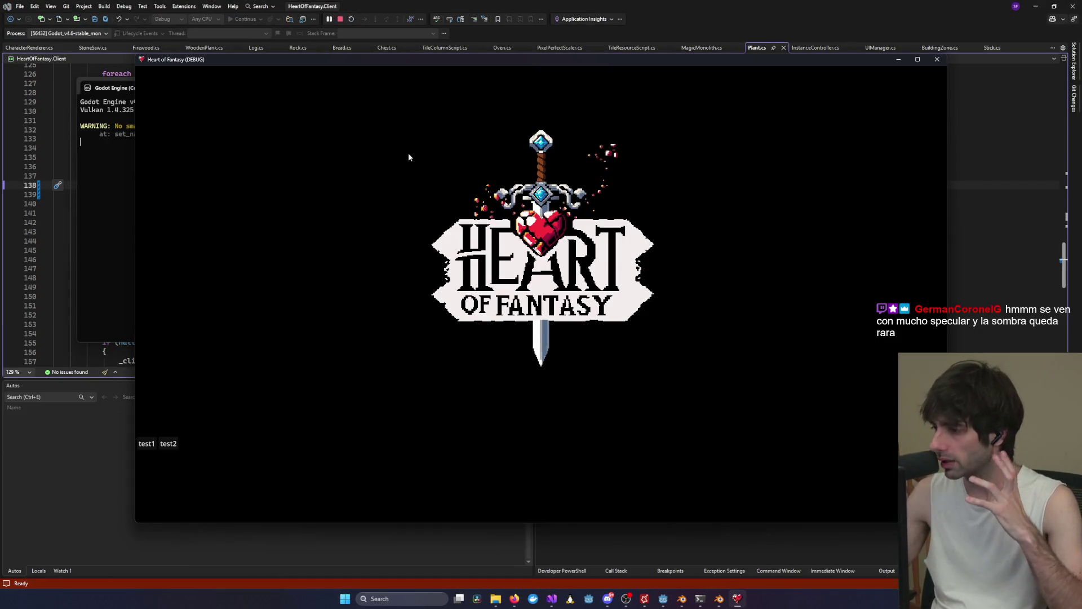
click(147, 446)
click(513, 437)
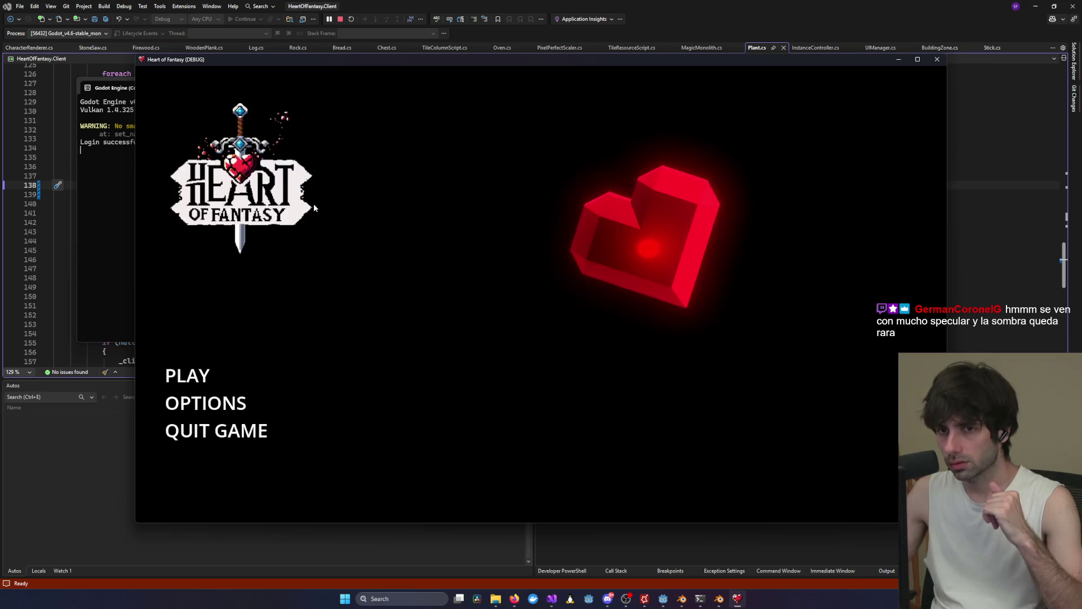
click(184, 374)
click(560, 465)
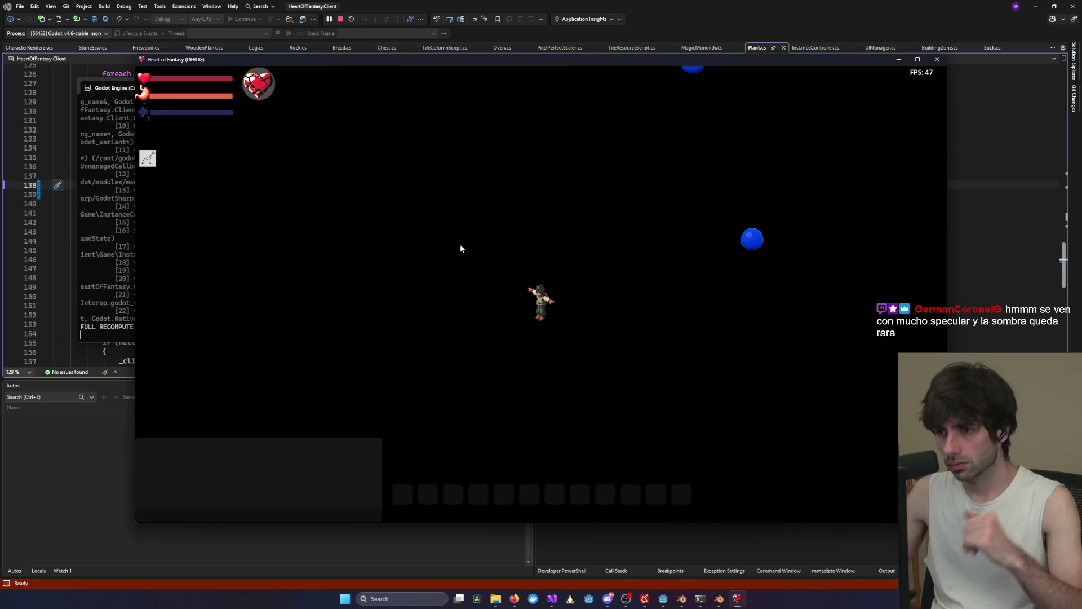
scroll(643, 336, up, 5)
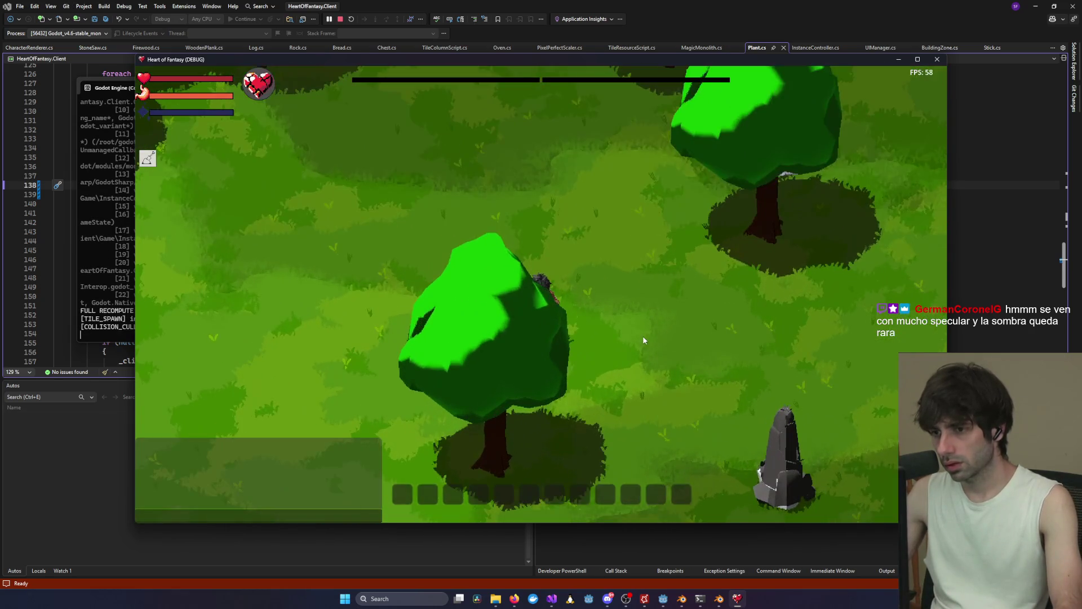
scroll(644, 340, down, 2)
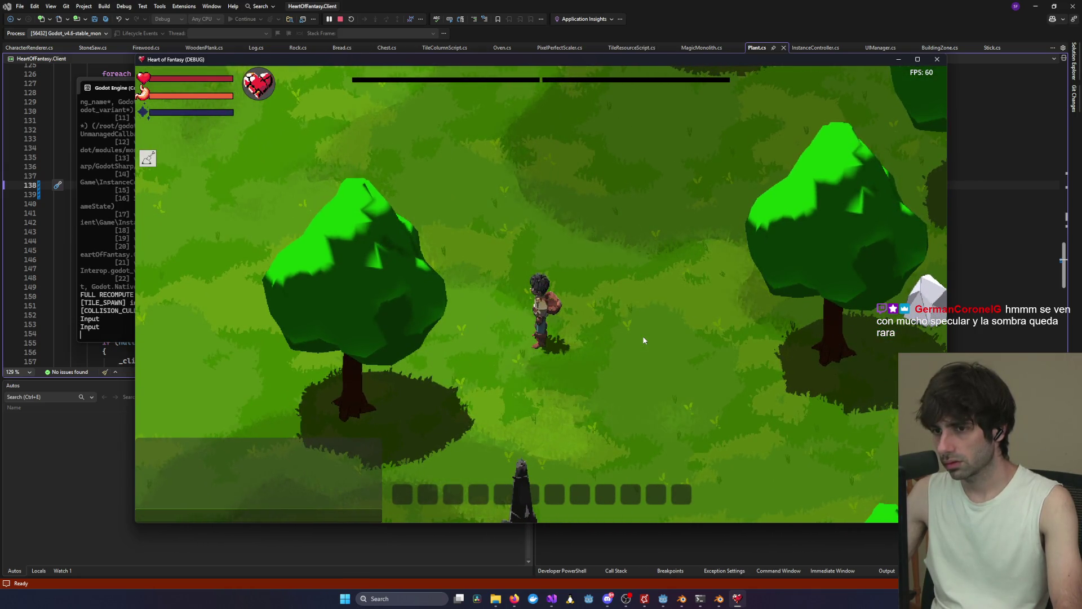
key(e)
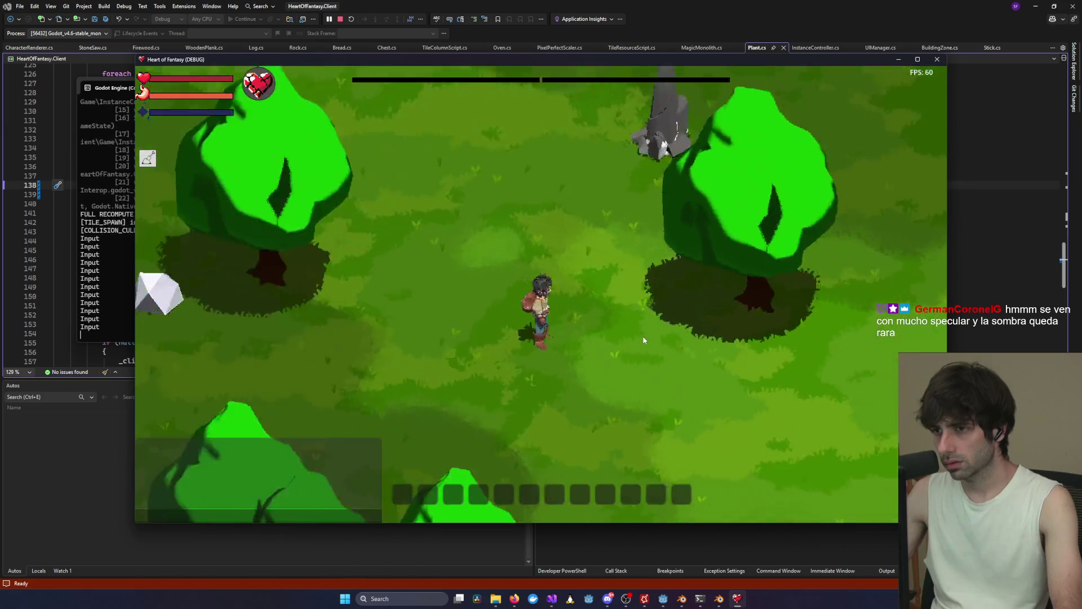
key(e)
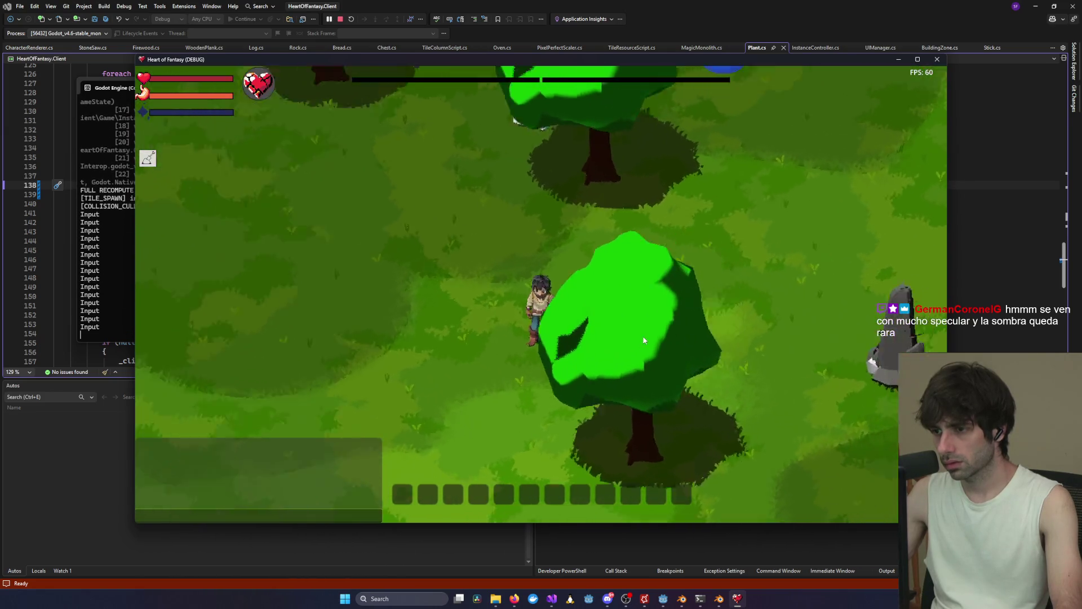
scroll(644, 340, down, 5)
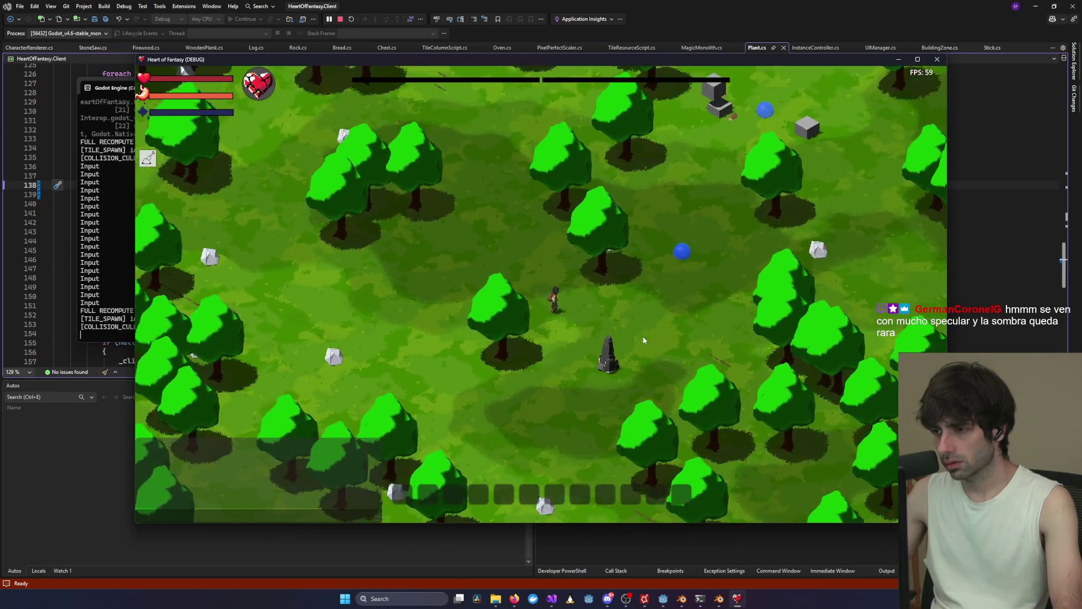
key(d)
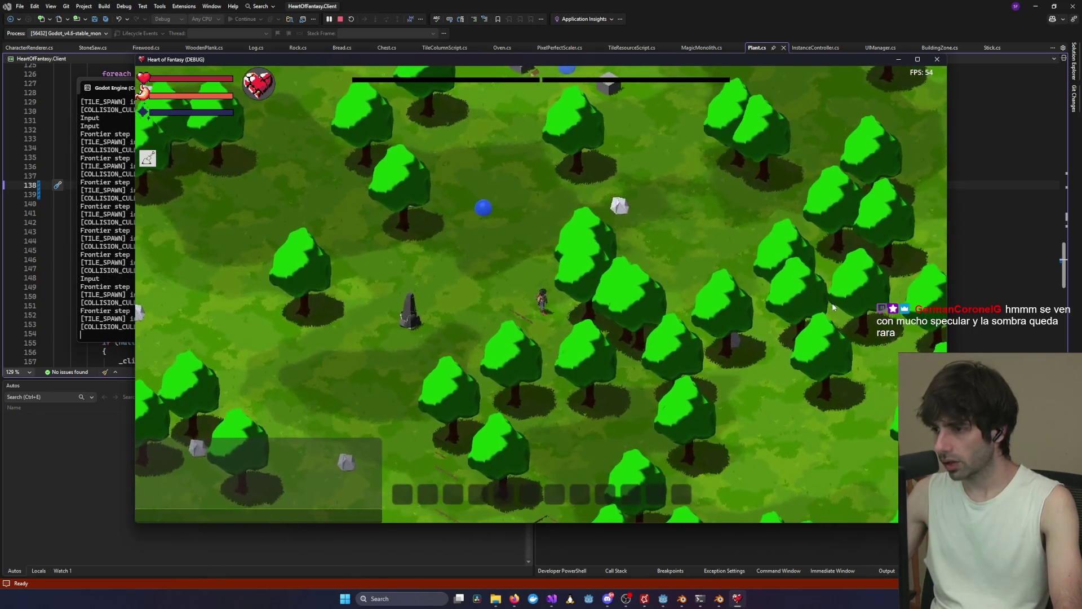
scroll(834, 307, up, 5)
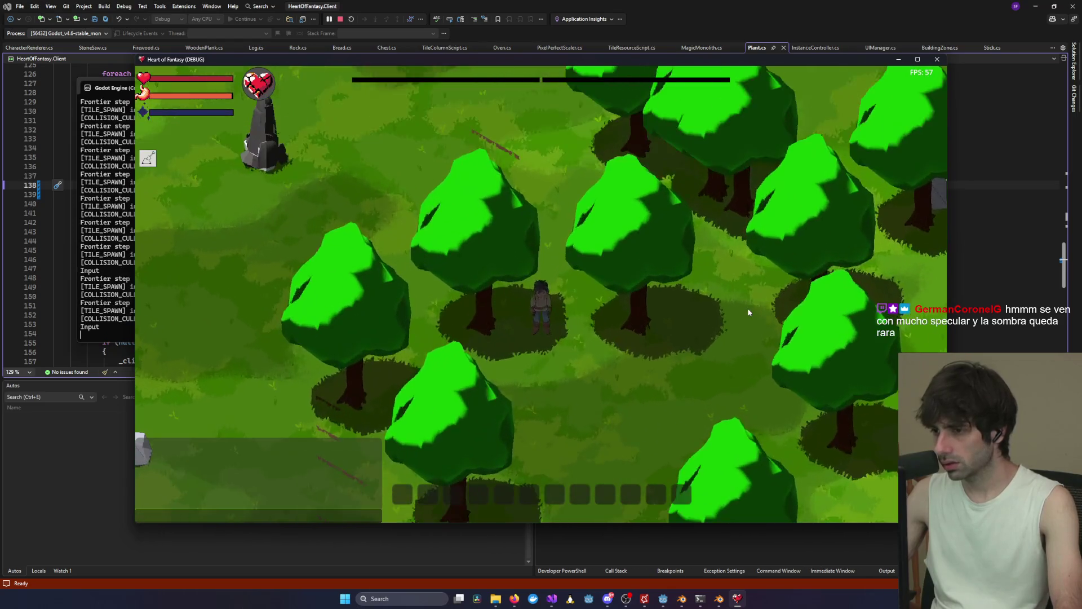
key(q)
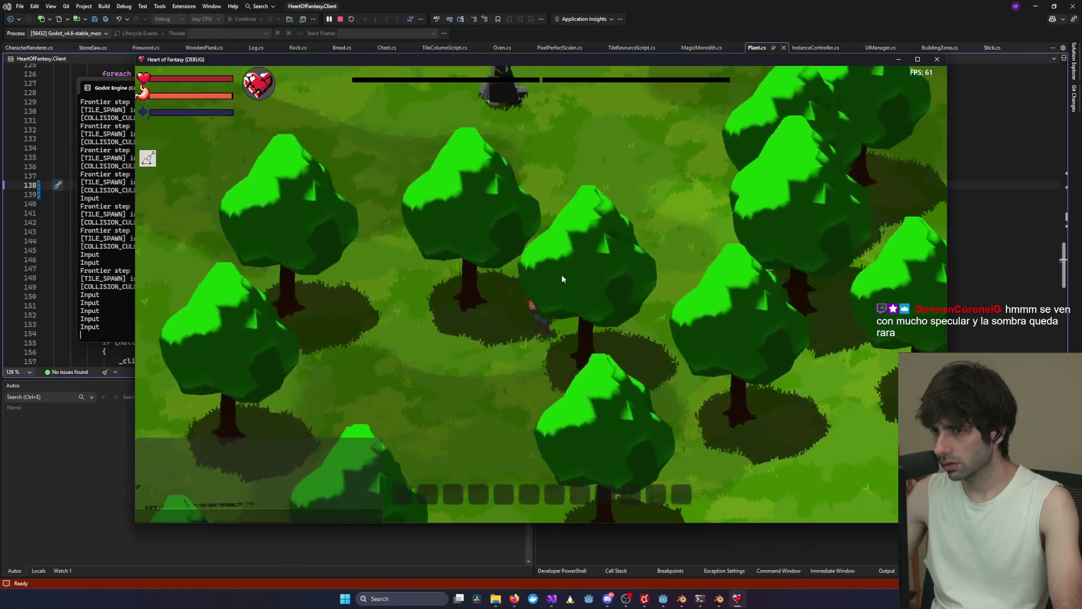
key(q)
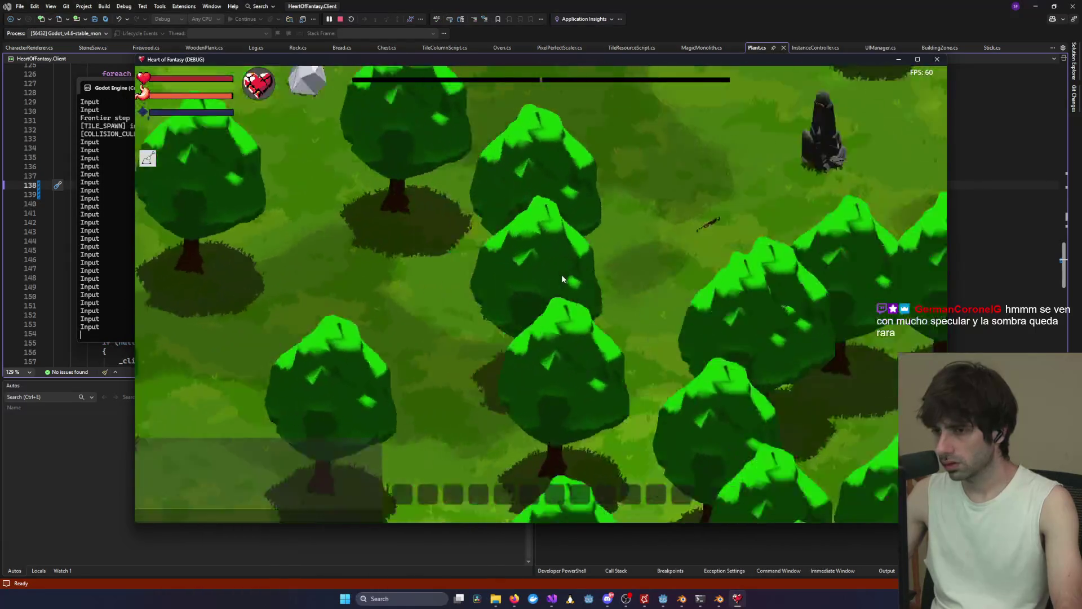
key(q)
scroll(660, 287, up, 5)
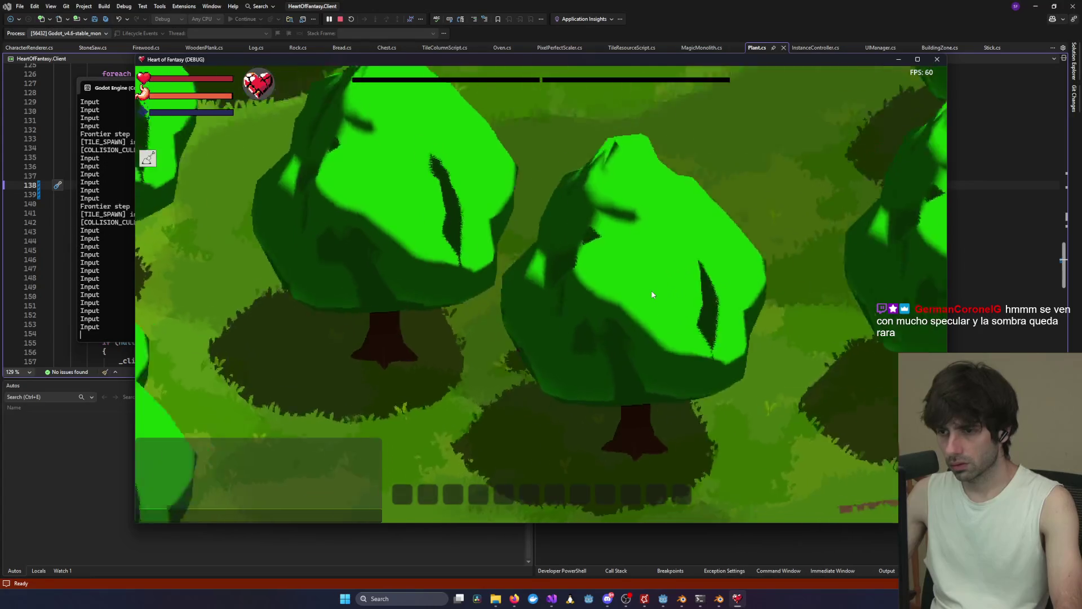
scroll(652, 293, down, 5)
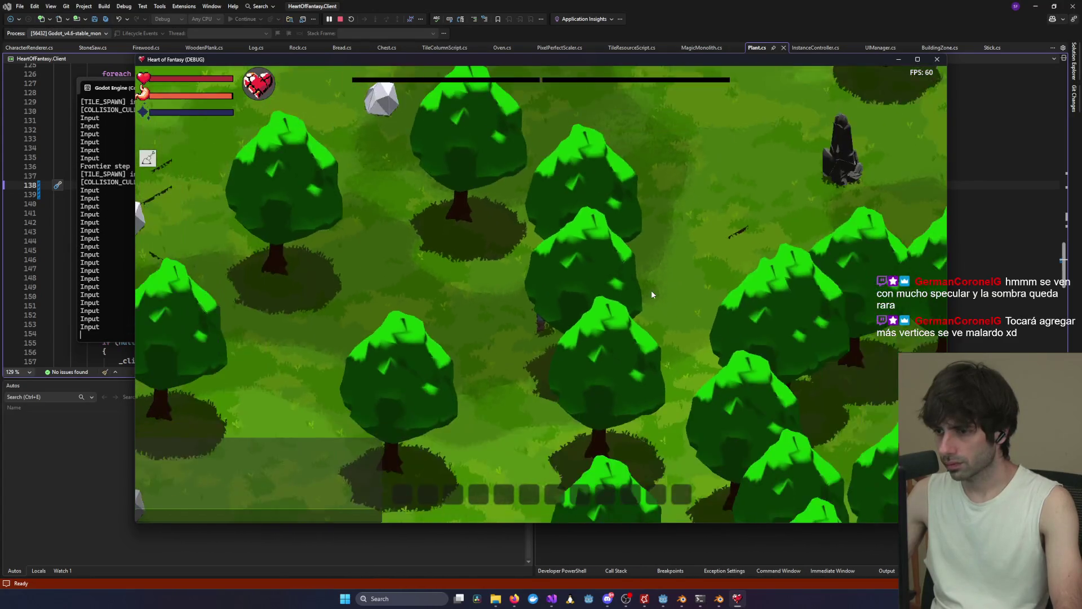
scroll(651, 290, down, 3)
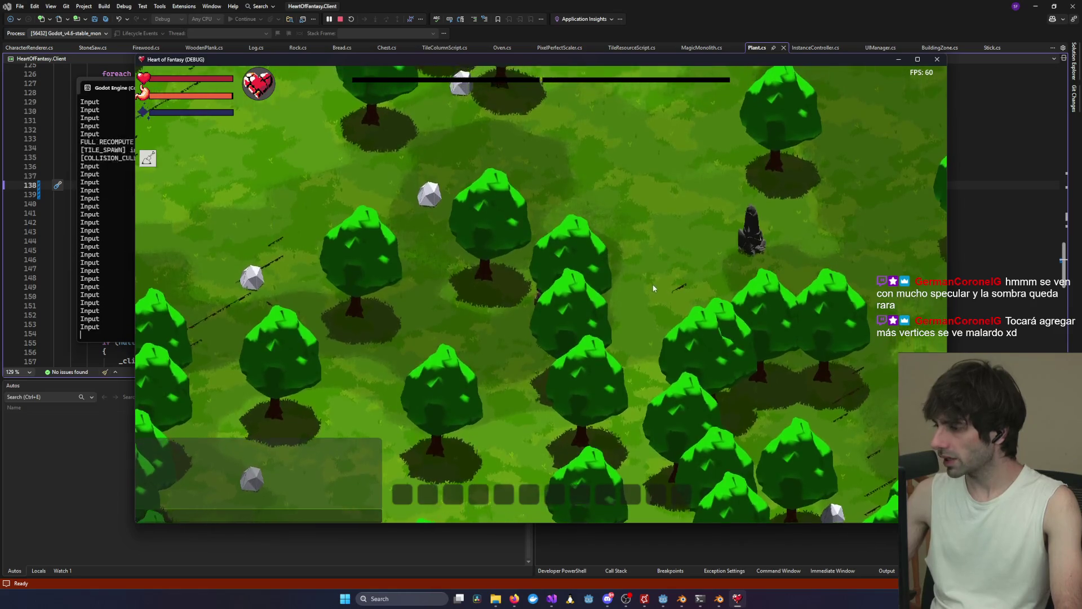
scroll(524, 265, up, 2)
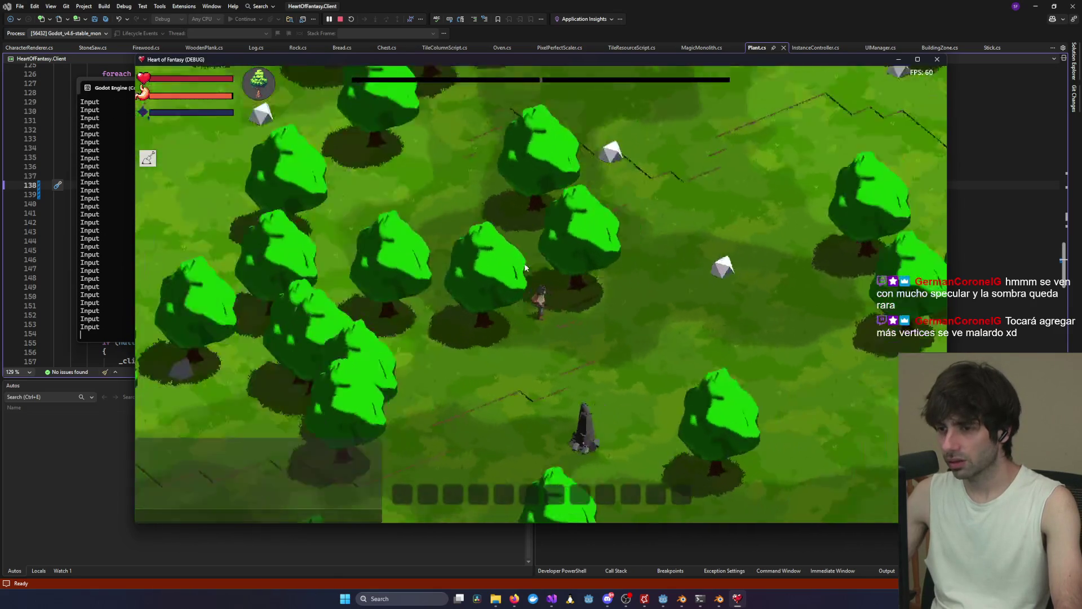
scroll(685, 336, up, 3)
scroll(684, 337, down, 2)
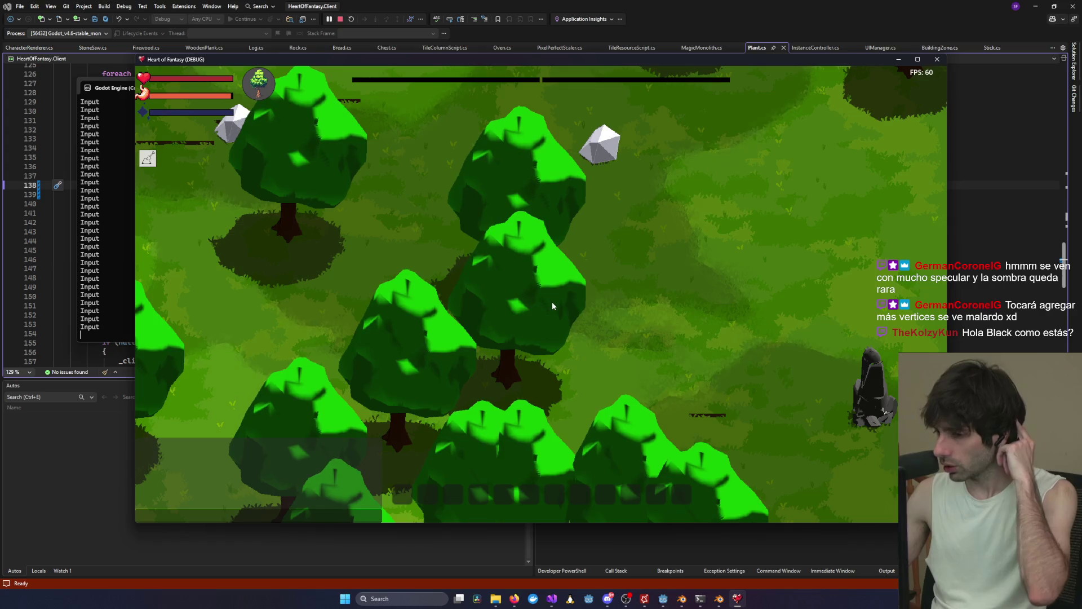
scroll(552, 303, down, 1)
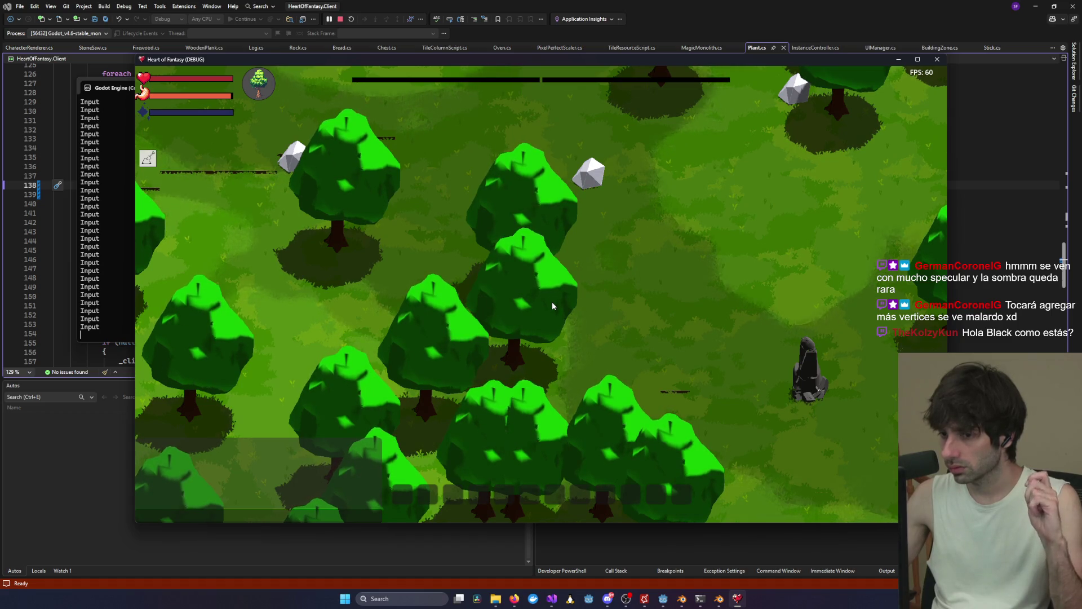
scroll(552, 302, up, 1)
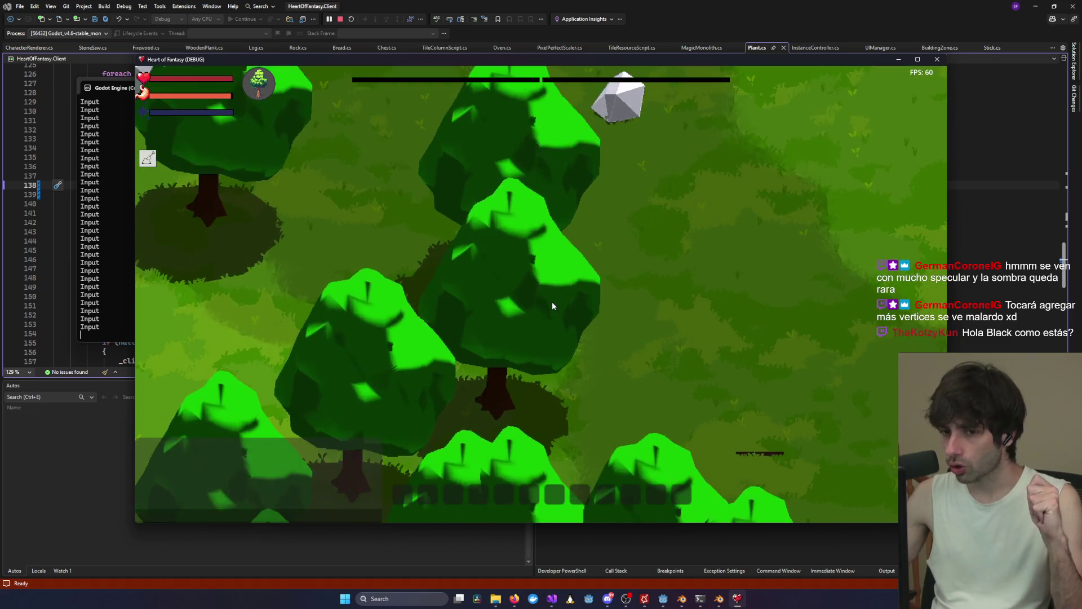
scroll(552, 302, down, 1)
scroll(552, 302, up, 1)
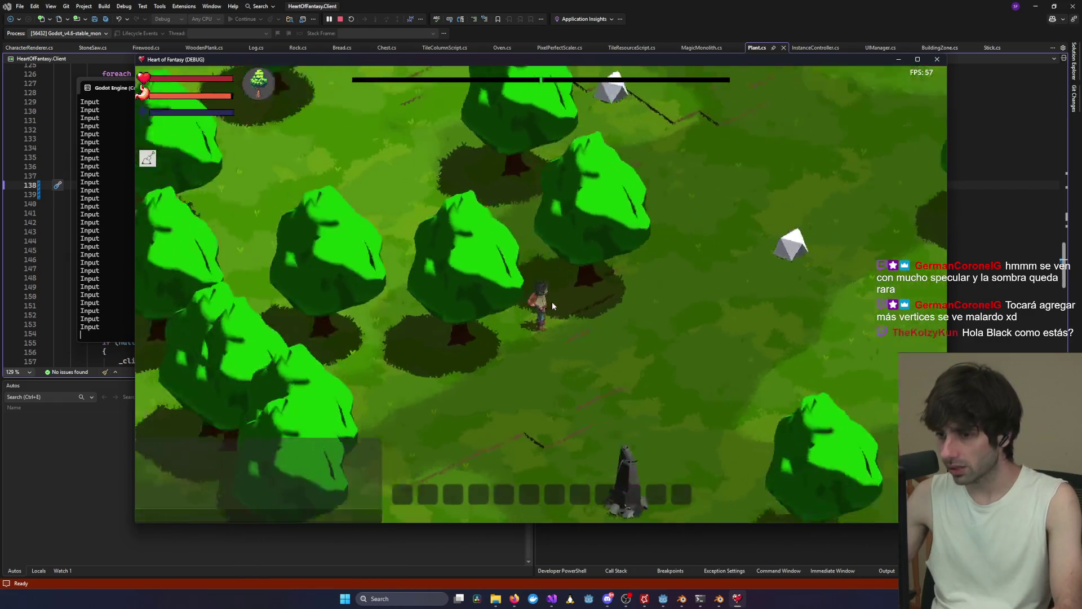
scroll(553, 302, down, 1)
scroll(552, 303, up, 1)
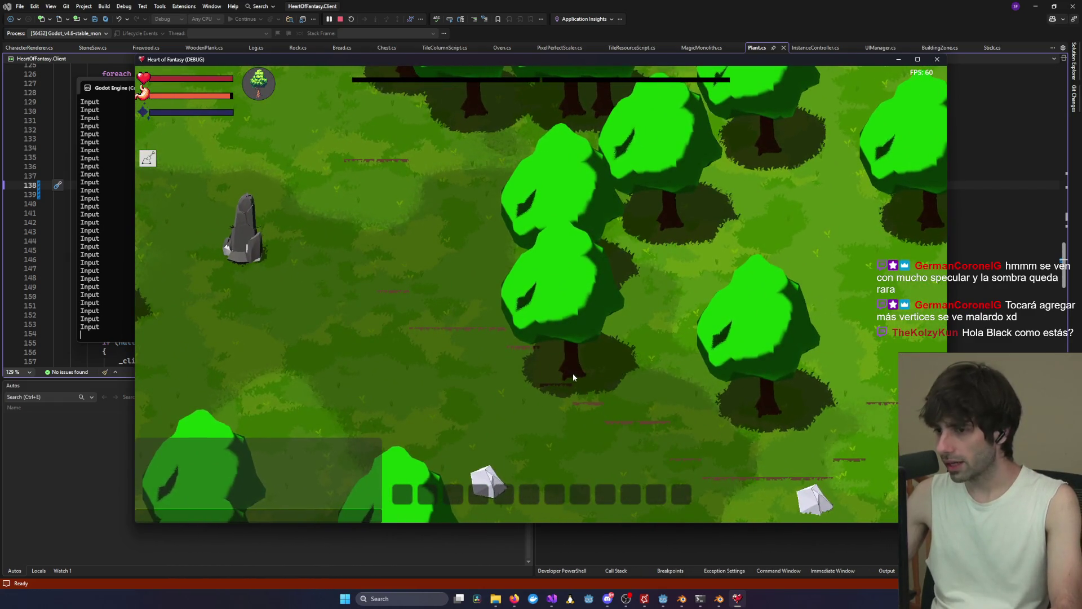
scroll(575, 377, up, 1)
scroll(686, 440, up, 1)
scroll(544, 411, down, 1)
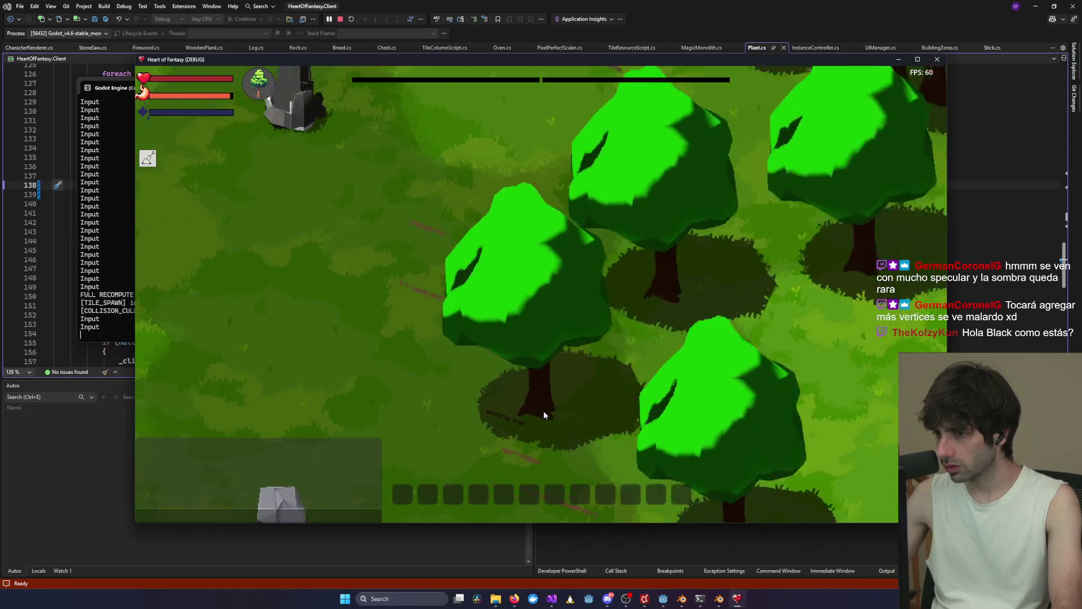
scroll(543, 415, down, 1)
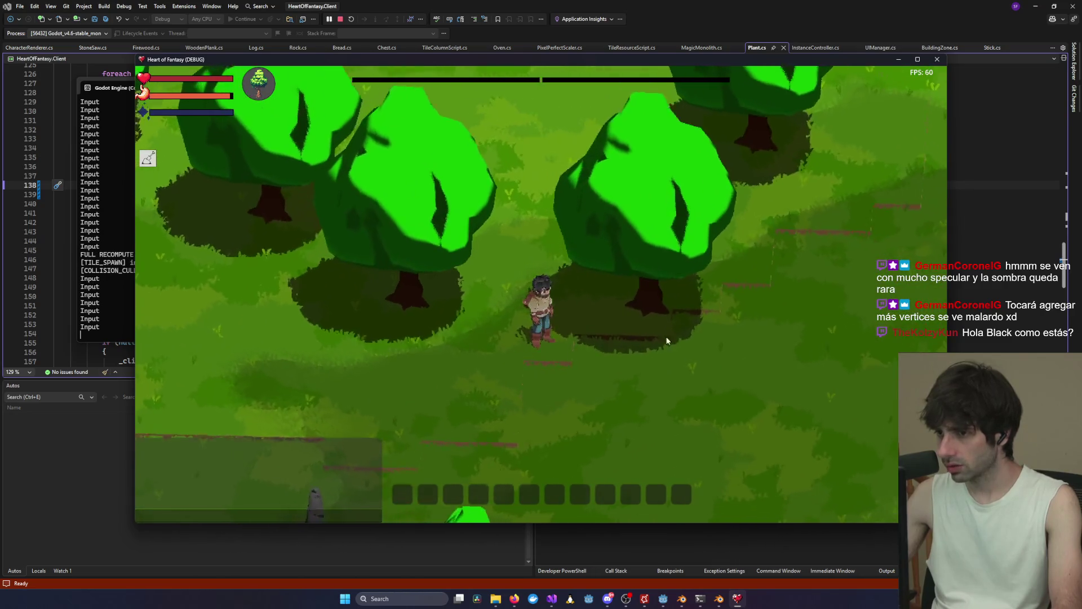
scroll(654, 316, up, 1)
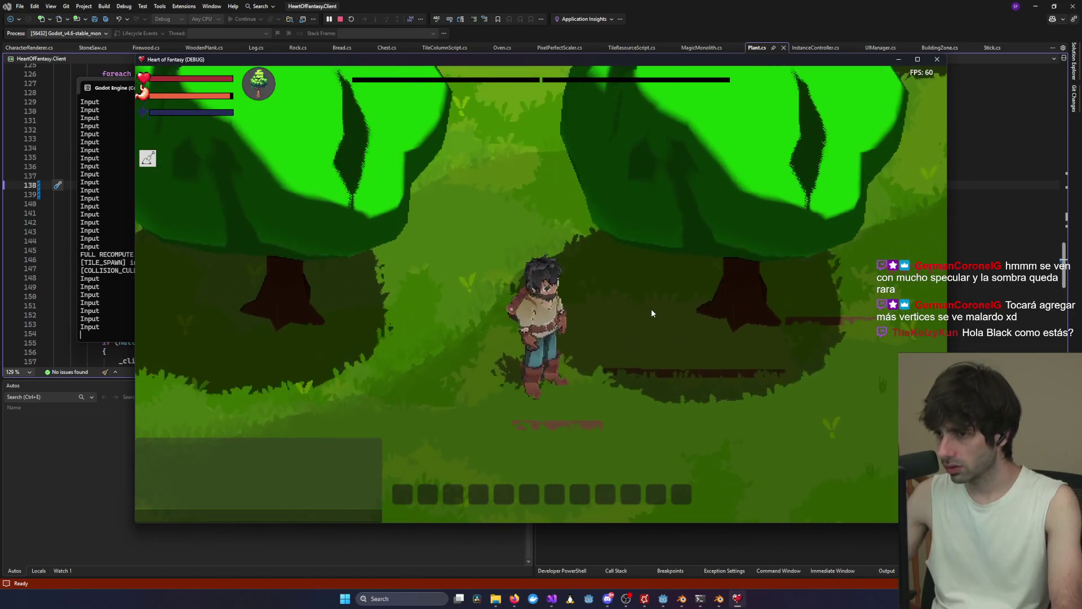
scroll(651, 309, down, 2)
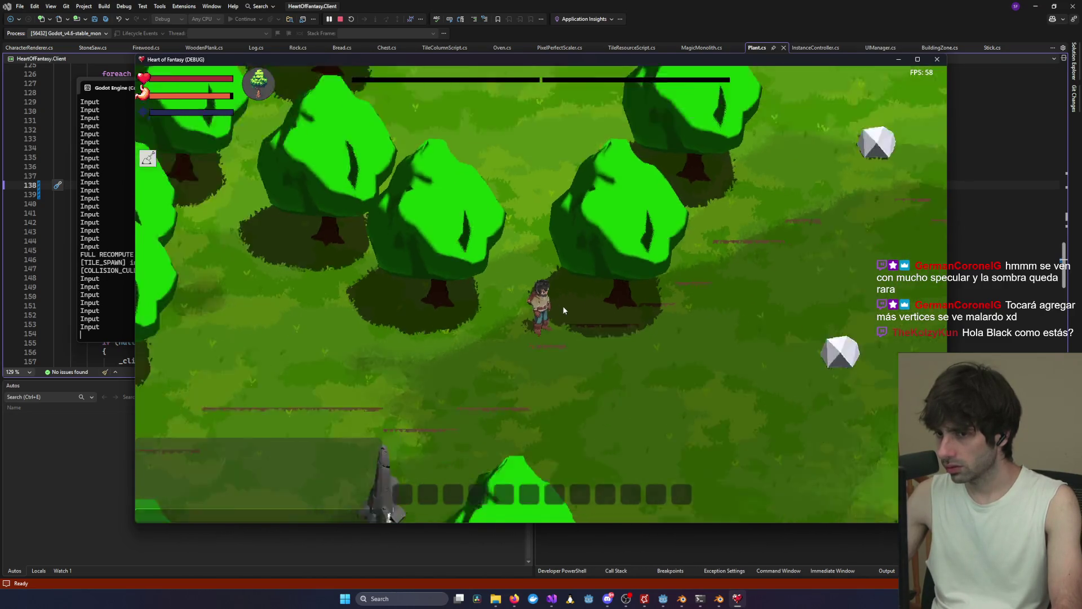
scroll(561, 303, down, 2)
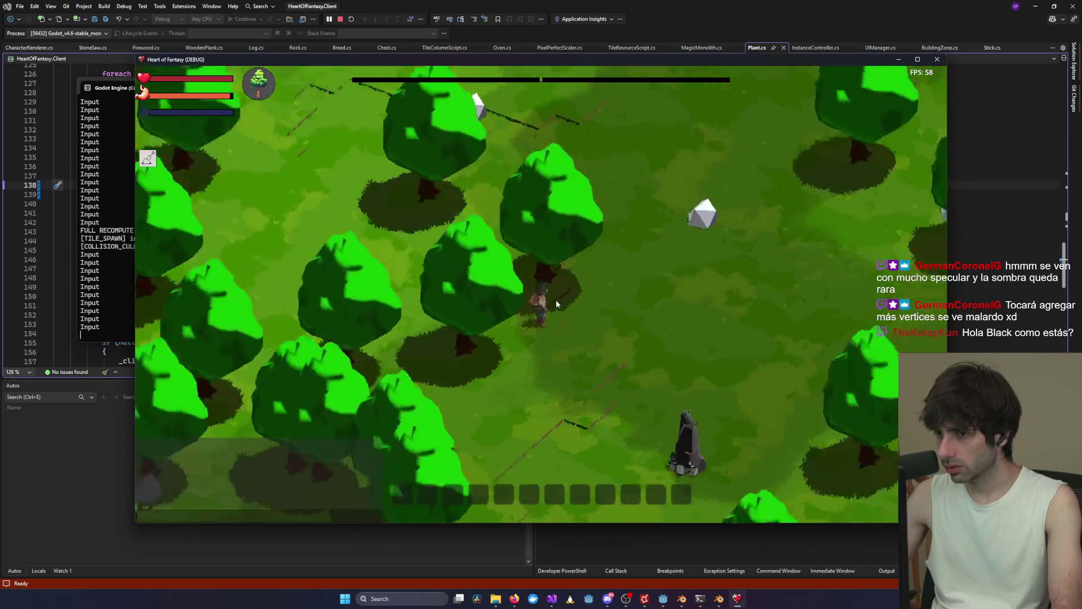
scroll(516, 286, up, 2)
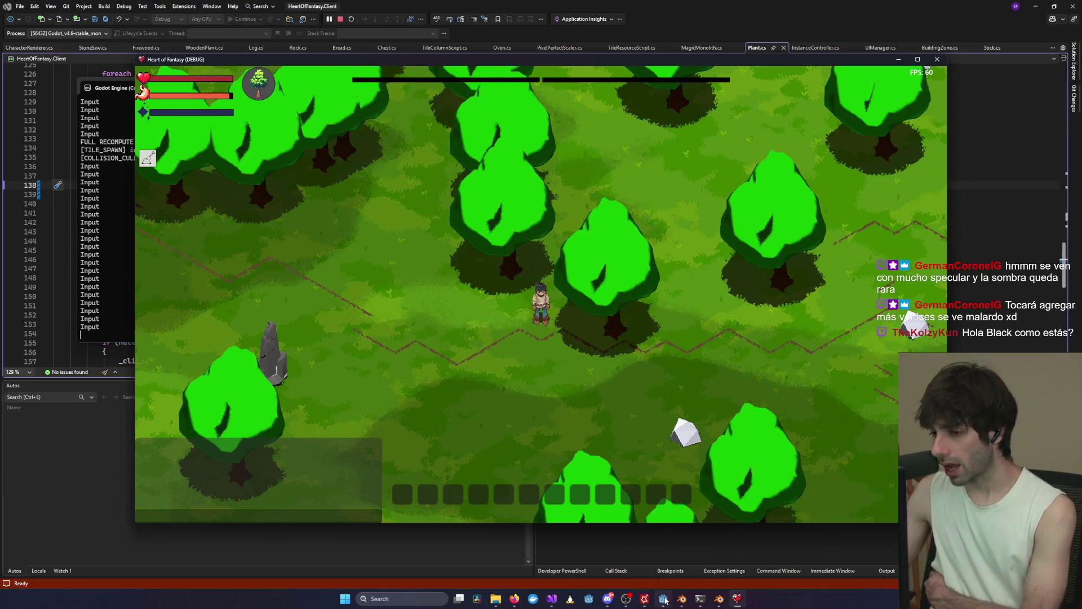
mouse_move(665, 600)
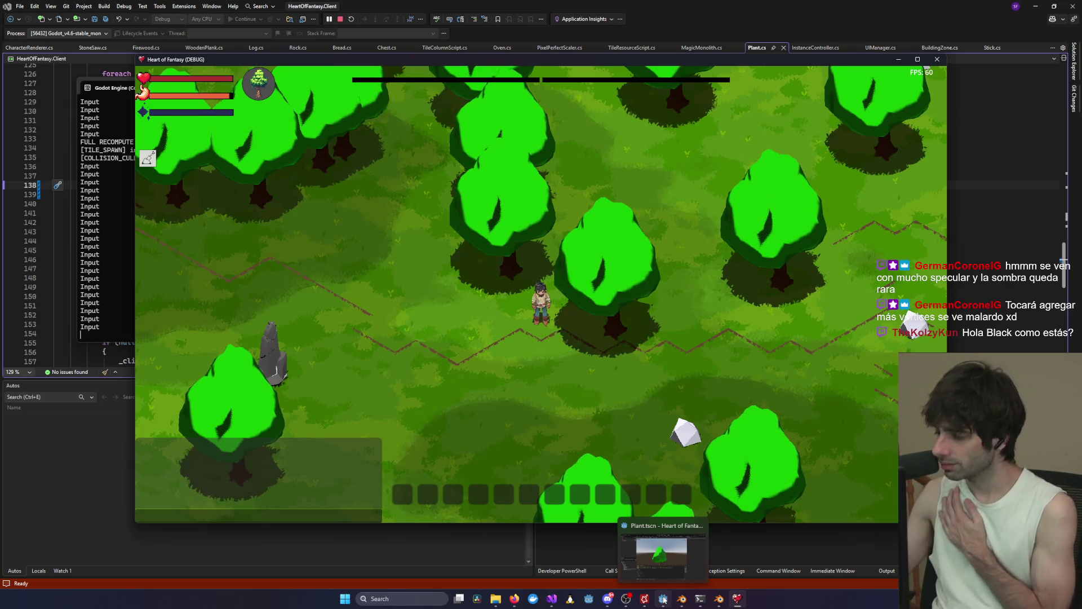
Step: Switch to Blender and orbit around the row of assets, picking out the tree crowns
click(718, 598)
scroll(735, 359, down, 5)
mouse_move(572, 315)
middle_down()
mouse_move(500, 331)
mouse_move(657, 327)
mouse_move(565, 334)
middle_up()
scroll(445, 341, up, 4)
scroll(500, 337, down, 2)
scroll(500, 337, down, 1)
click(534, 292)
click(618, 265)
mouse_move(618, 265)
middle_down()
mouse_move(512, 293)
mouse_move(488, 317)
mouse_move(425, 319)
mouse_move(552, 314)
middle_up()
click(572, 363)
mouse_move(571, 362)
middle_down()
mouse_move(480, 380)
mouse_move(551, 373)
mouse_move(672, 324)
mouse_move(604, 288)
middle_up()
scroll(480, 380, up, 4)
Step: Select the Copa_Arbol_1 crown and expand it in the Outliner to view its mesh data
click(619, 242)
mouse_move(620, 242)
middle_down()
mouse_move(651, 255)
mouse_move(618, 274)
middle_up()
click(436, 140)
click(404, 232)
click(465, 191)
click(432, 259)
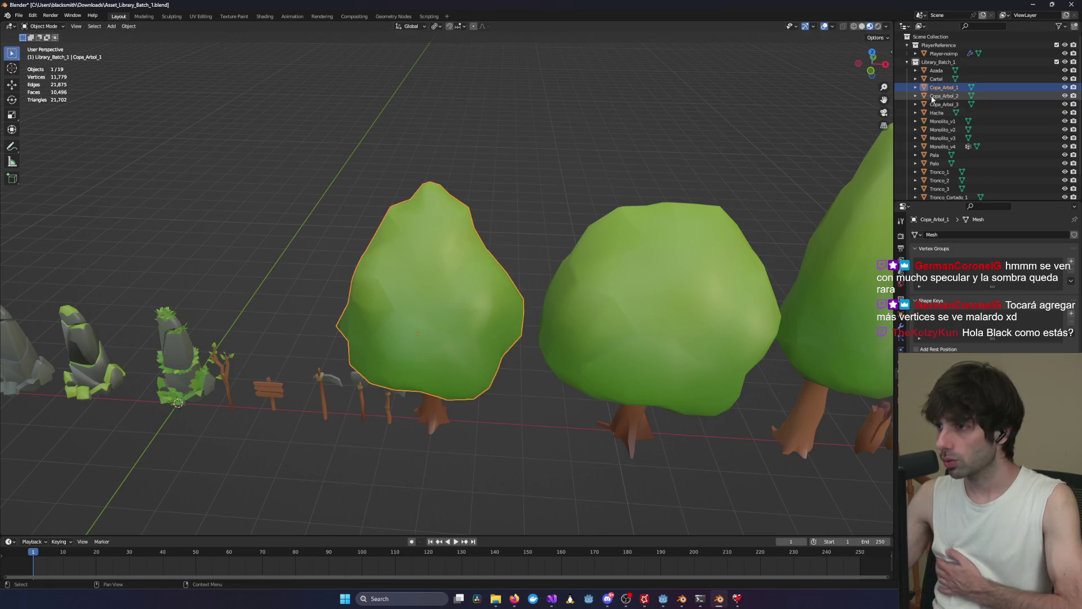
click(916, 88)
click(964, 95)
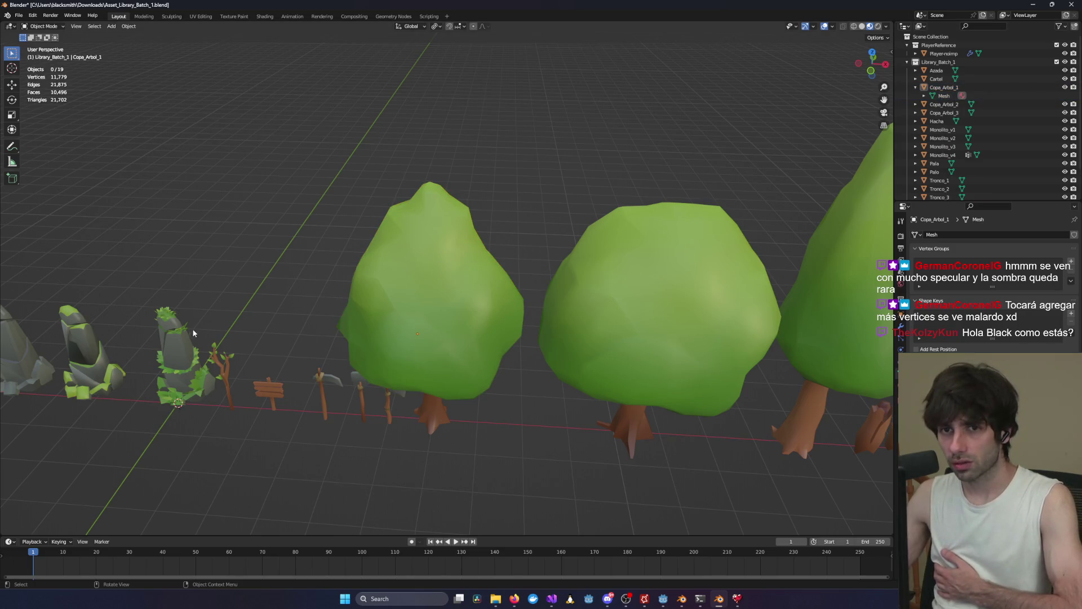
click(386, 294)
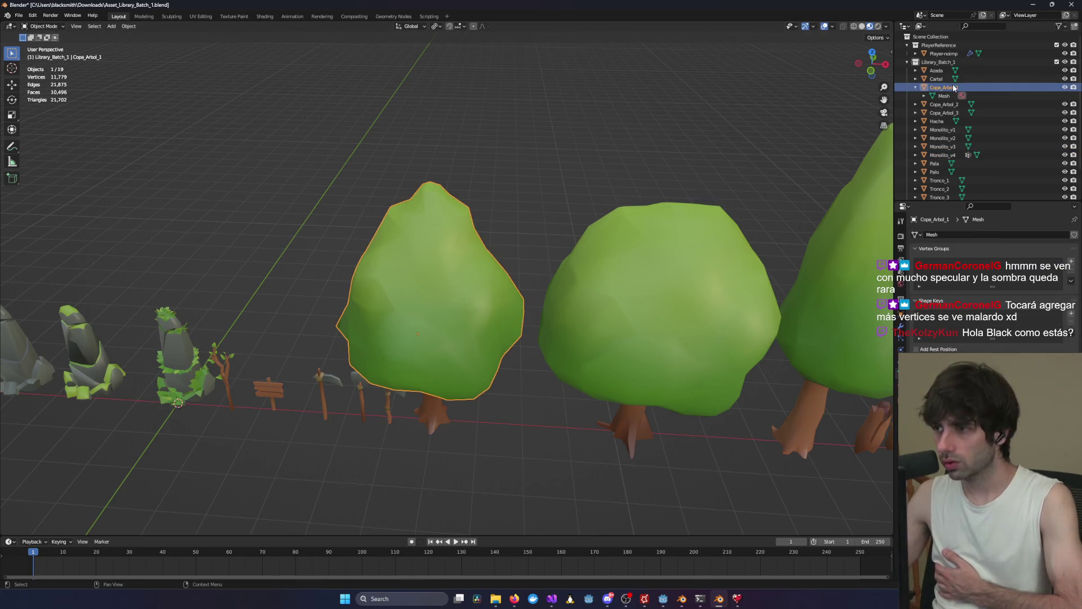
Step: Hide the Azada object and the scene's collections with their eye icons
click(1065, 70)
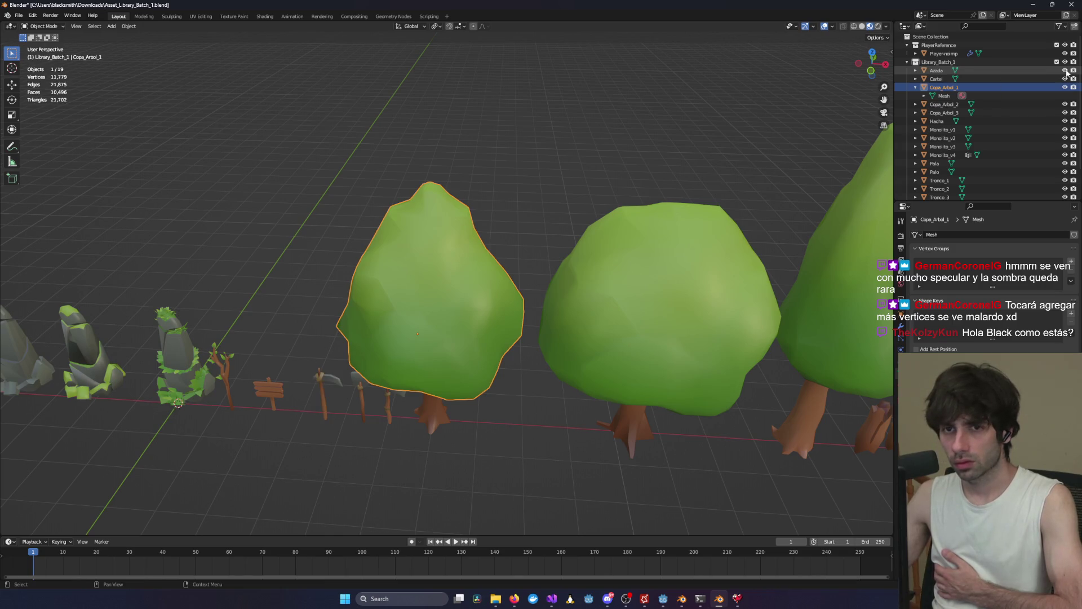
click(1065, 70)
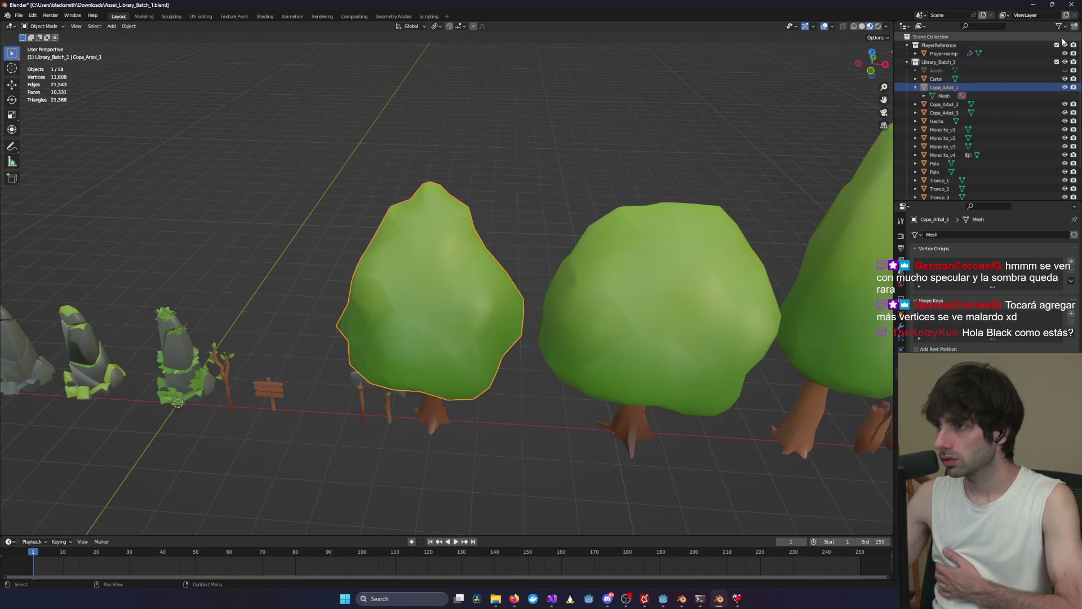
click(1065, 44)
click(1065, 62)
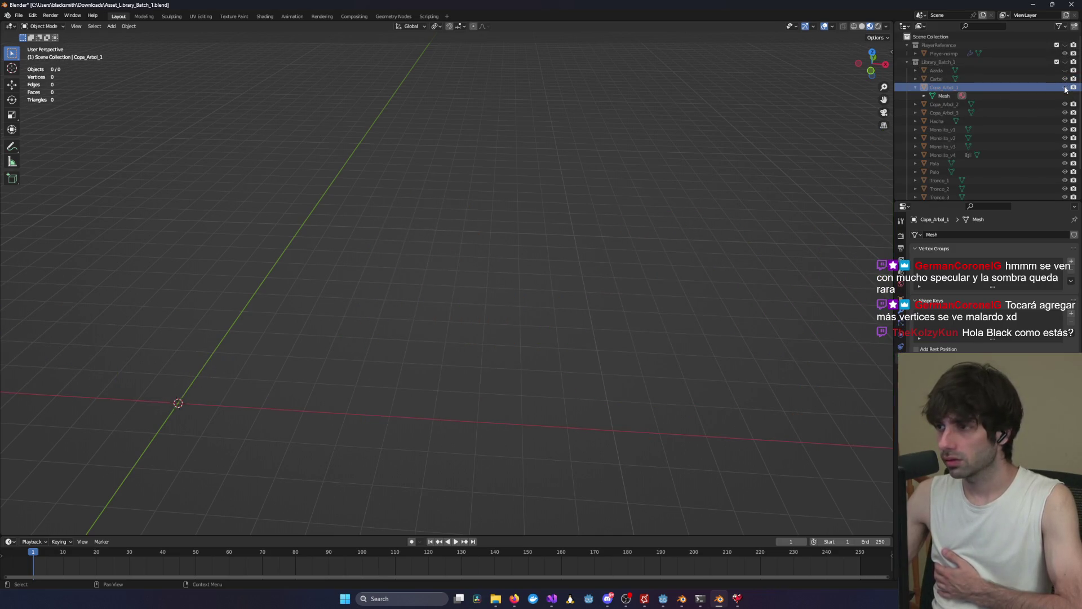
Step: Hide Copa_Arbol_1 and turn the Library_Batch_1 and PlayerReference collections back on
click(1065, 88)
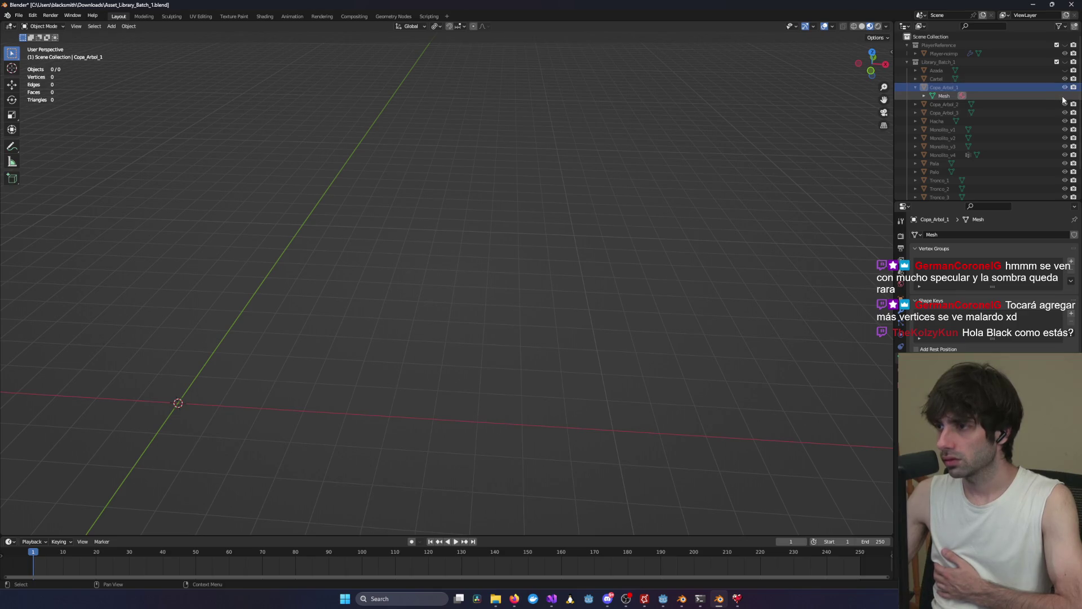
click(1065, 88)
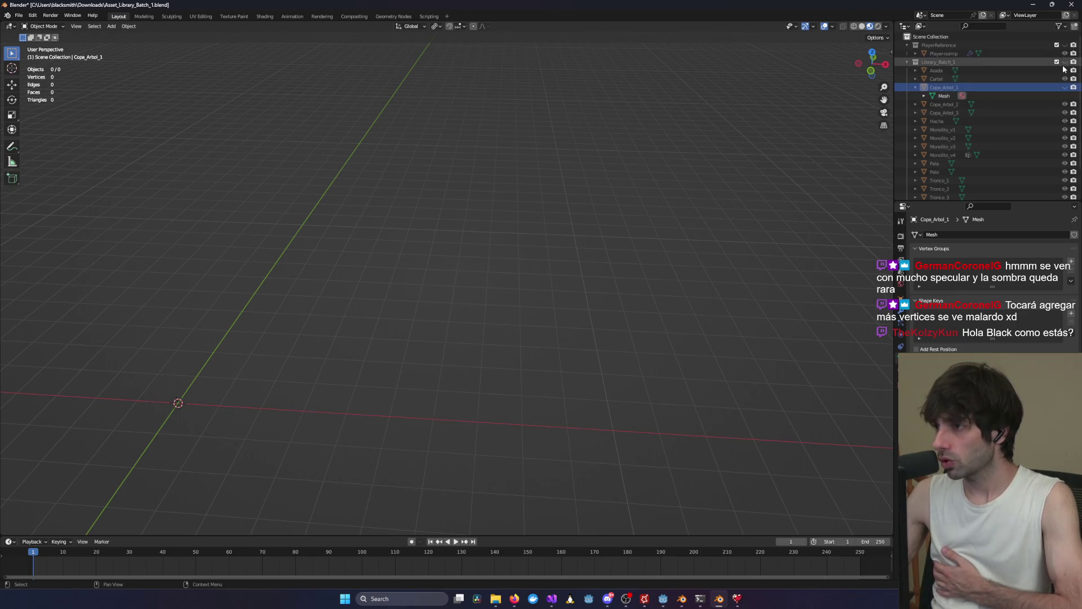
click(1065, 62)
click(1066, 45)
scroll(687, 163, down, 8)
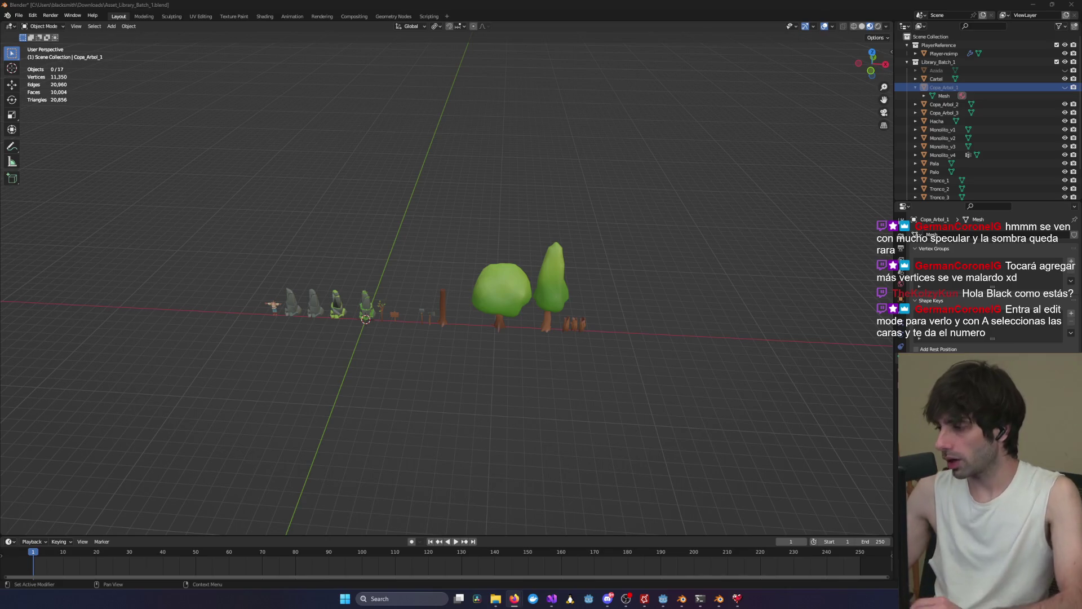
Step: Select the Copa_Arbol_2 crown and switch it into Edit Mode
click(515, 291)
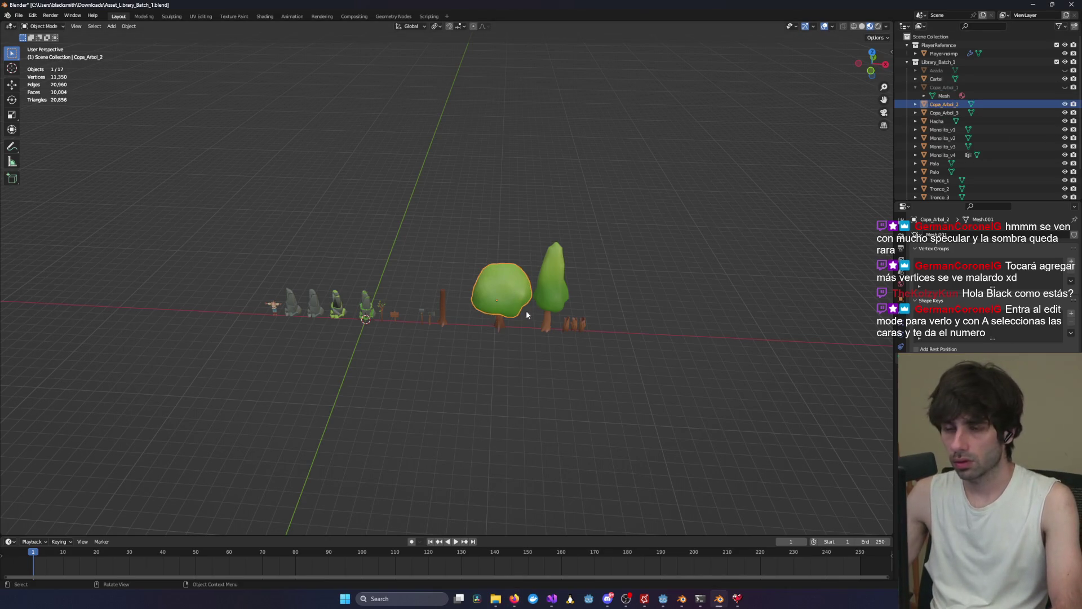
scroll(561, 261, up, 5)
key(Tab)
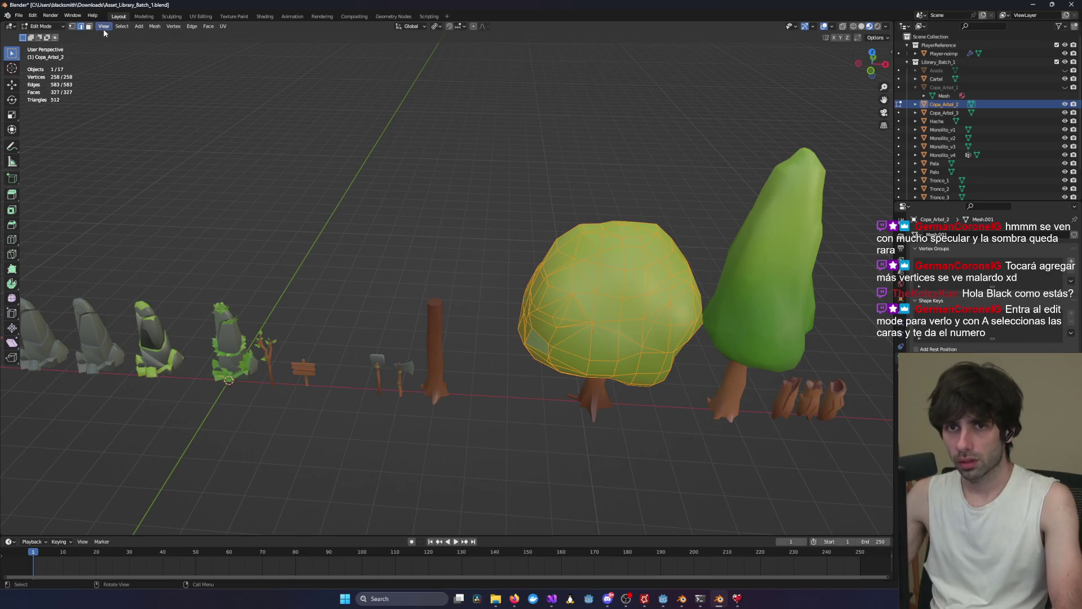
click(42, 26)
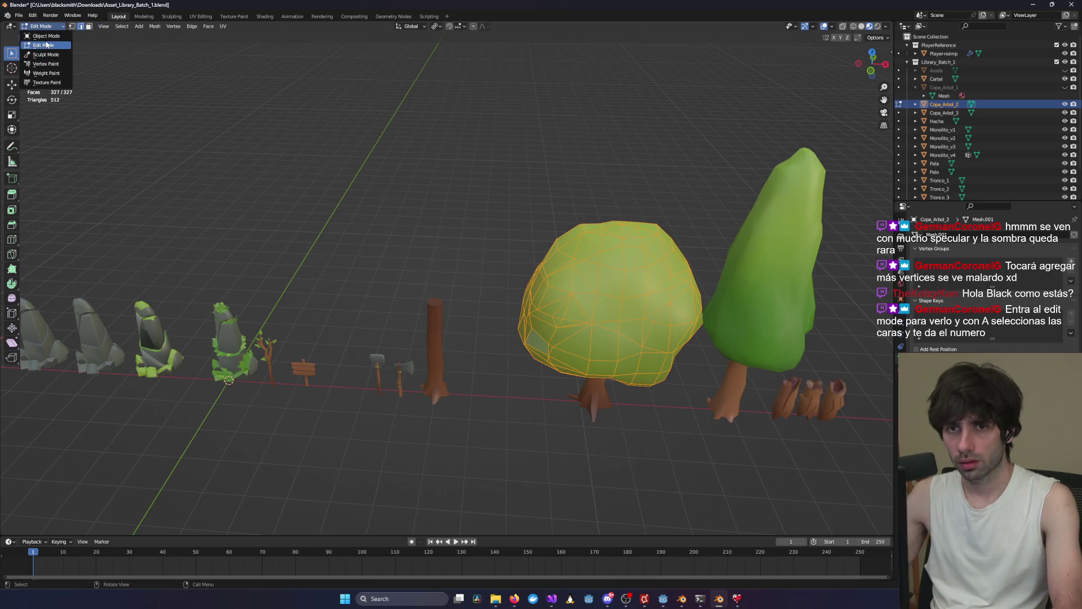
click(47, 45)
Step: Select the entire crown mesh and read its stats: 258 vertices, 327 faces, 512 triangles
click(614, 310)
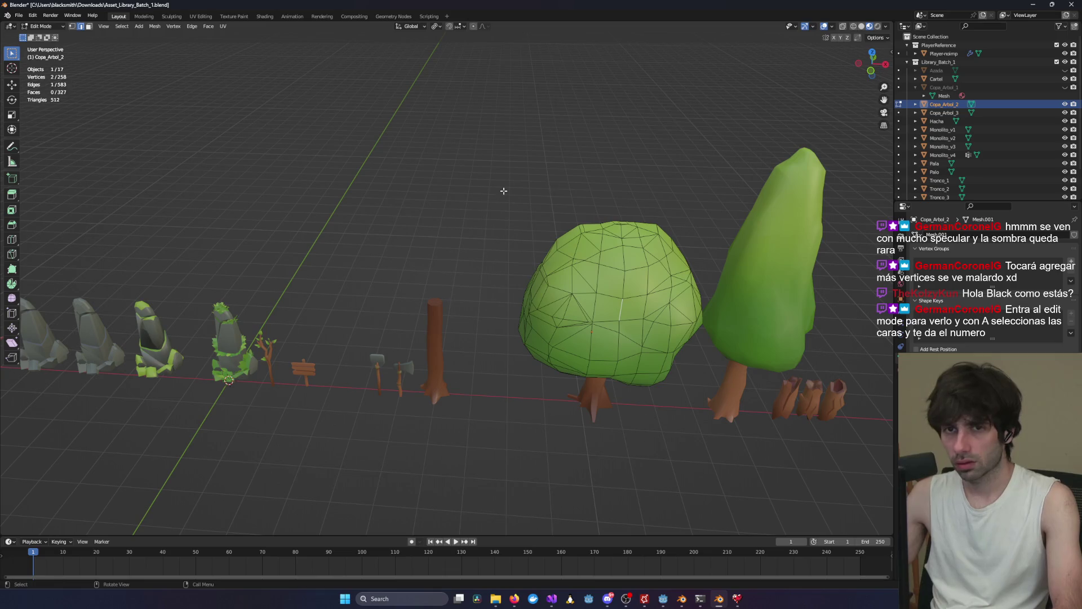
key(a)
click(634, 314)
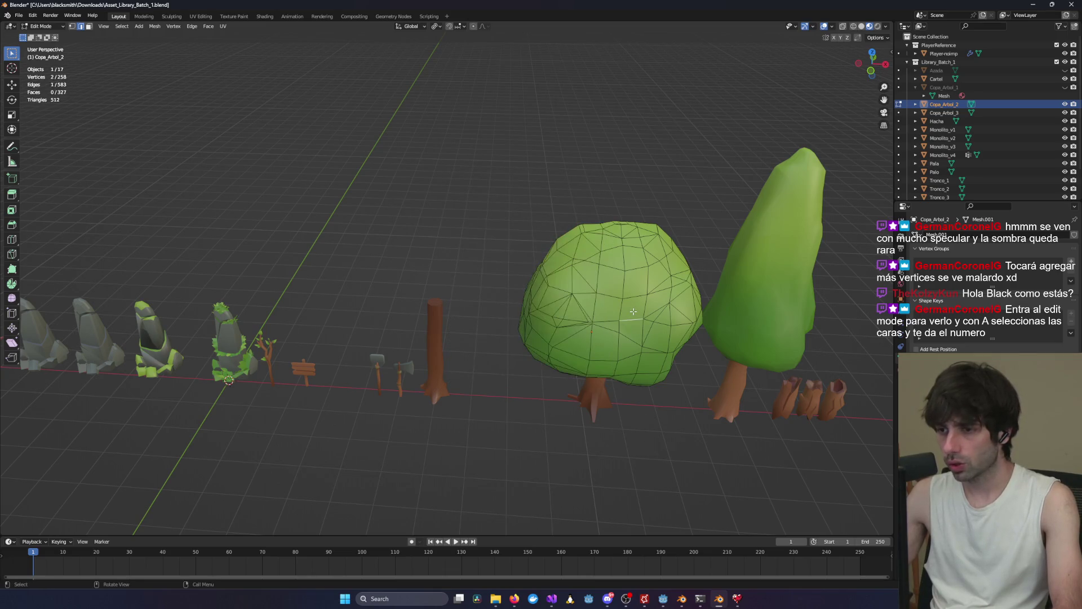
key(a)
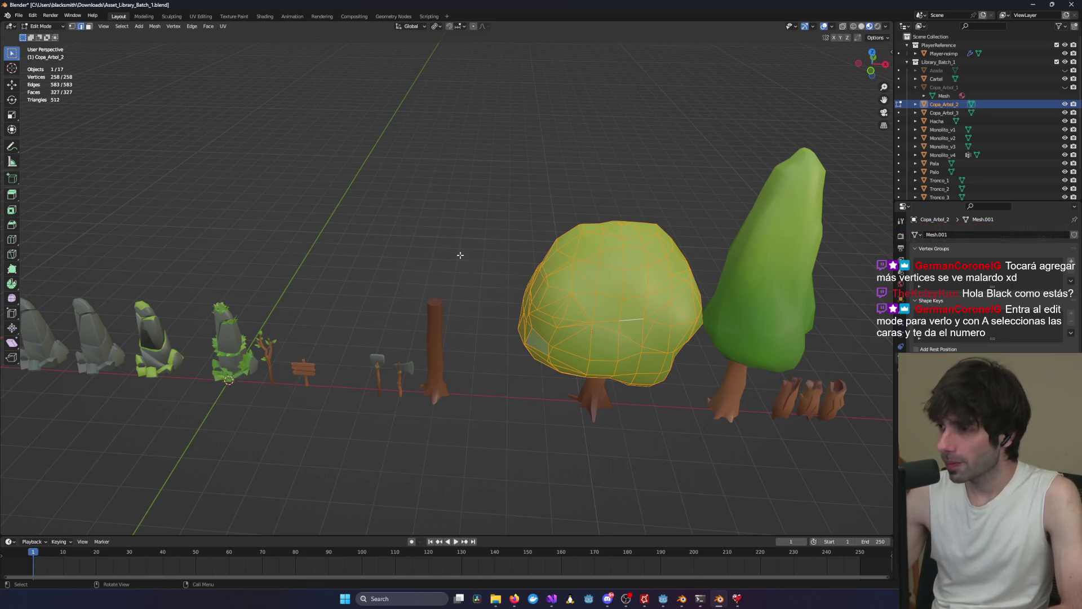
scroll(460, 255, down, 5)
scroll(460, 256, up, 2)
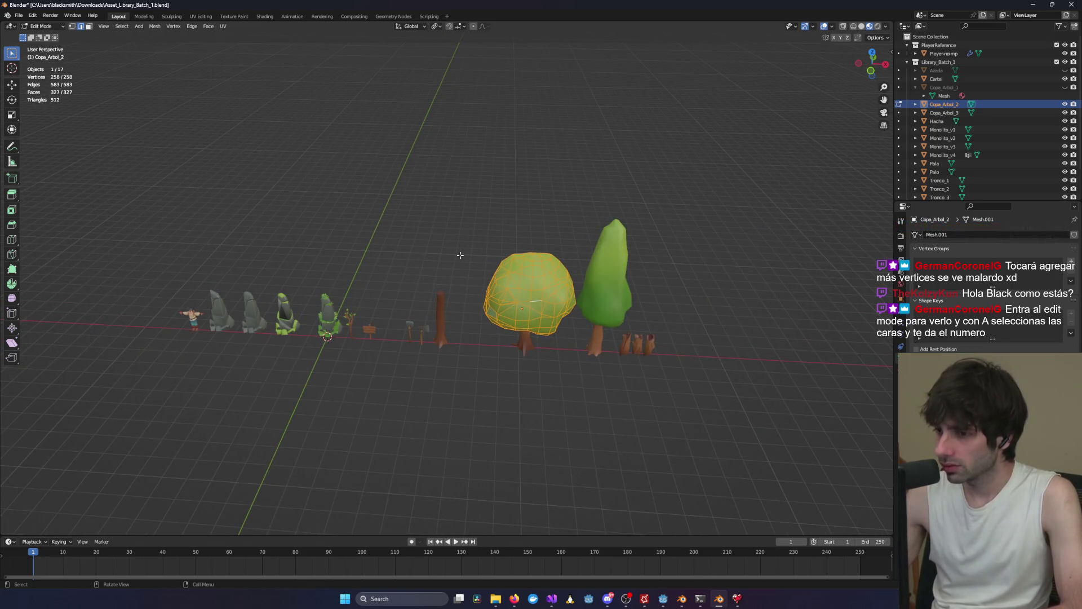
mouse_move(686, 605)
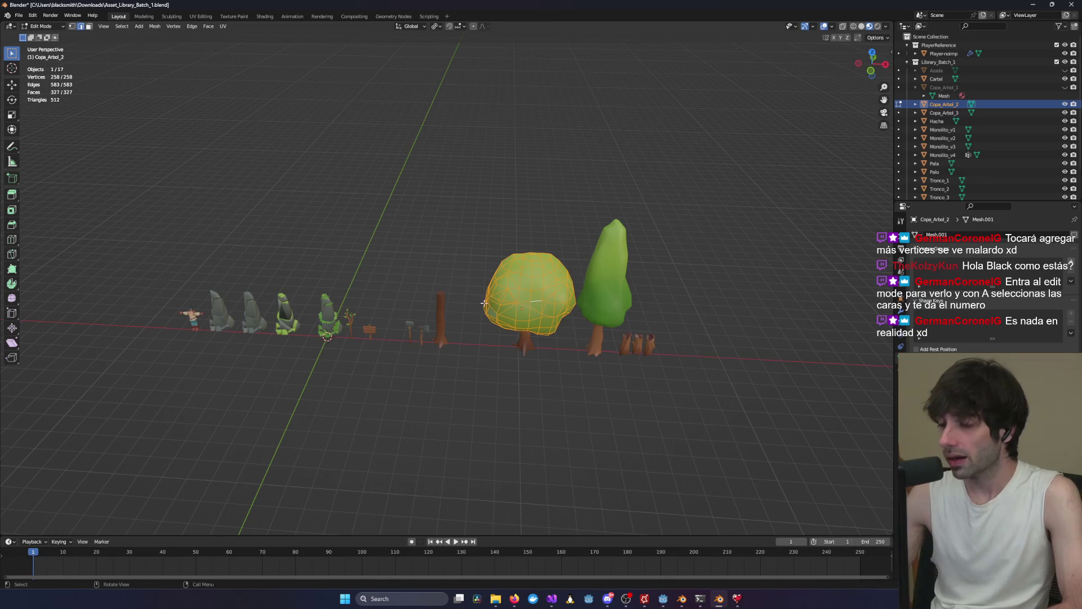
scroll(483, 303, up, 4)
scroll(482, 303, down, 6)
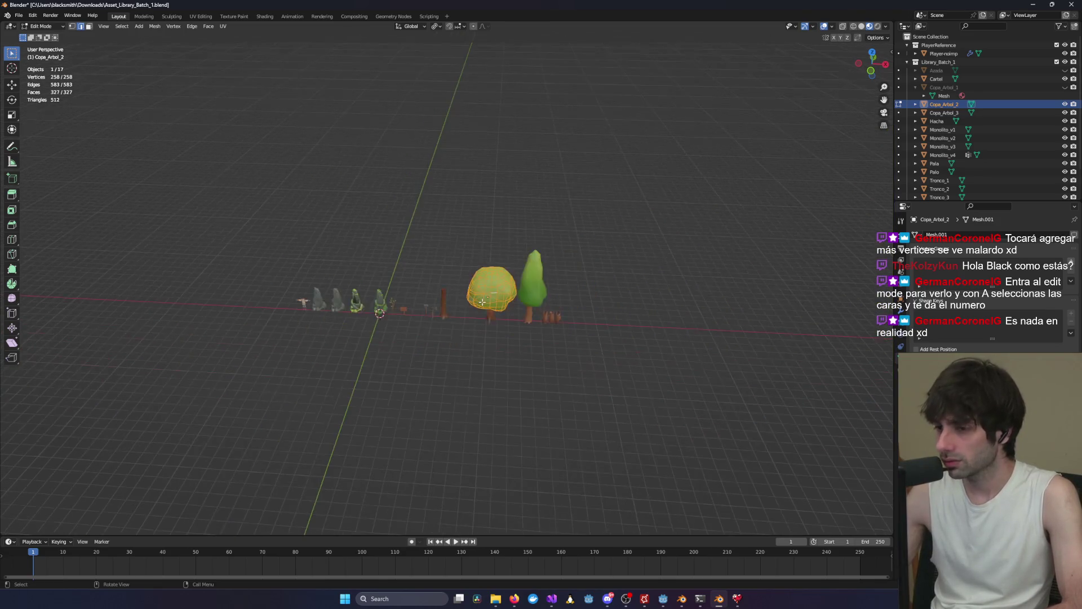
click(594, 389)
scroll(594, 389, up, 5)
mouse_move(592, 361)
middle_down()
mouse_move(581, 328)
mouse_move(522, 338)
middle_up()
scroll(527, 333, down, 2)
scroll(531, 333, up, 7)
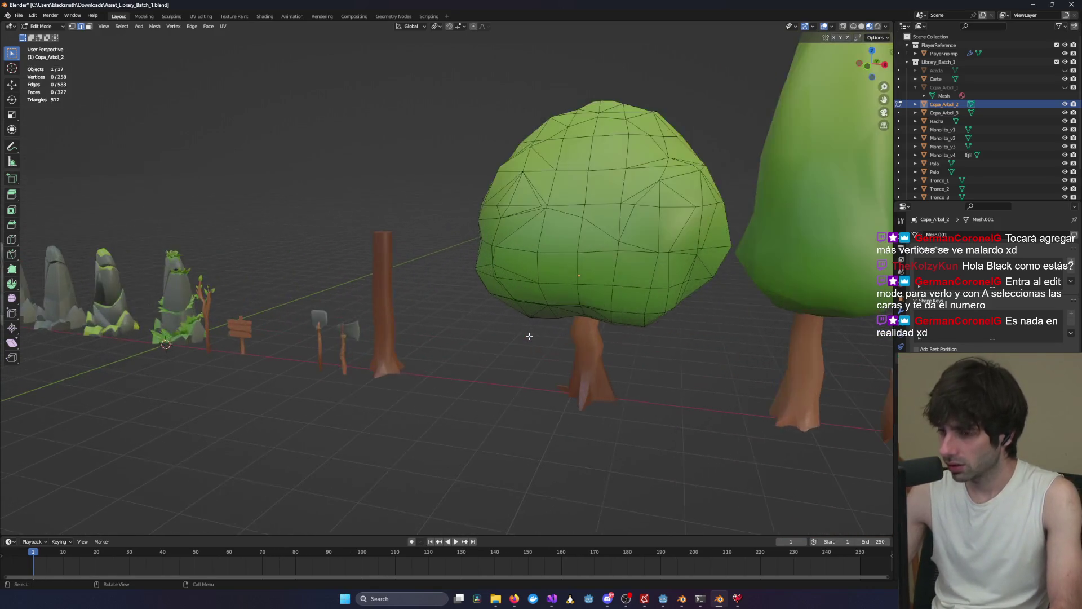
scroll(366, 302, down, 2)
middle_drag(366, 302, 384, 287)
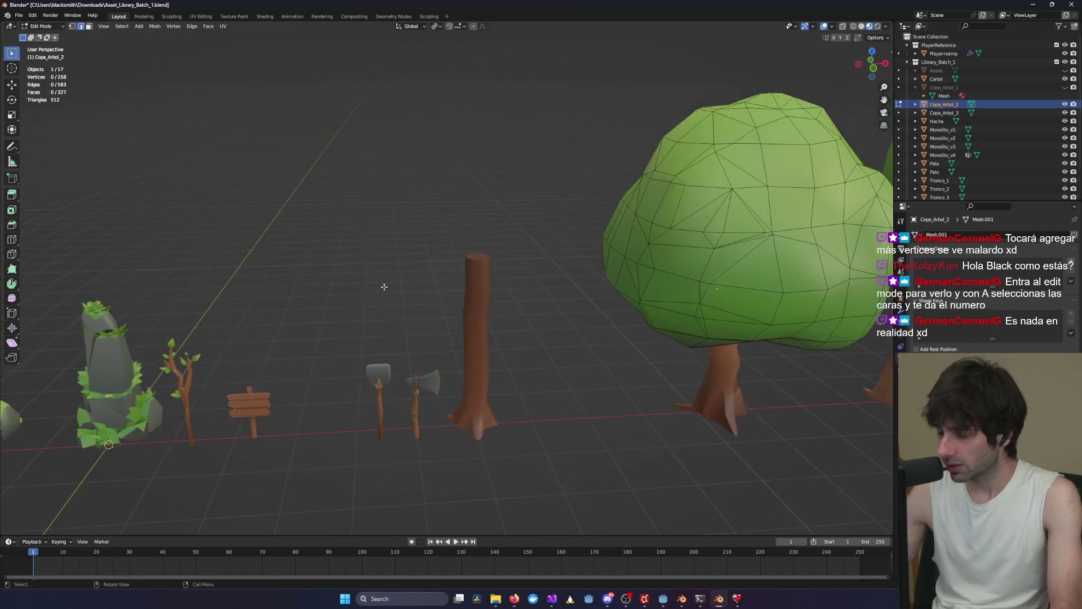
drag(433, 230, 512, 462)
mouse_move(341, 424)
middle_down()
mouse_move(406, 399)
mouse_move(389, 411)
mouse_move(536, 389)
mouse_move(592, 367)
mouse_move(575, 393)
mouse_move(829, 329)
mouse_move(738, 332)
mouse_move(779, 353)
mouse_move(731, 328)
mouse_move(731, 349)
mouse_move(765, 337)
middle_up()
mouse_move(461, 369)
middle_down()
mouse_move(685, 358)
mouse_move(643, 362)
middle_up()
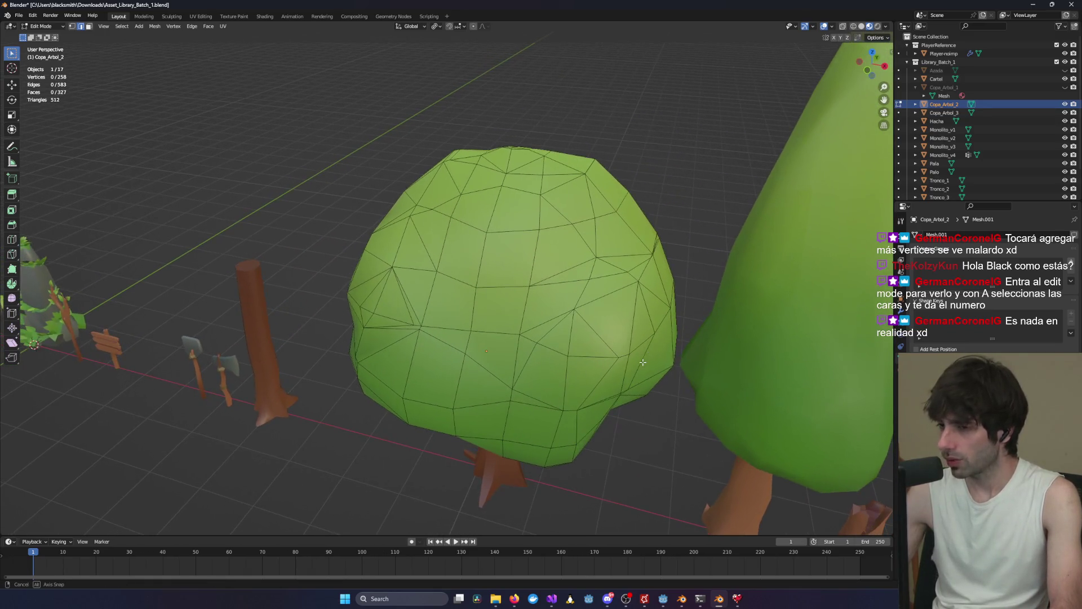
scroll(643, 362, down, 3)
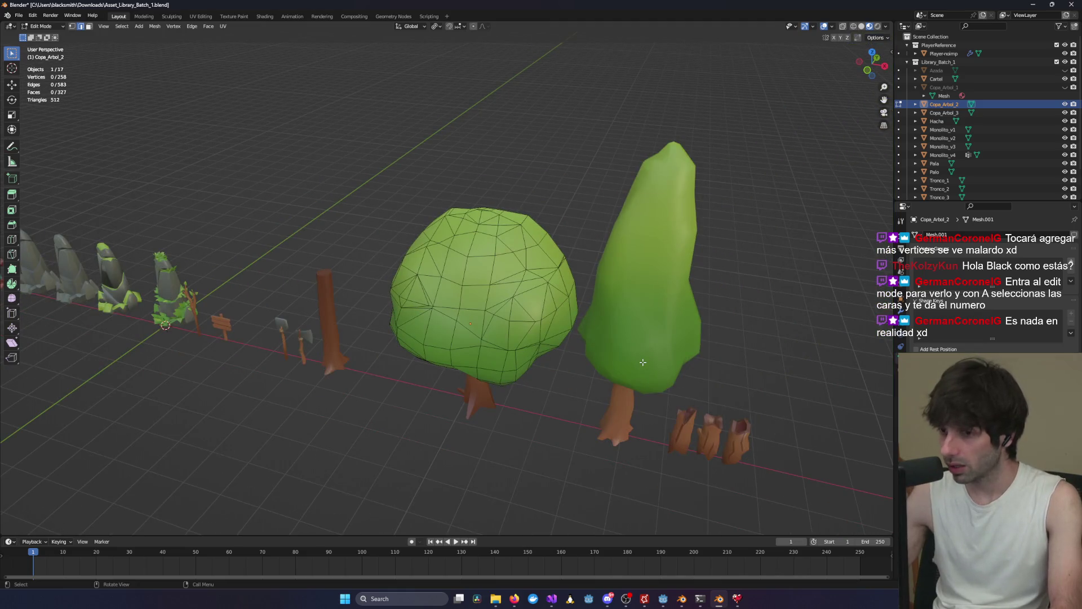
middle_drag(544, 368, 550, 350)
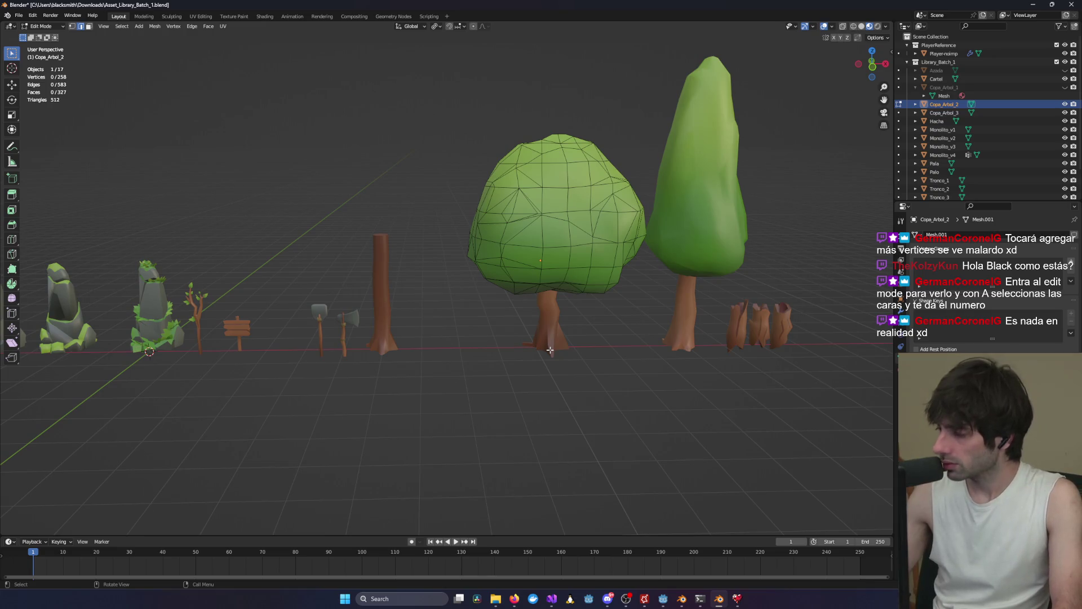
scroll(560, 355, up, 5)
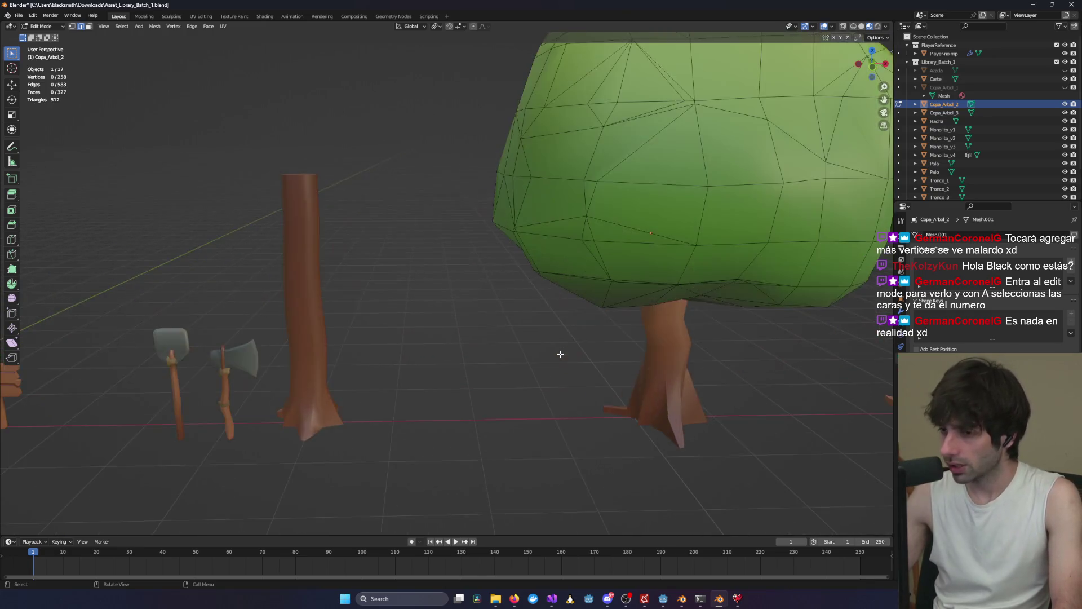
scroll(561, 357, down, 4)
mouse_move(553, 413)
middle_down()
mouse_move(538, 418)
mouse_move(493, 372)
middle_up()
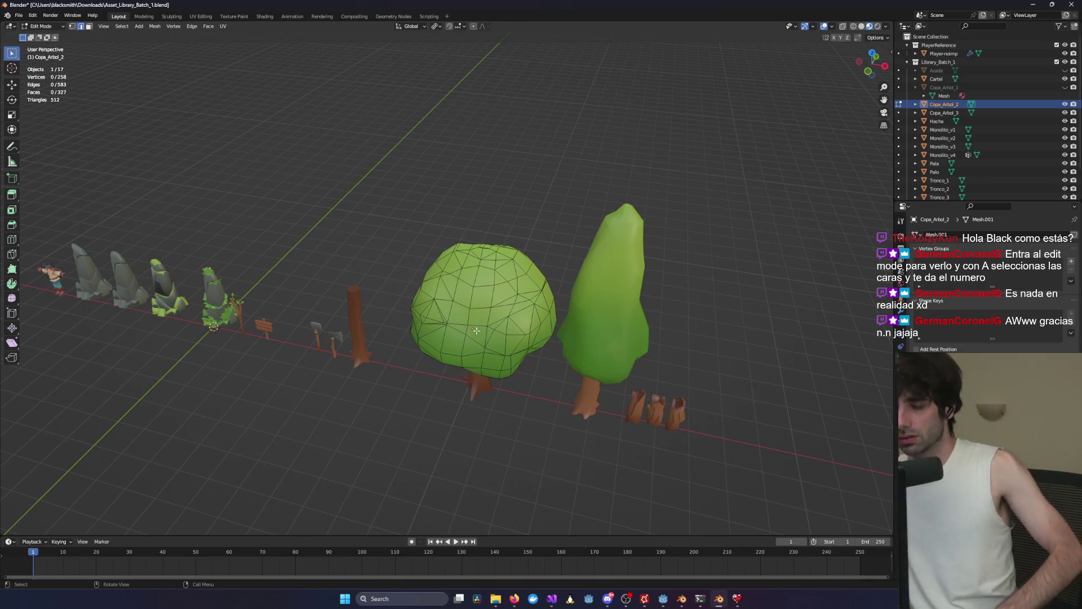
mouse_move(445, 287)
middle_down()
mouse_move(425, 327)
mouse_move(562, 346)
middle_up()
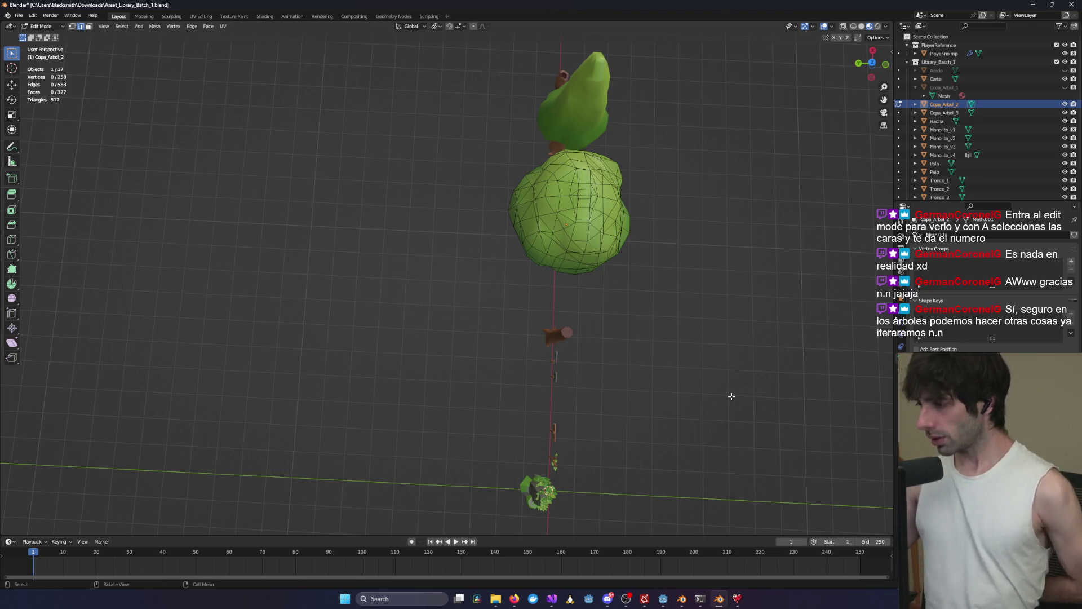
mouse_move(722, 362)
middle_down()
mouse_move(658, 337)
mouse_move(615, 293)
middle_up()
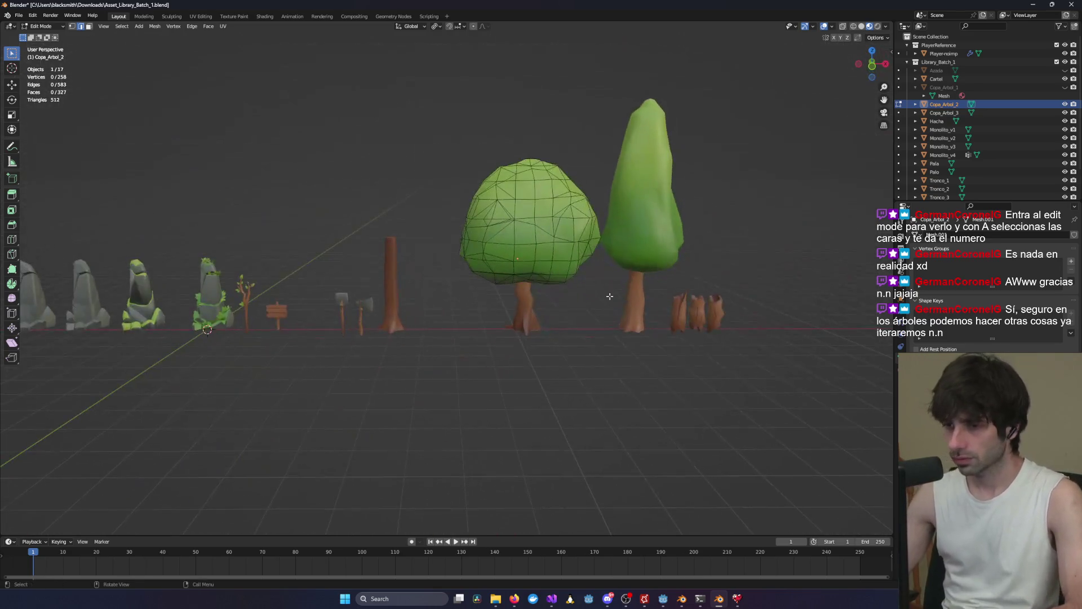
click(1065, 88)
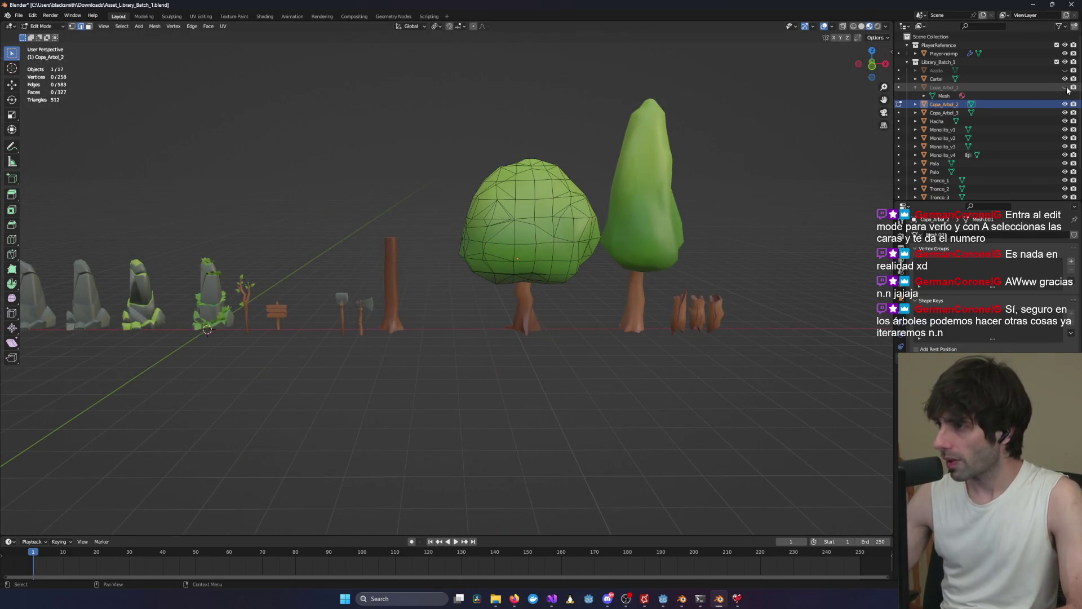
Step: Orbit and pan along the row of trees and rocks in the Blender viewport
mouse_move(587, 434)
middle_down()
mouse_move(558, 411)
mouse_move(561, 430)
mouse_move(607, 422)
mouse_move(580, 466)
mouse_move(491, 455)
middle_up()
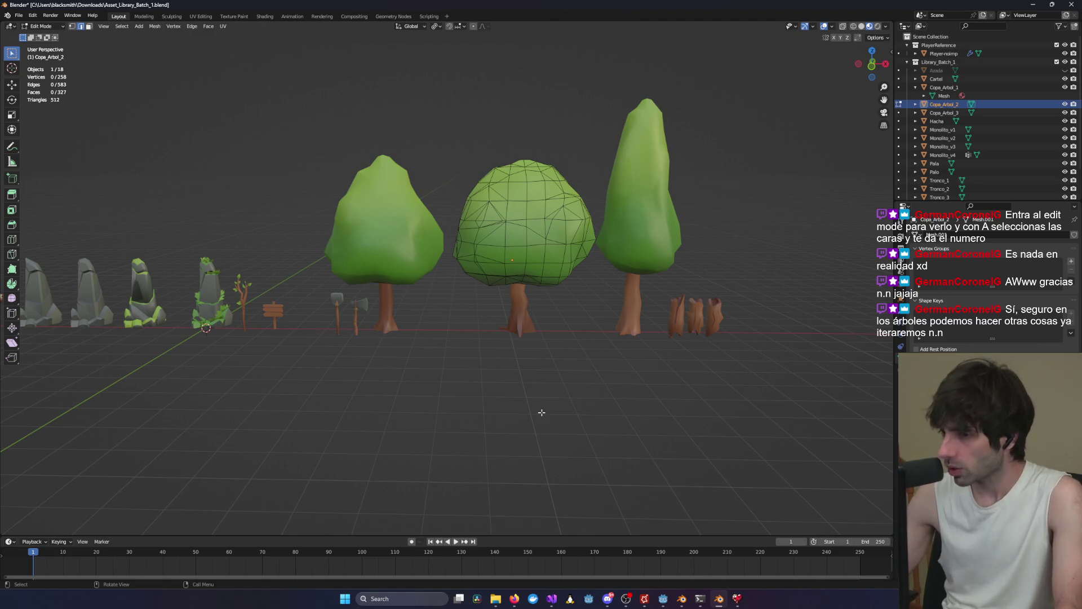
middle_drag(364, 395, 410, 395)
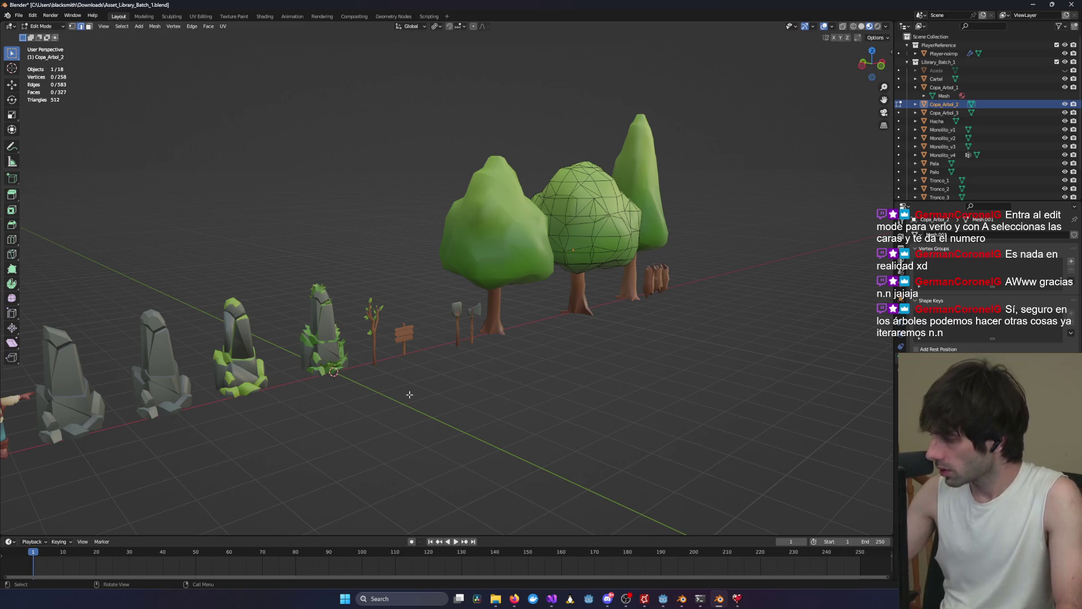
mouse_move(632, 391)
middle_down()
mouse_move(587, 442)
mouse_move(480, 479)
mouse_move(353, 382)
mouse_move(619, 371)
middle_up()
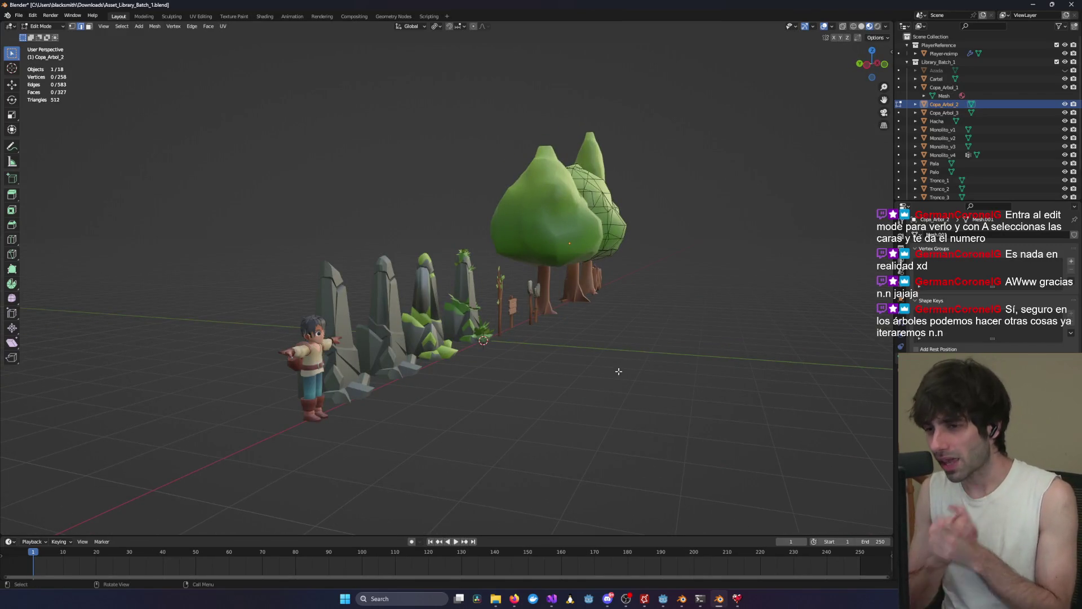
scroll(609, 333, up, 5)
shift+middle_drag(609, 333, 652, 351)
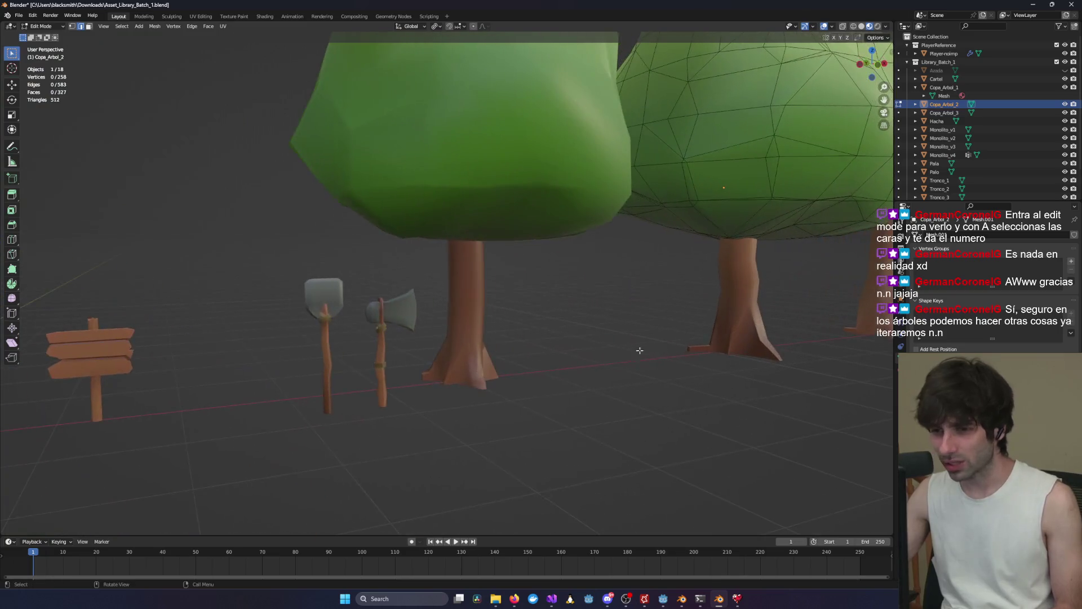
scroll(372, 364, down, 5)
Step: Try box-selecting the axe and shovel, then switch to the primitive stone saw image results
drag(365, 260, 451, 358)
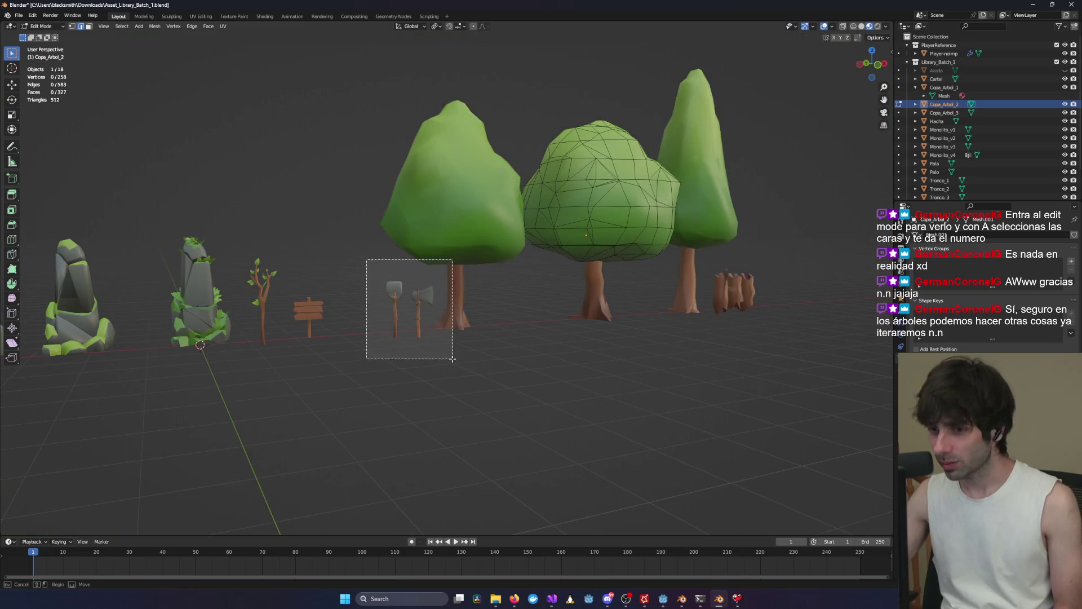
mouse_move(365, 318)
middle_down()
mouse_move(389, 331)
mouse_move(434, 324)
middle_up()
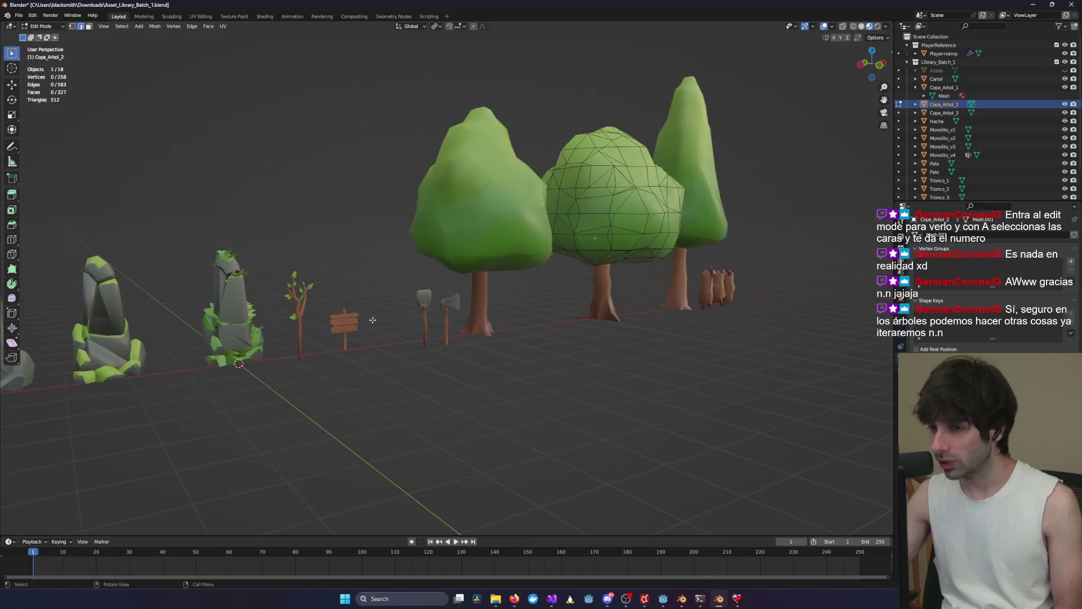
scroll(434, 325, up, 3)
drag(348, 294, 466, 410)
middle_drag(484, 399, 352, 407)
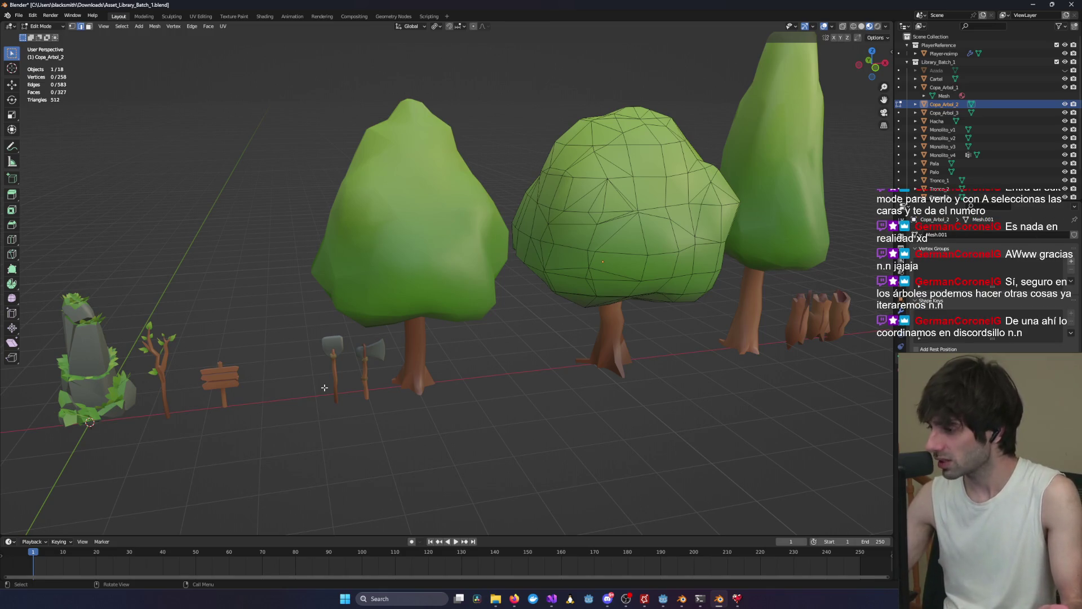
key(alt+Tab)
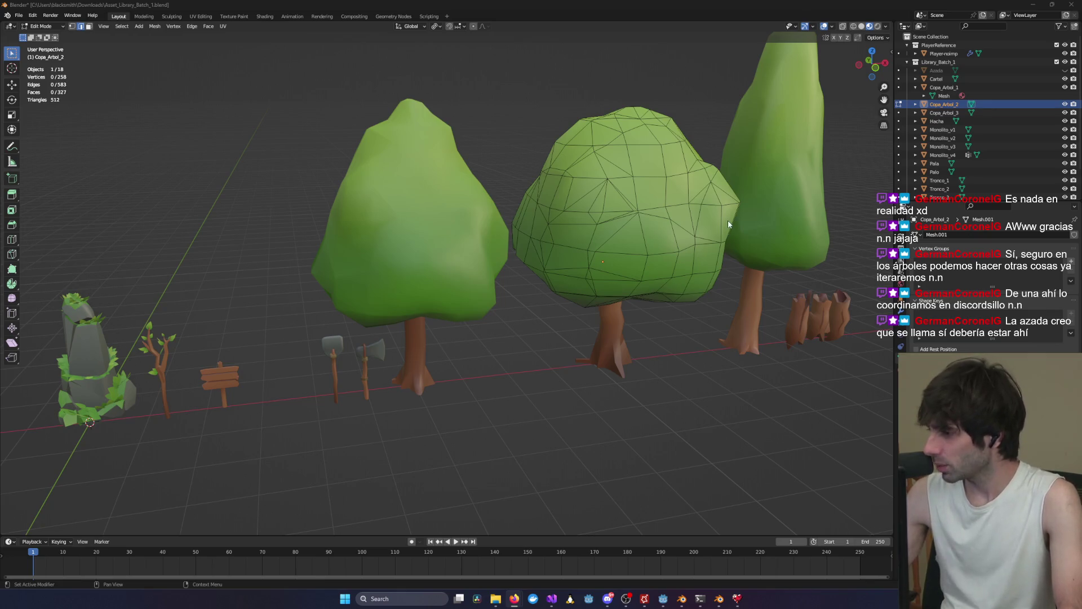
key(alt+Tab)
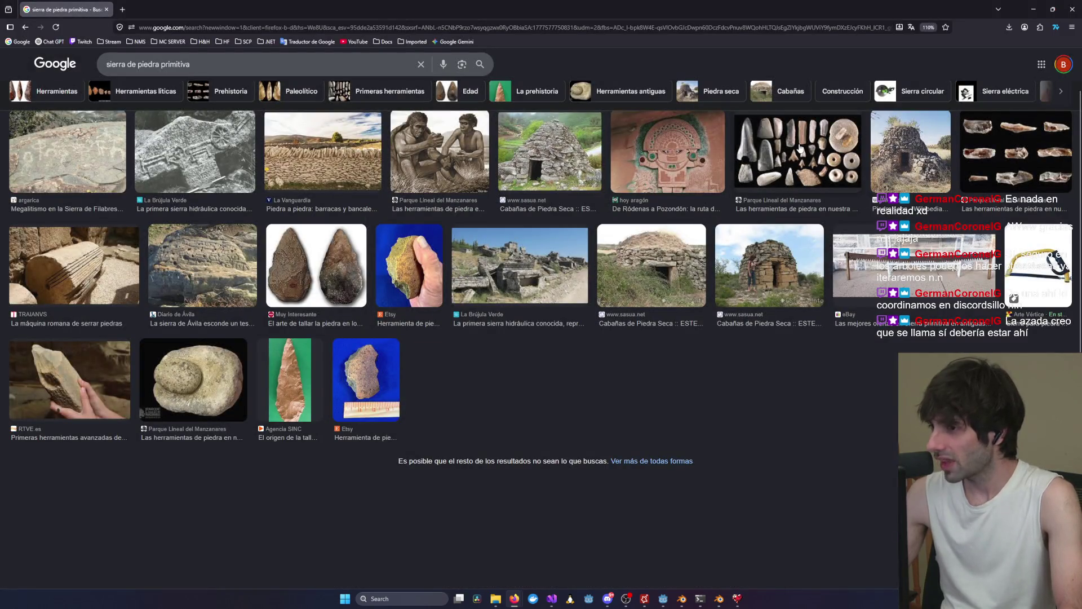
Step: Preview the stone hand-axe image in Google Images, then minimize Firefox back to Blender
click(287, 282)
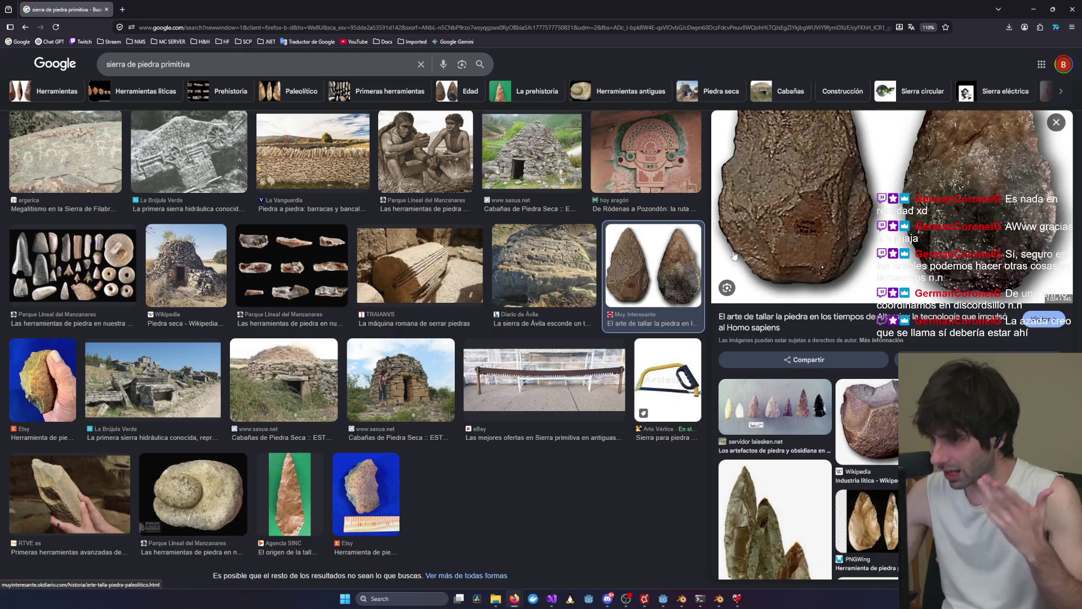
scroll(411, 175, up, 1)
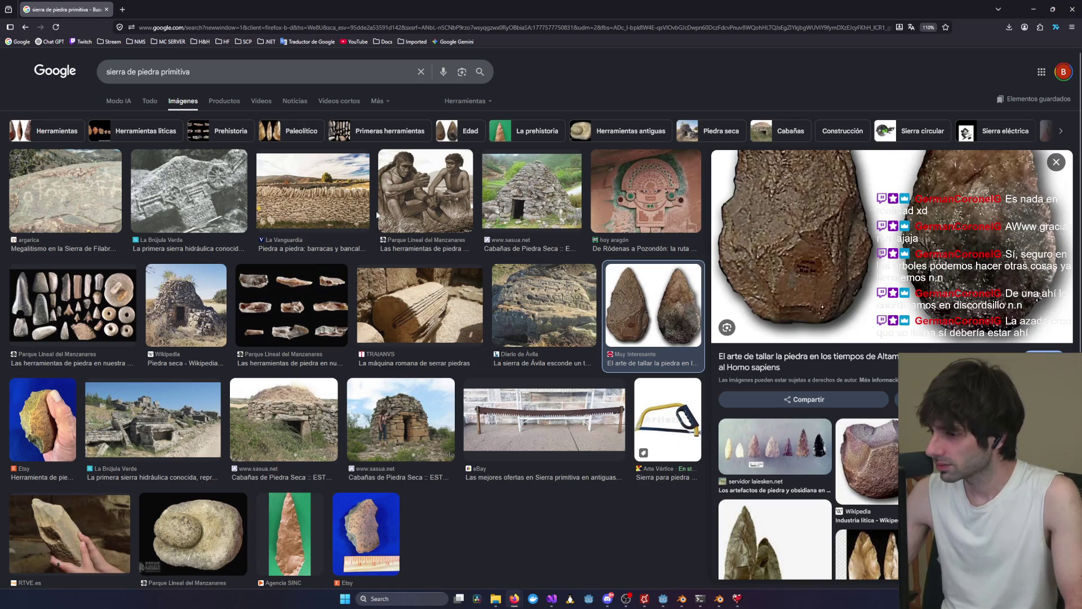
scroll(867, 416, down, 1)
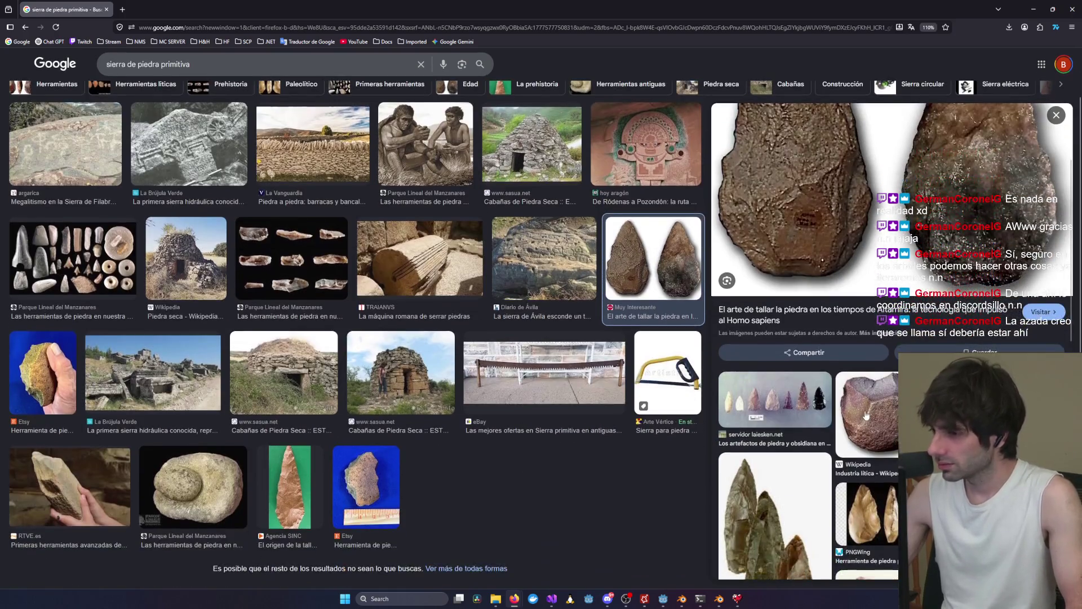
scroll(866, 416, down, 1)
scroll(790, 225, down, 2)
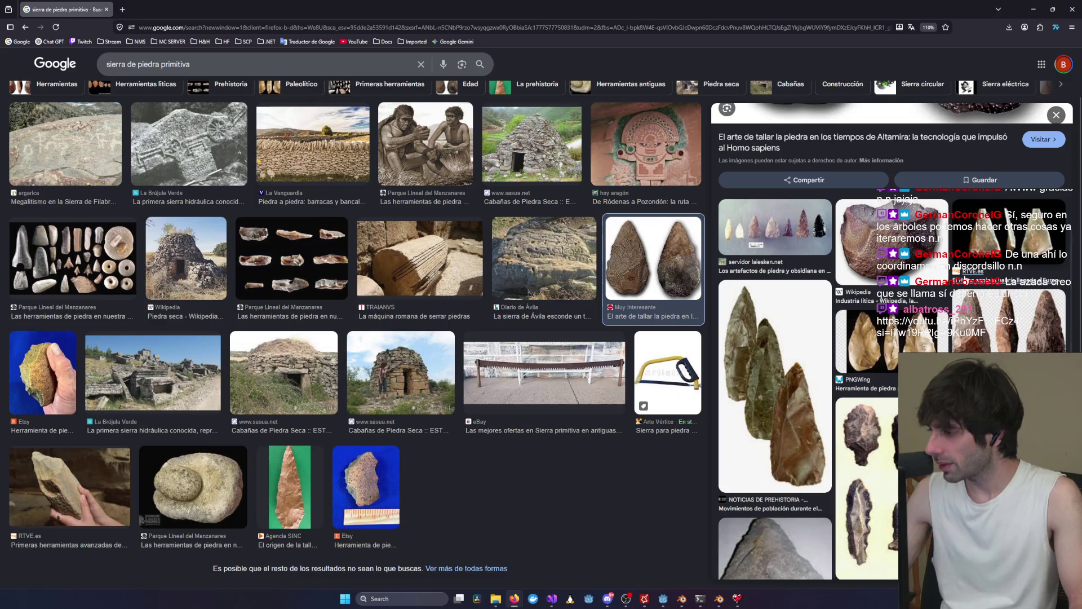
click(1034, 9)
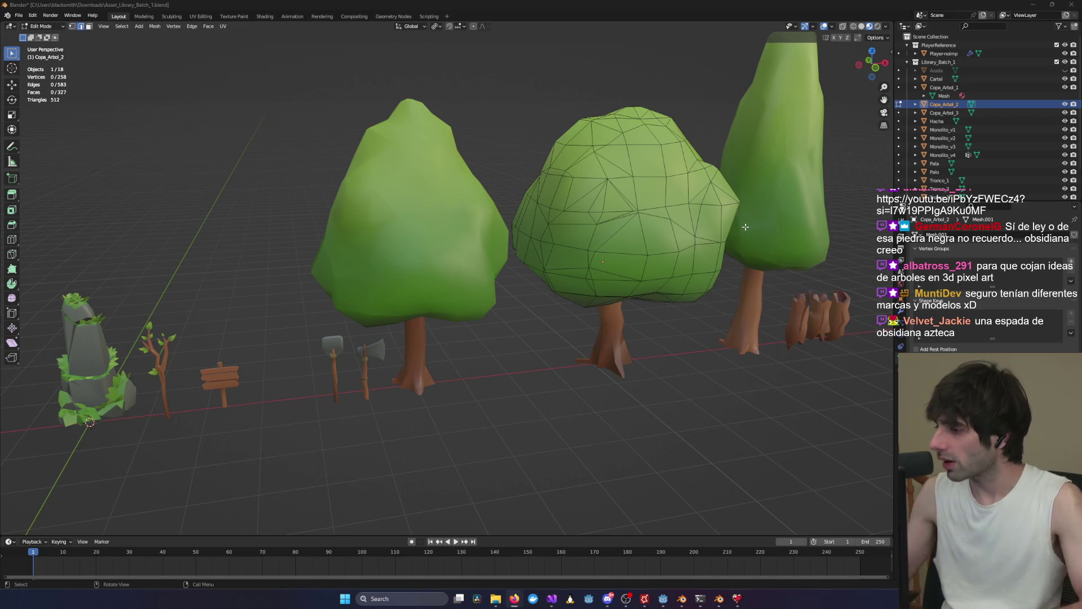
mouse_move(301, 228)
middle_down()
mouse_move(339, 211)
mouse_move(313, 232)
middle_up()
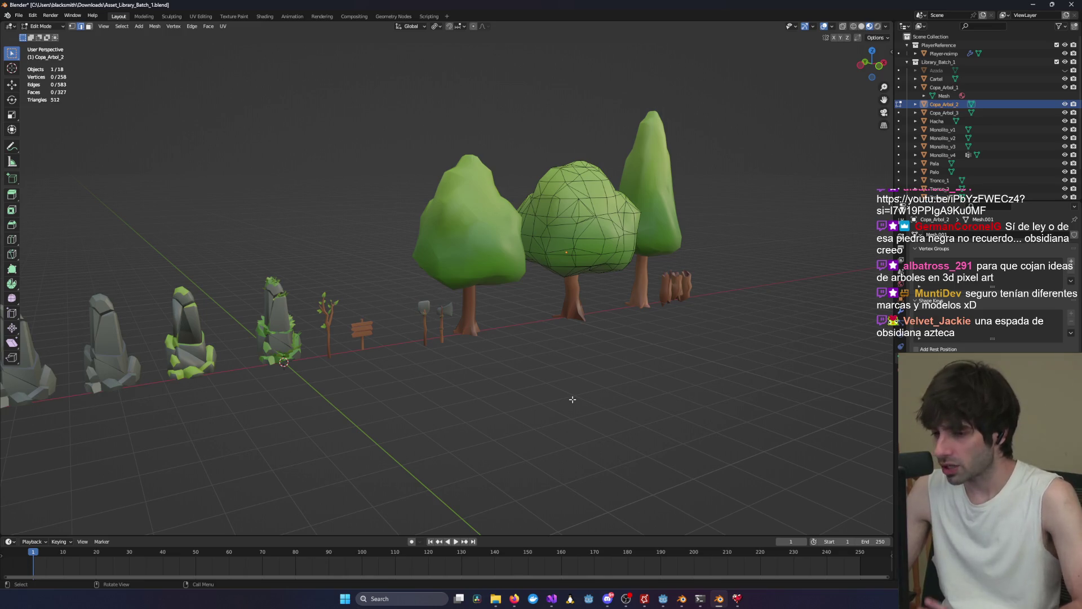
mouse_move(498, 359)
middle_down()
mouse_move(737, 367)
mouse_move(433, 362)
mouse_move(421, 339)
mouse_move(648, 392)
mouse_move(455, 344)
middle_up()
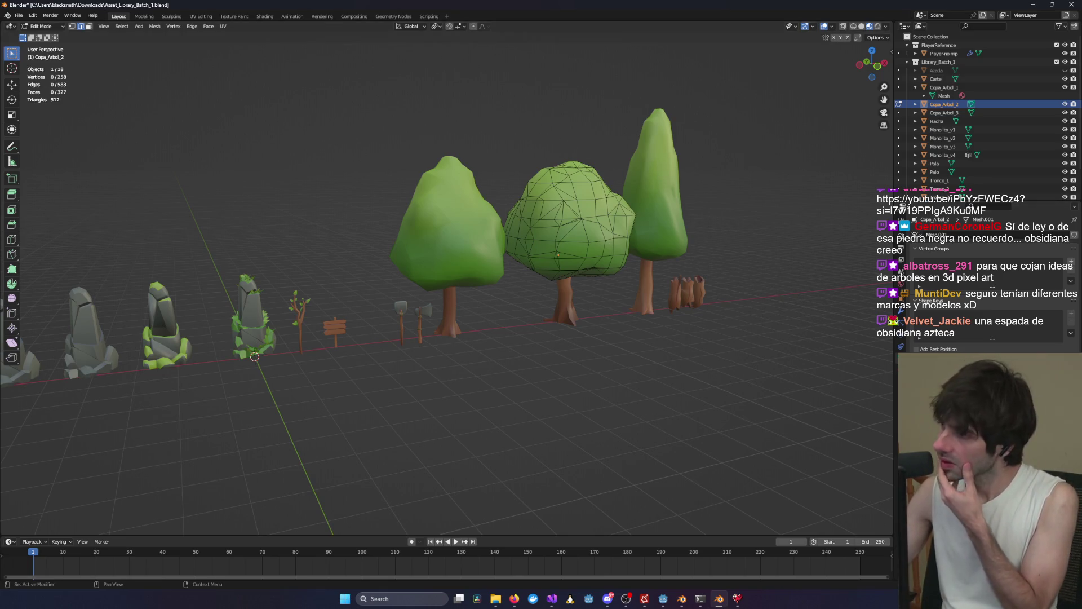
key(alt+Tab)
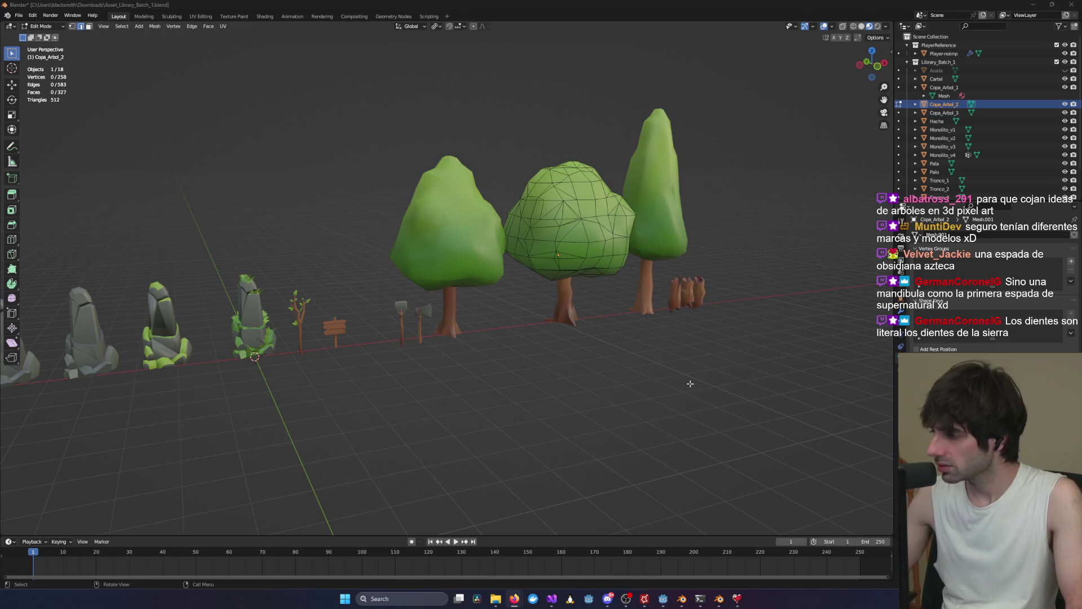
scroll(690, 383, down, 4)
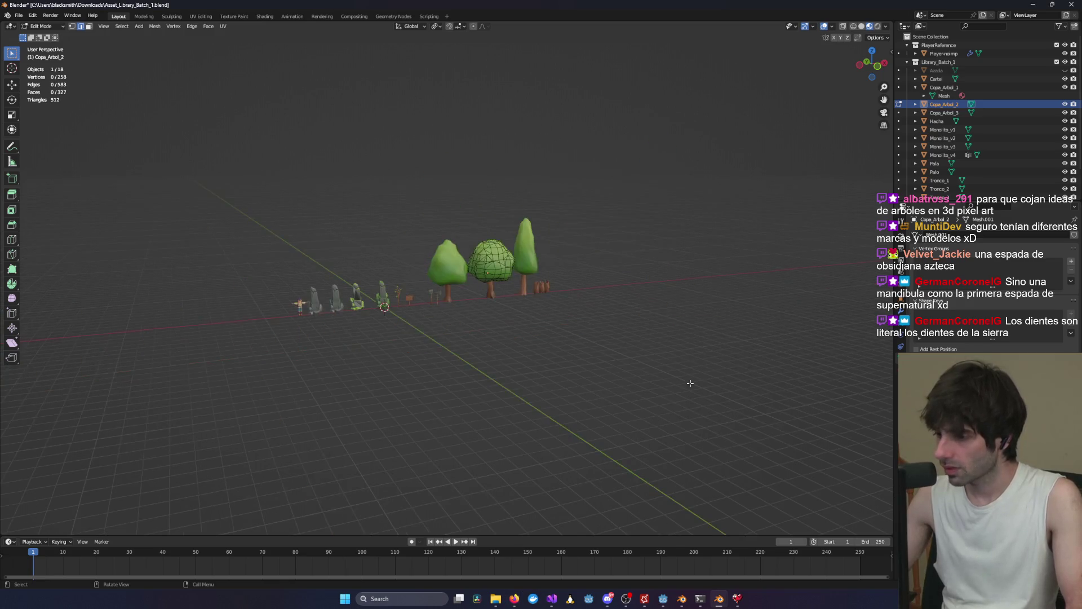
scroll(691, 383, up, 4)
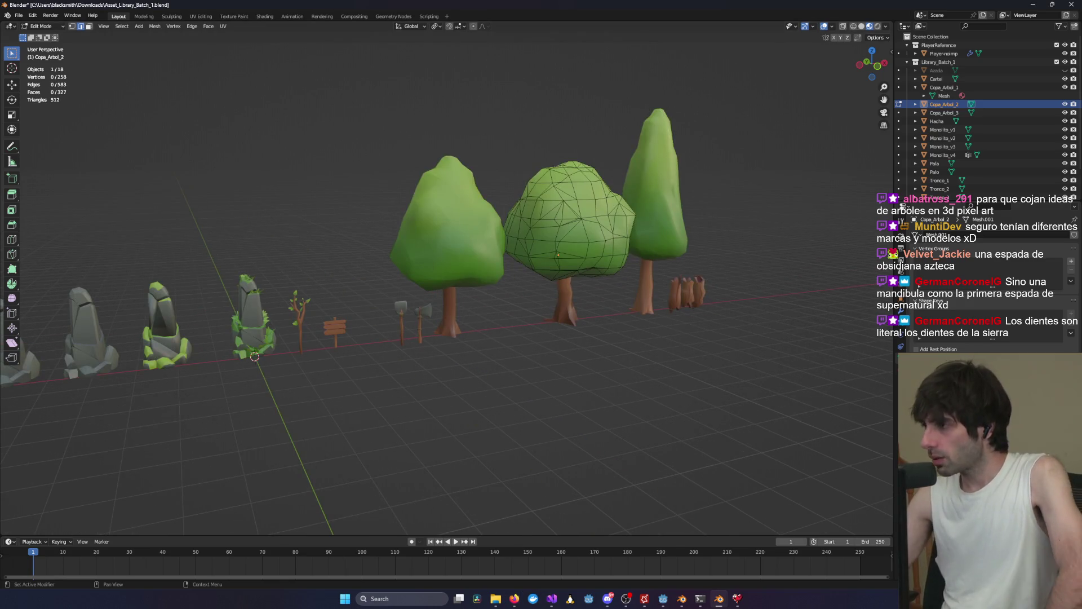